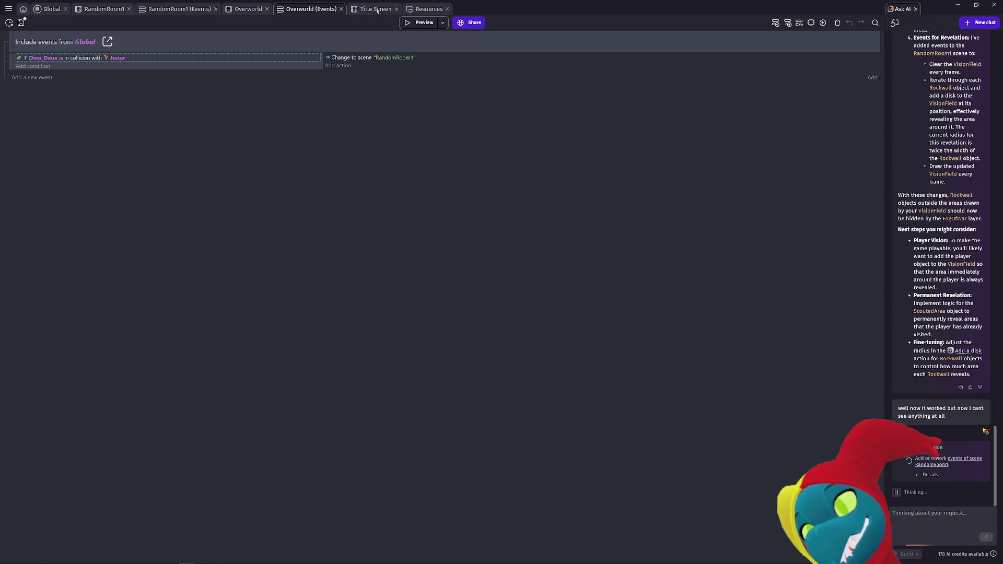
Step: Test-run the game from the RandomRoom1 events, then return to the RandomRoom1 scene layout
{"action": "left_click", "coordinate": [107, 9]}
{"action": "left_click", "coordinate": [160, 12]}
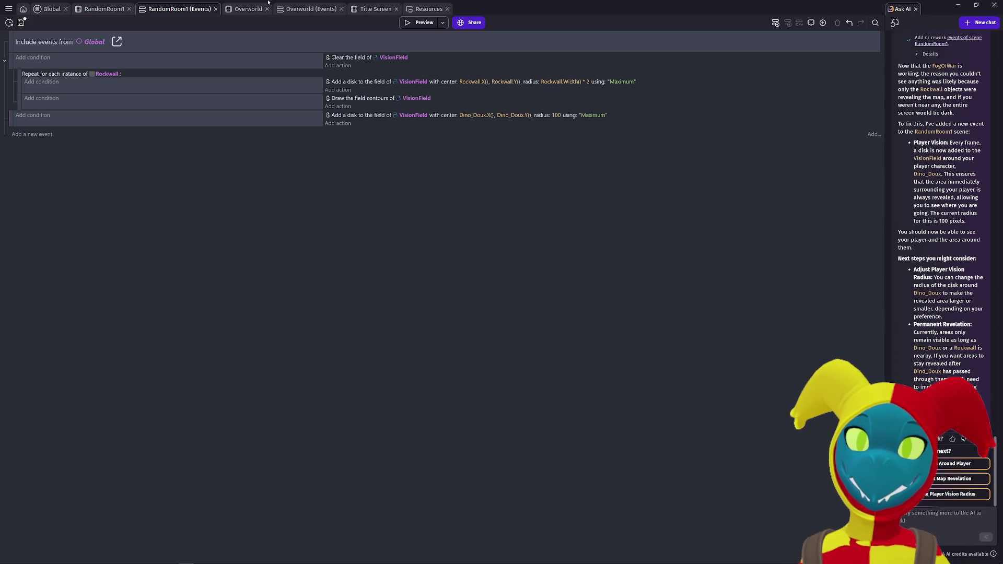
{"action": "left_click", "coordinate": [421, 23]}
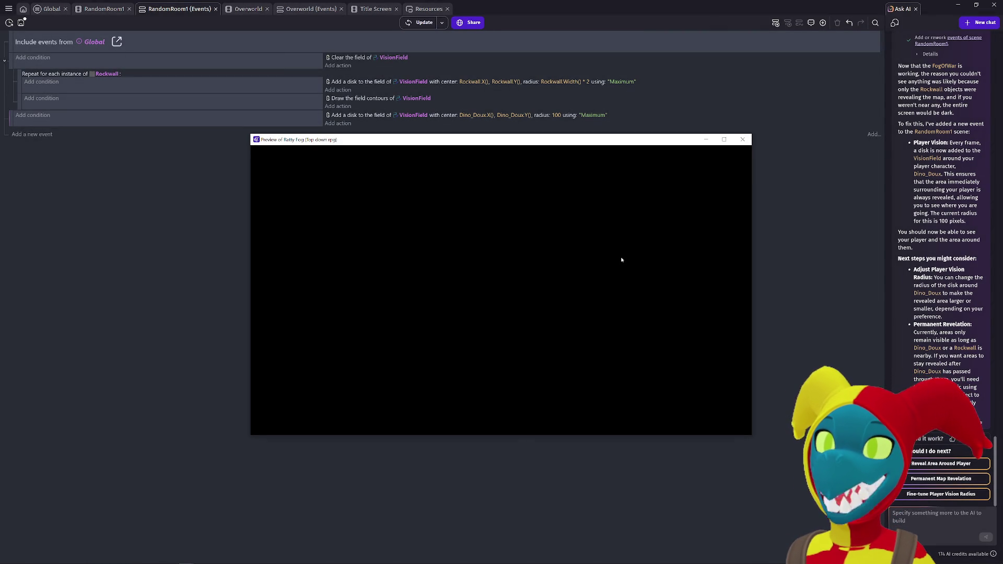
{"action": "left_click", "coordinate": [749, 140]}
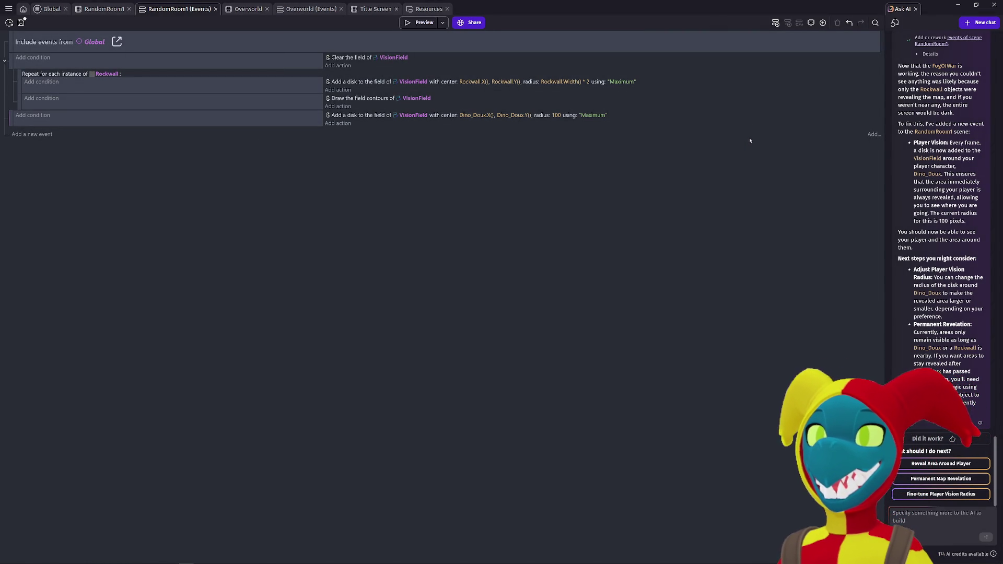
{"action": "left_click", "coordinate": [104, 9]}
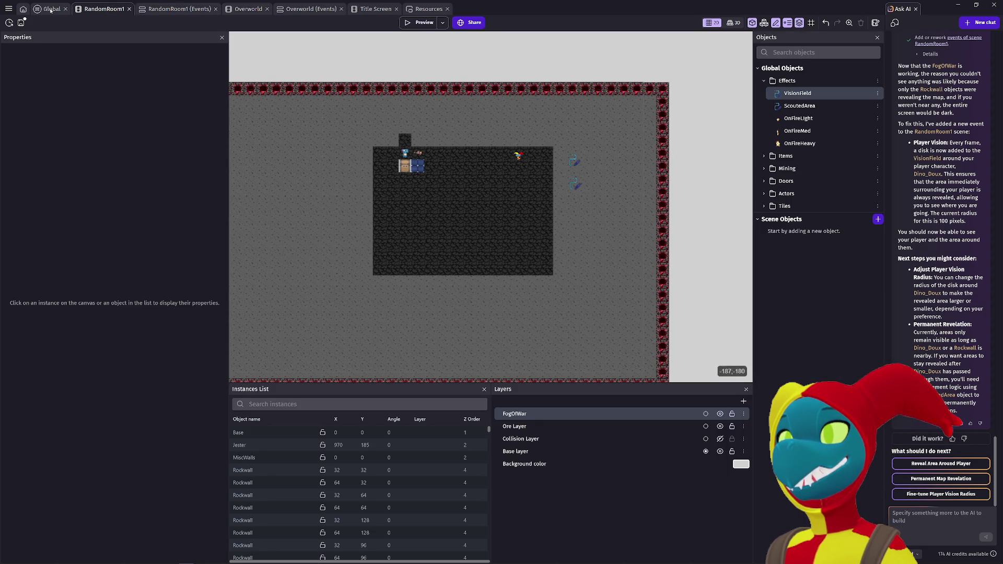
Step: Disable the Global Fog of War Drawing events and preview the game walking right
{"action": "left_click", "coordinate": [51, 9]}
{"action": "left_click", "coordinate": [21, 132]}
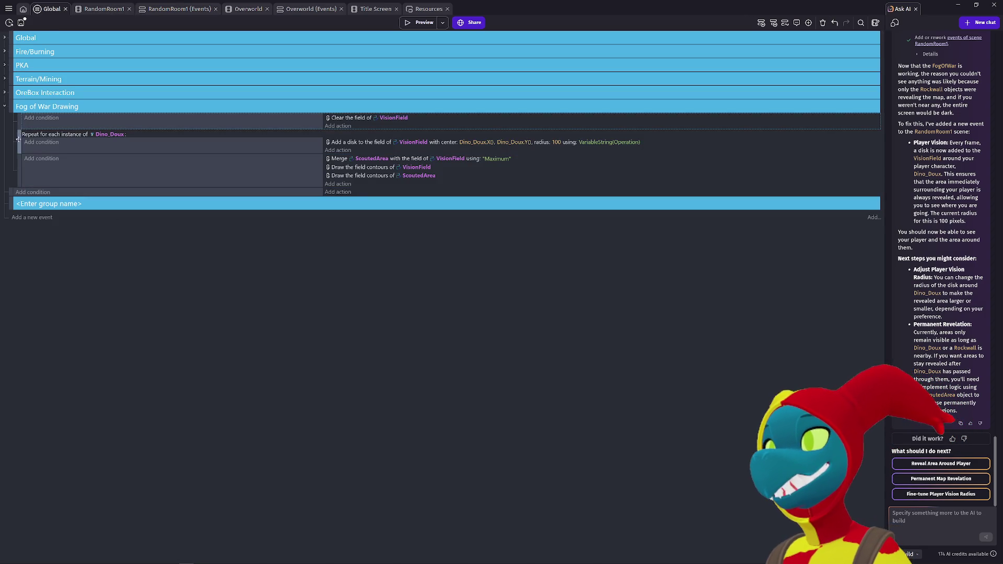
{"action": "key", "text": "d"}
{"action": "key", "text": "d"}
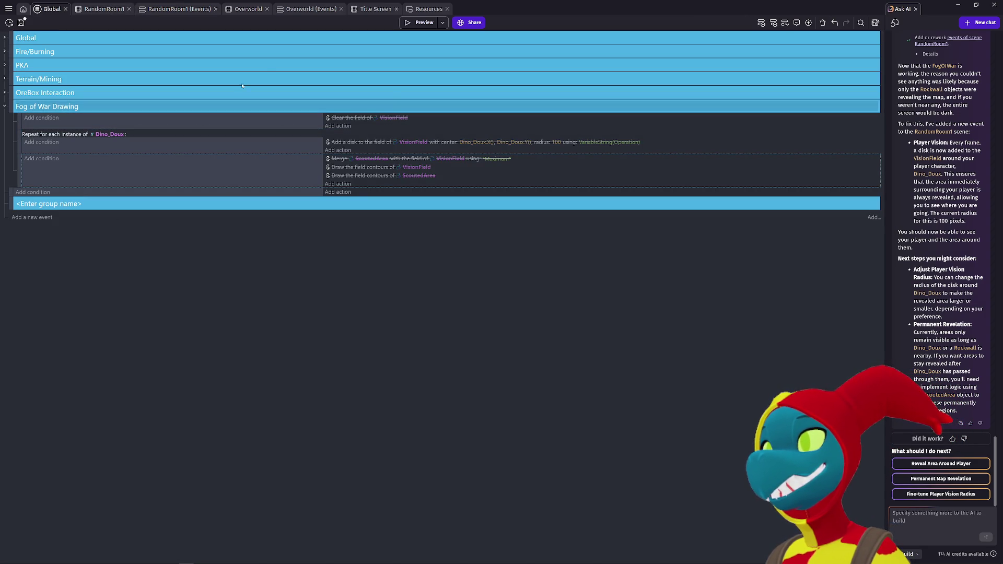
{"action": "left_click", "coordinate": [424, 22]}
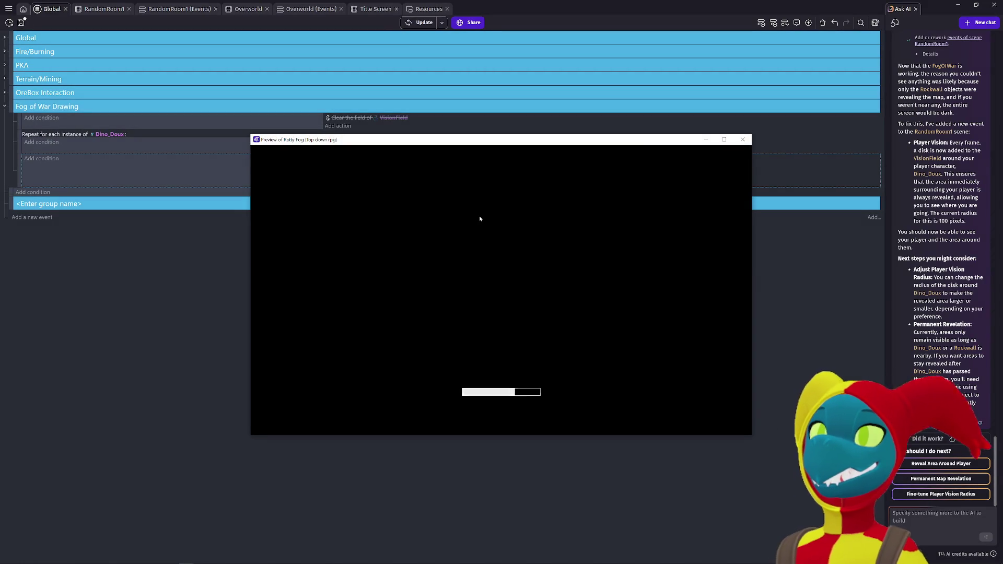
{"action": "key", "text": "Right"}
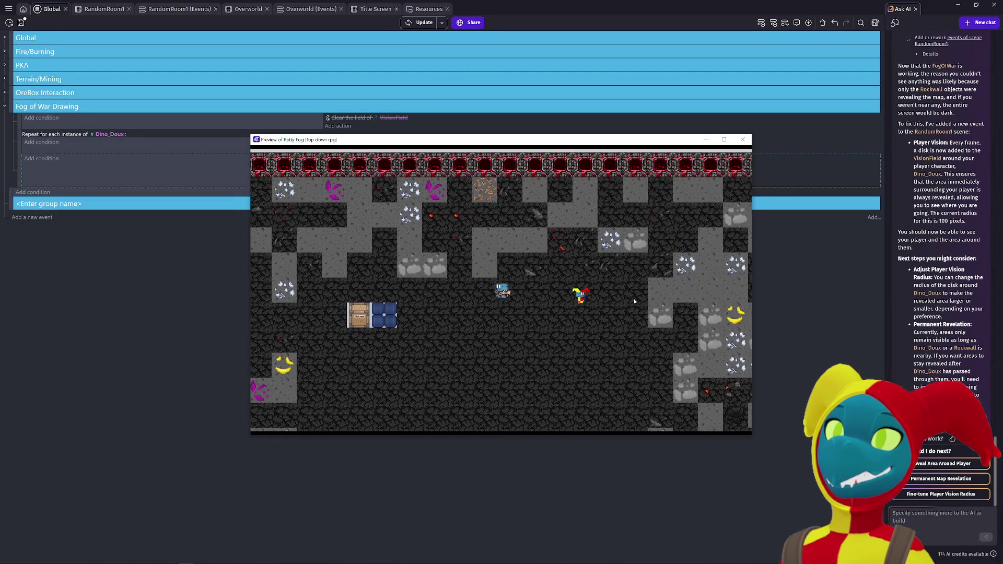
{"action": "left_click", "coordinate": [742, 139]}
Step: Re-enable the Add a disk and Clear the field of VisionField actions, with a preview between
{"action": "left_click", "coordinate": [19, 147]}
{"action": "key", "text": "d"}
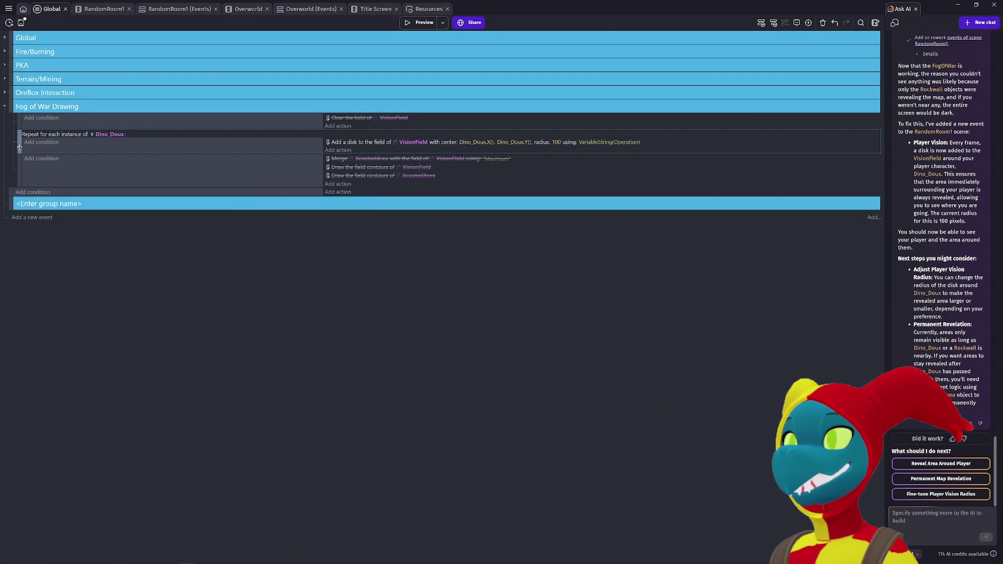
{"action": "left_click", "coordinate": [412, 24]}
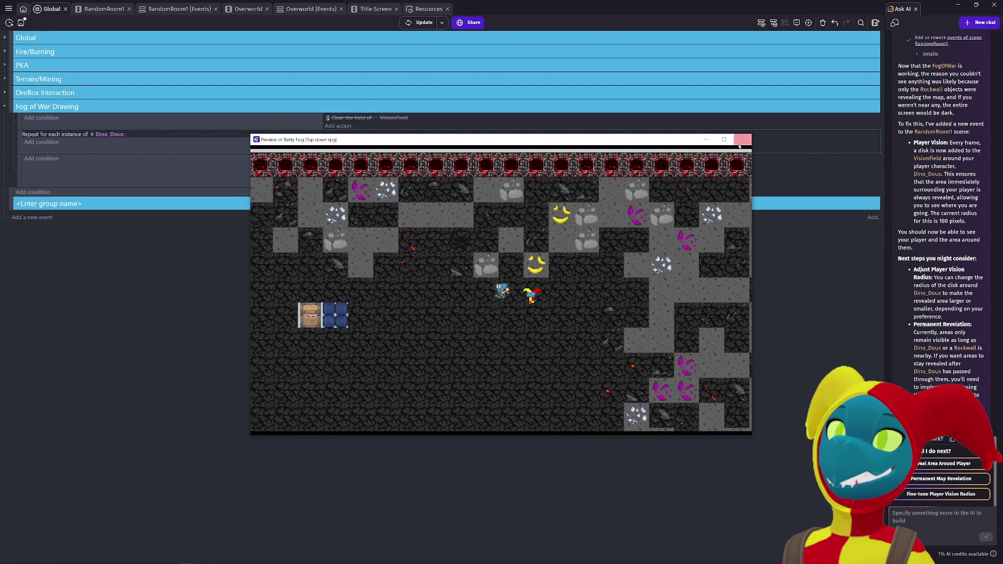
{"action": "key", "text": "alt+F4"}
{"action": "key", "text": "ctrl+z"}
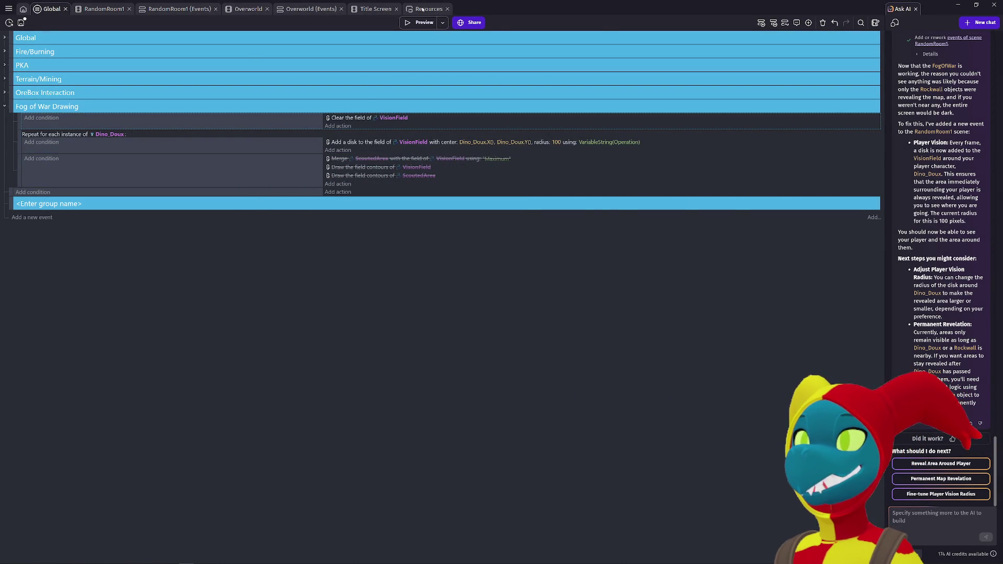
Step: Preview again, re-enable the Merge and contour-drawing event, and inspect the VisionField contour action
{"action": "left_click", "coordinate": [424, 22]}
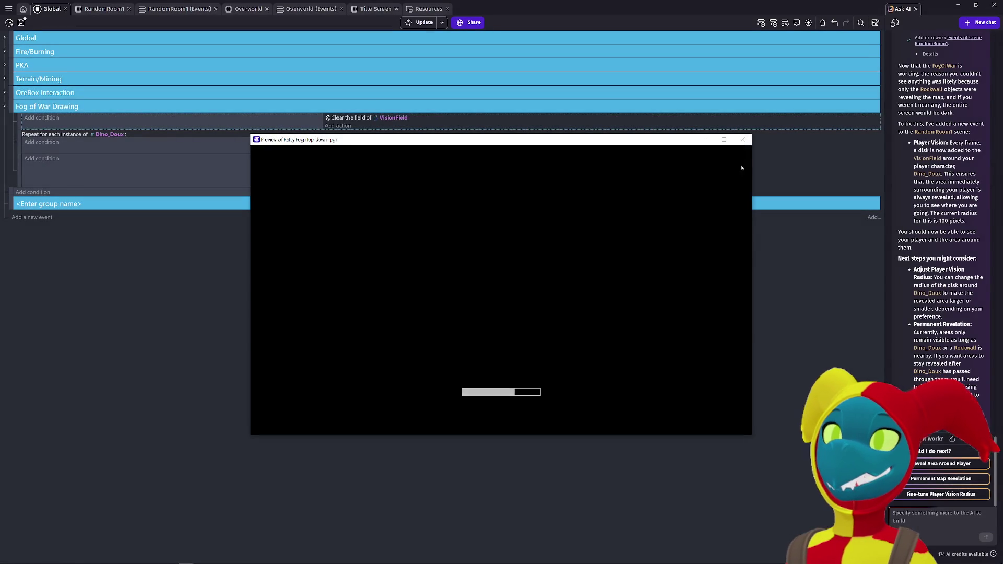
{"action": "left_click", "coordinate": [743, 139]}
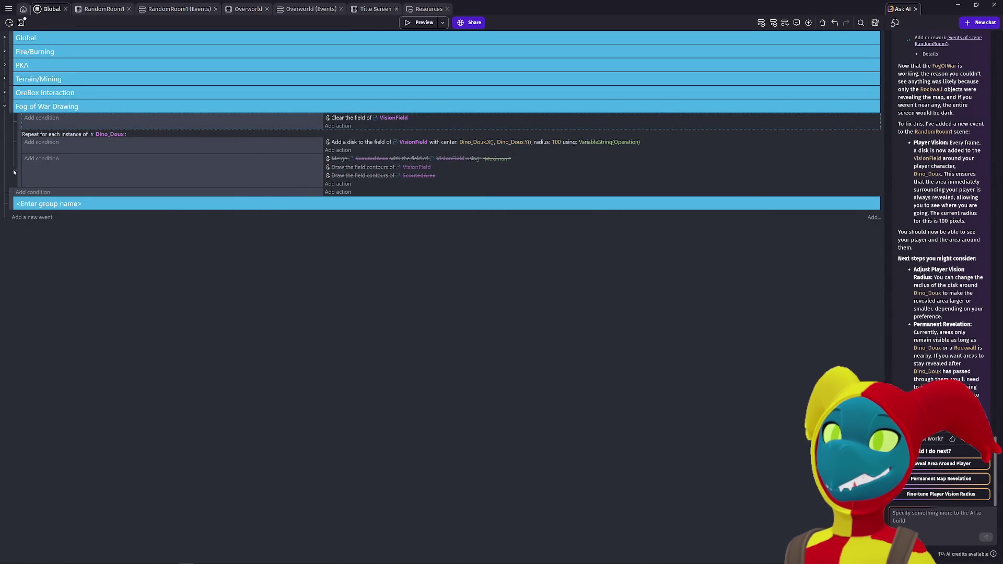
{"action": "key", "text": "ctrl+z"}
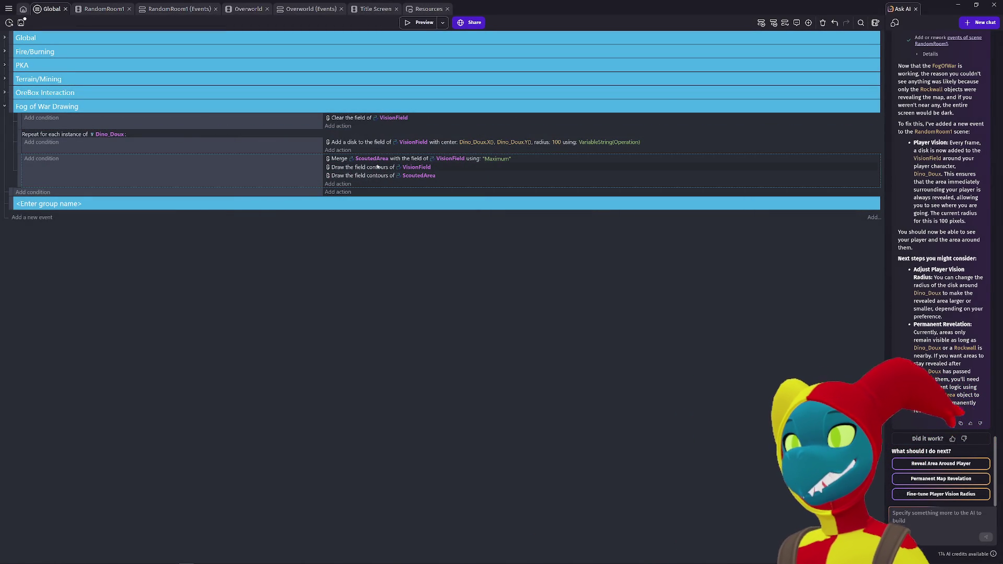
{"action": "left_click", "coordinate": [377, 167]}
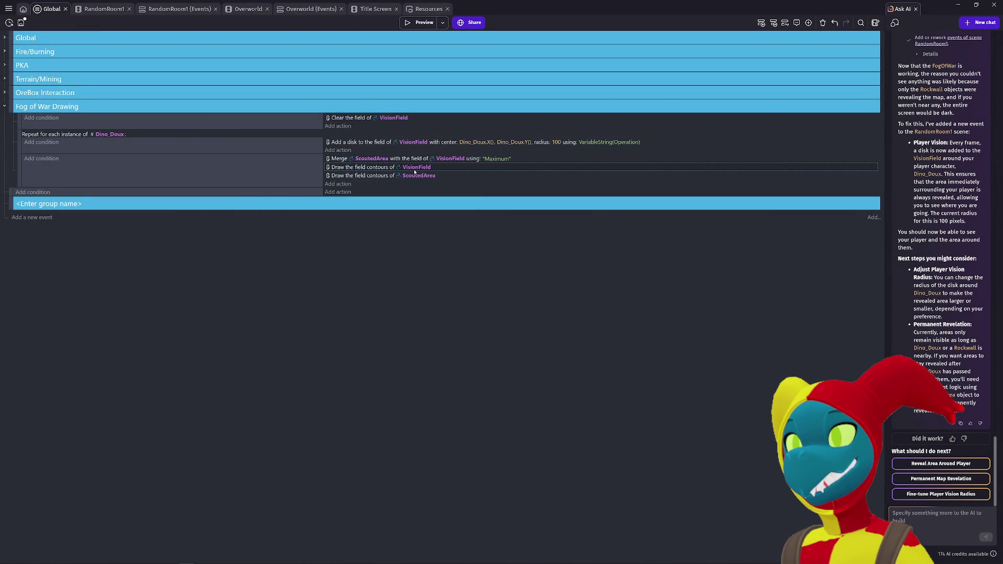
{"action": "double_click", "coordinate": [379, 166]}
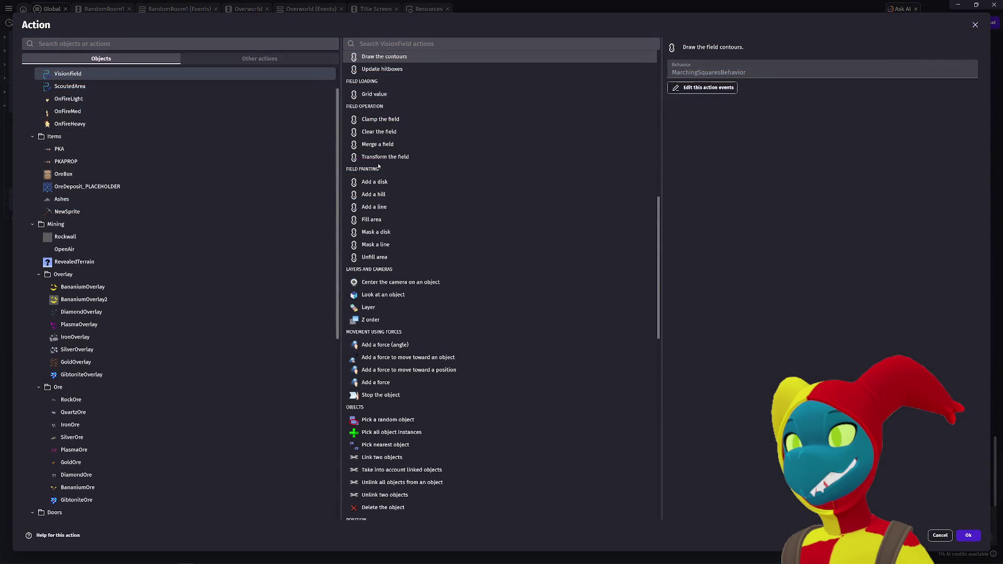
{"action": "left_click", "coordinate": [939, 535]}
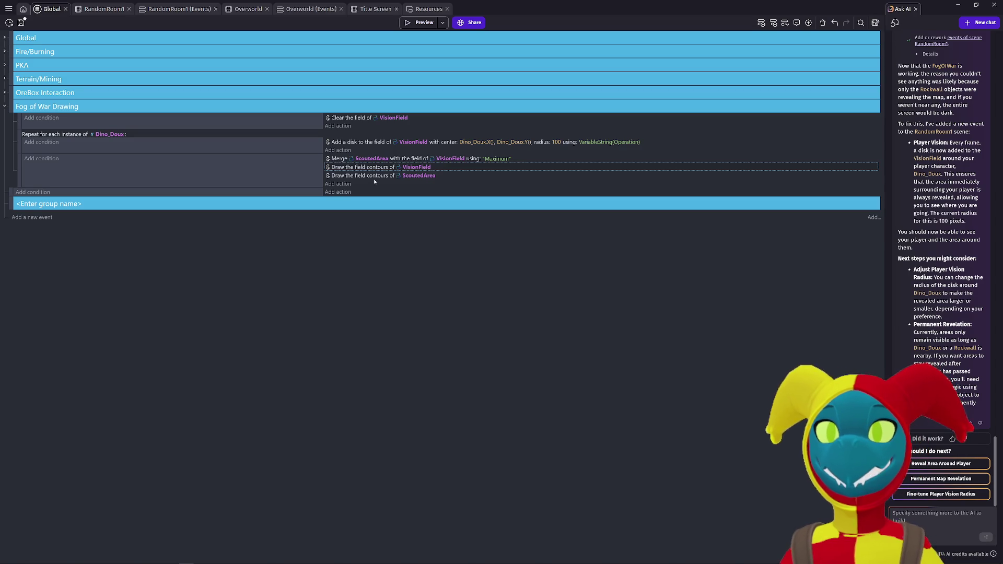
Step: Move the VisionField contour action into the last event under Repeat and preview
{"action": "left_click_drag", "start_coordinate": [339, 171], "coordinate": [344, 186]}
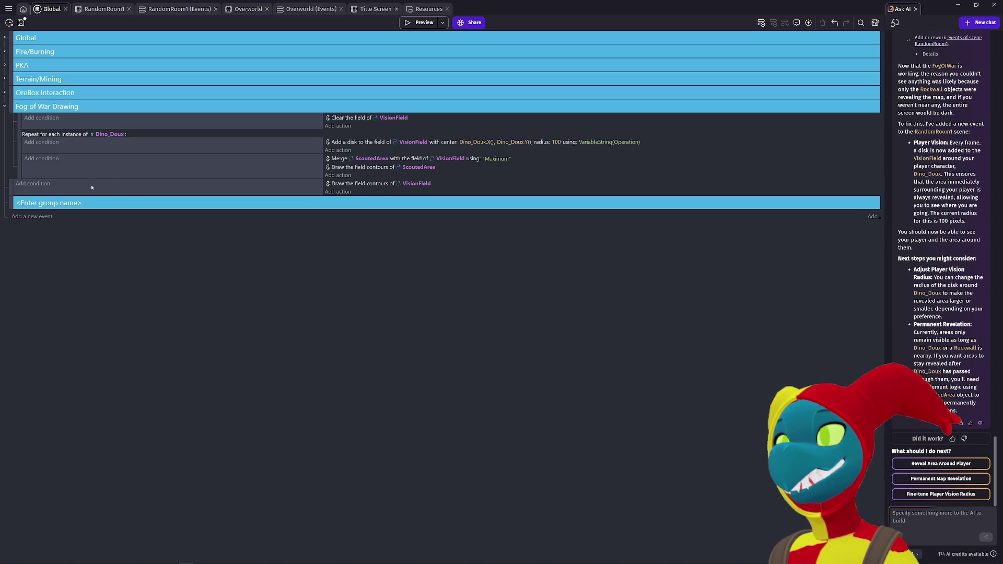
{"action": "left_click_drag", "start_coordinate": [9, 185], "coordinate": [19, 186]}
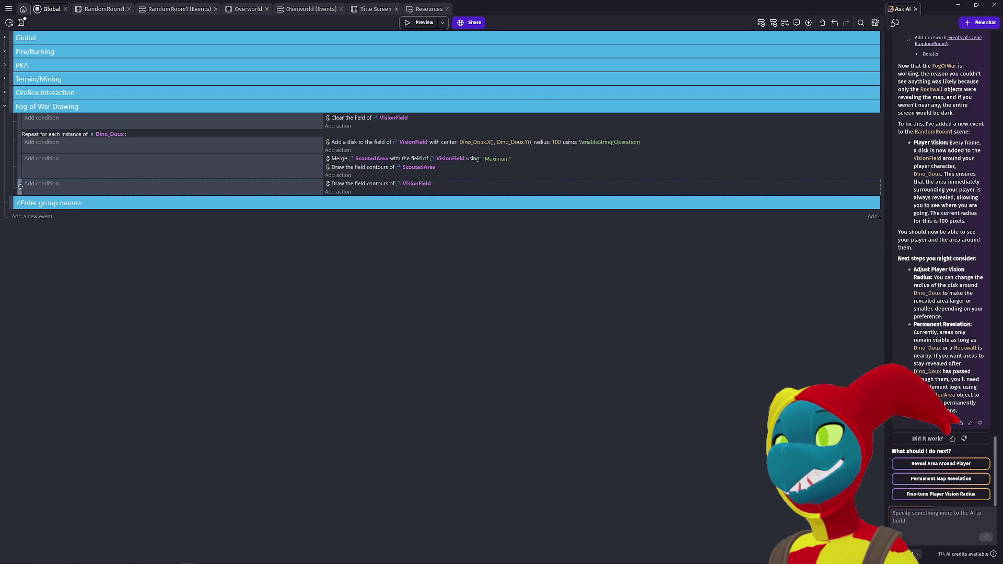
{"action": "left_click", "coordinate": [423, 27]}
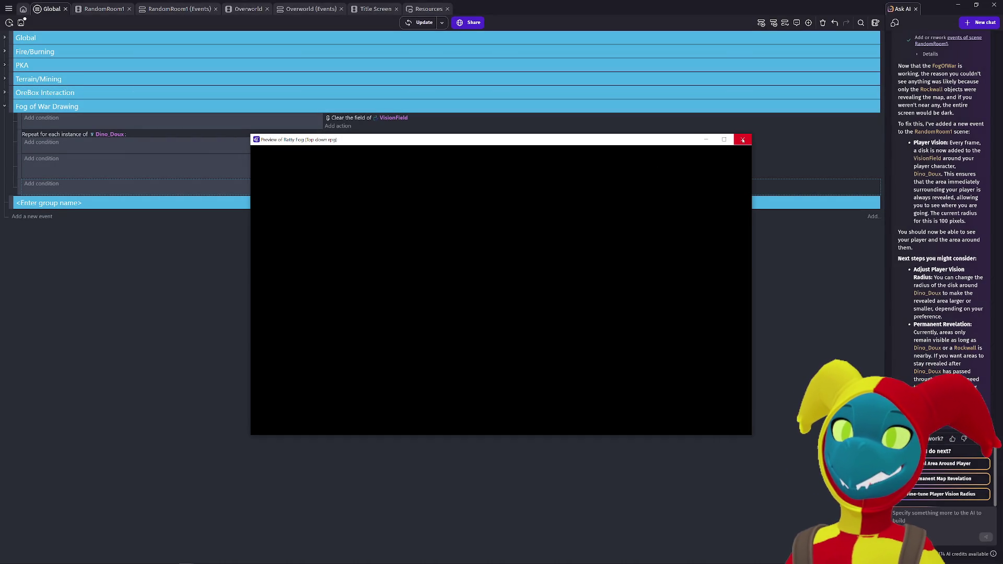
{"action": "left_click", "coordinate": [743, 140]}
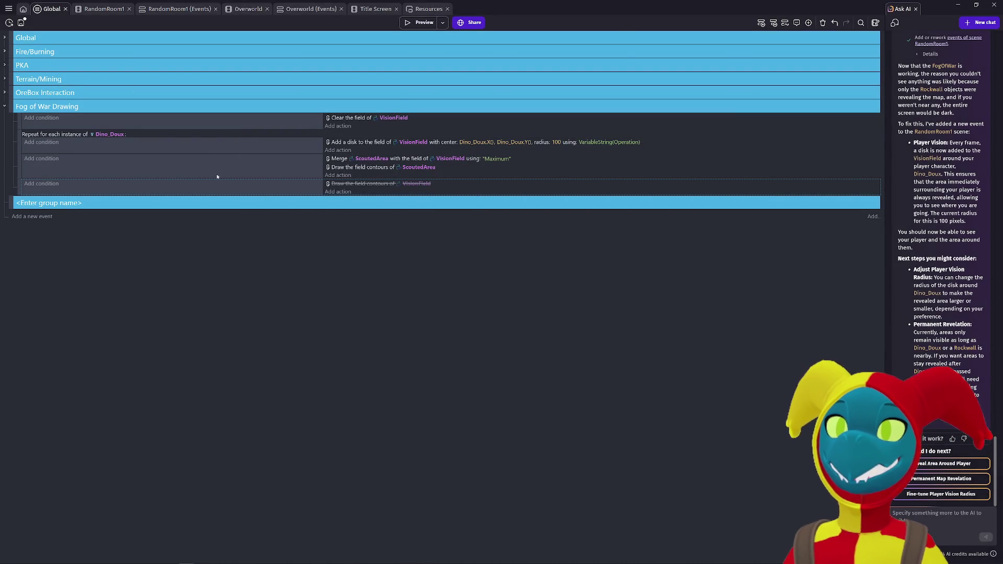
Step: Move the ScoutedArea contour action into the last event and preview the game
{"action": "left_click", "coordinate": [361, 167]}
{"action": "left_click_drag", "start_coordinate": [344, 199], "coordinate": [343, 193]}
{"action": "left_click", "coordinate": [421, 22]}
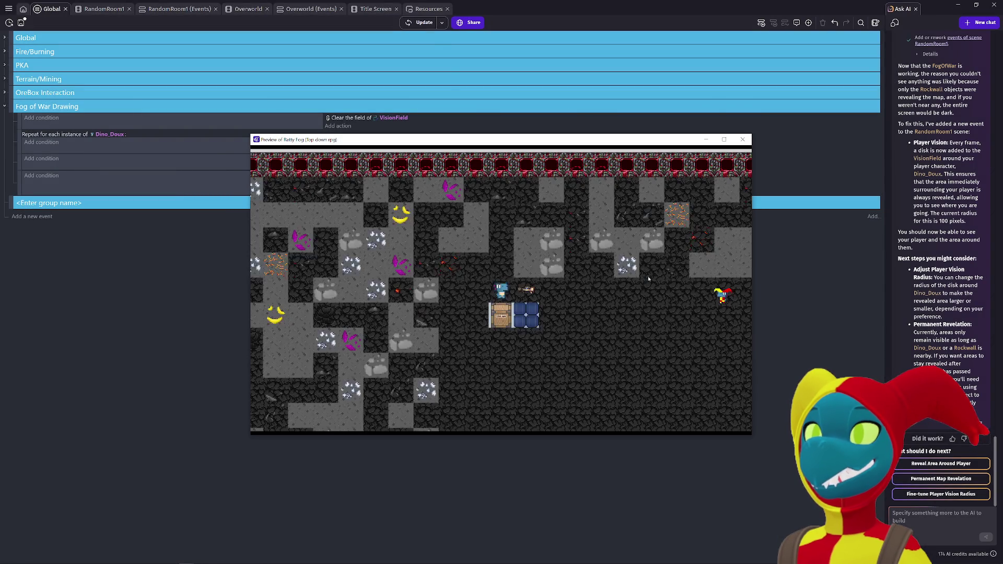
{"action": "key", "text": "Right"}
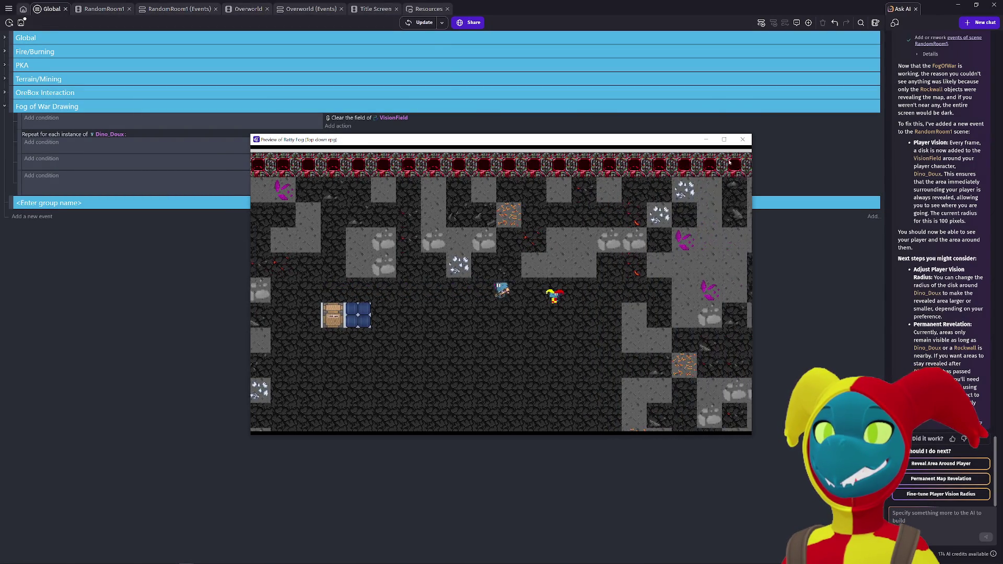
{"action": "left_click", "coordinate": [741, 140]}
Step: Re-enable both contour-drawing actions in the last event, then visit the games home page
{"action": "left_click", "coordinate": [381, 182]}
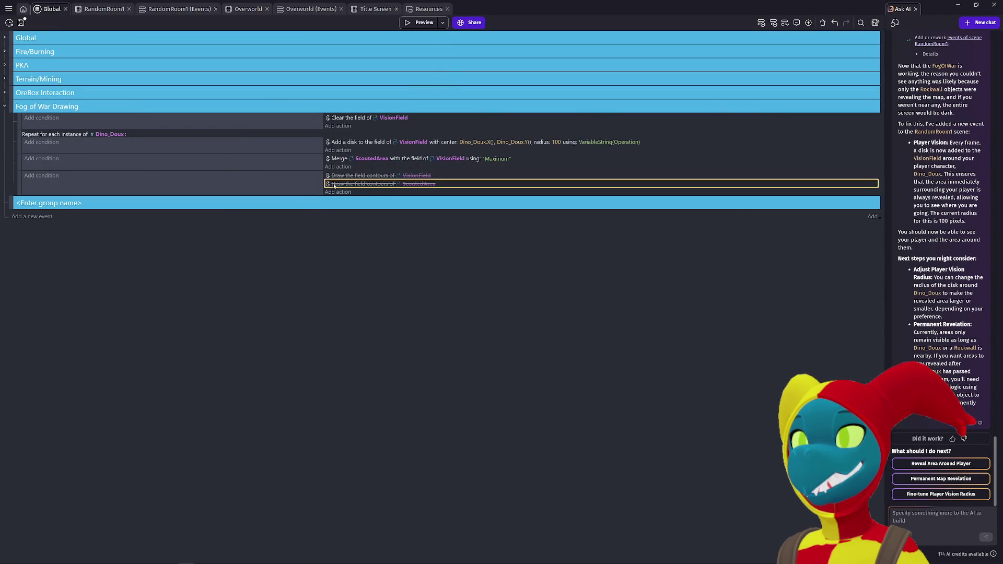
{"action": "left_click", "coordinate": [79, 185]}
{"action": "key", "text": "d"}
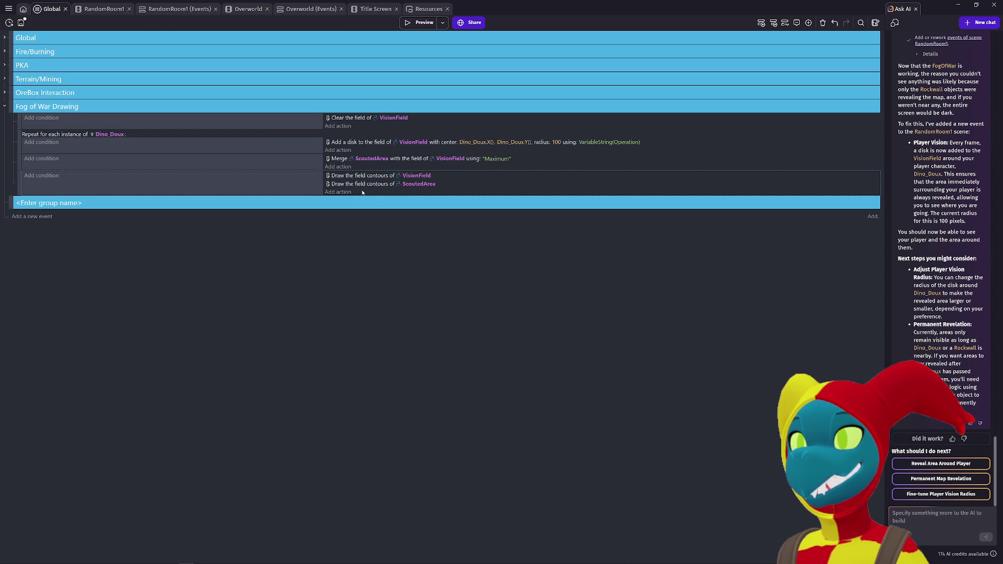
{"action": "double_click", "coordinate": [414, 179]}
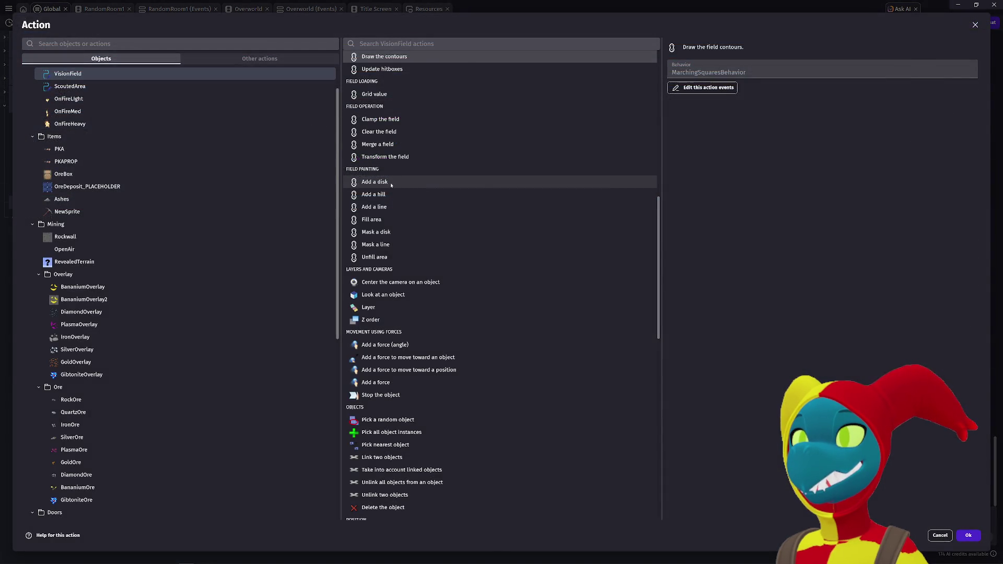
{"action": "key", "text": "Escape"}
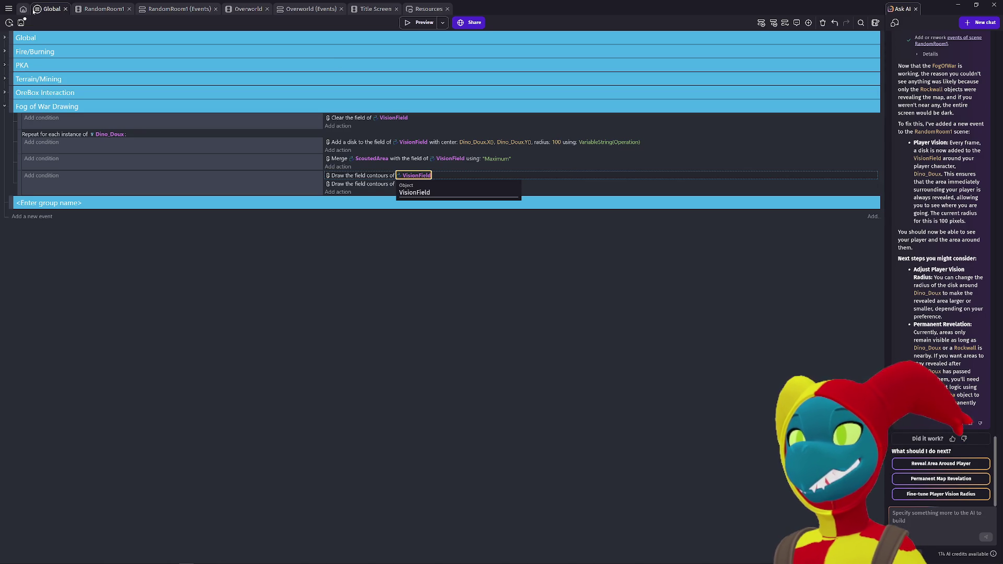
{"action": "left_click", "coordinate": [23, 9]}
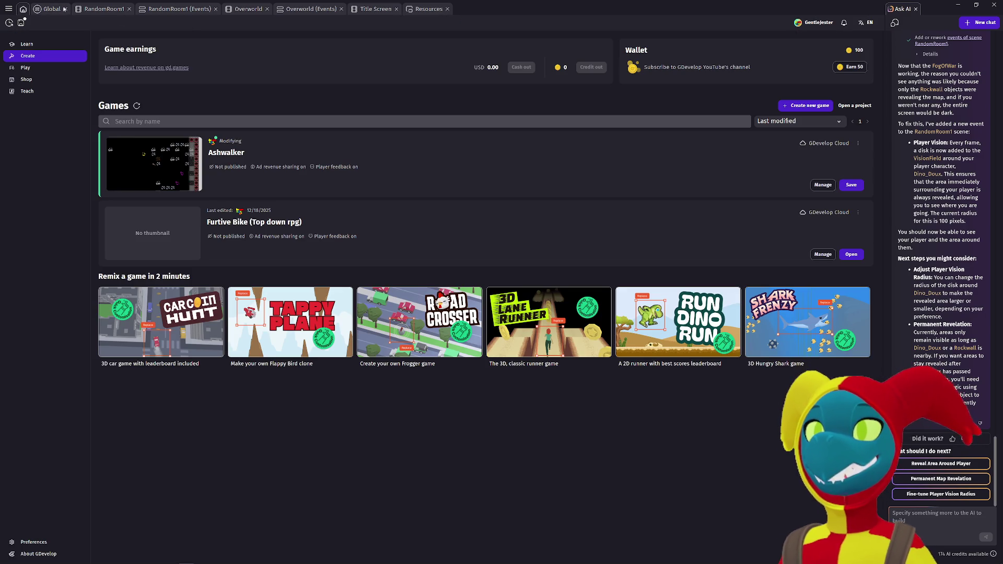
{"action": "left_click", "coordinate": [52, 9]}
Step: Set VisionField's fill opacity to 80 in RandomRoom1 and start a game preview
{"action": "left_click", "coordinate": [97, 14]}
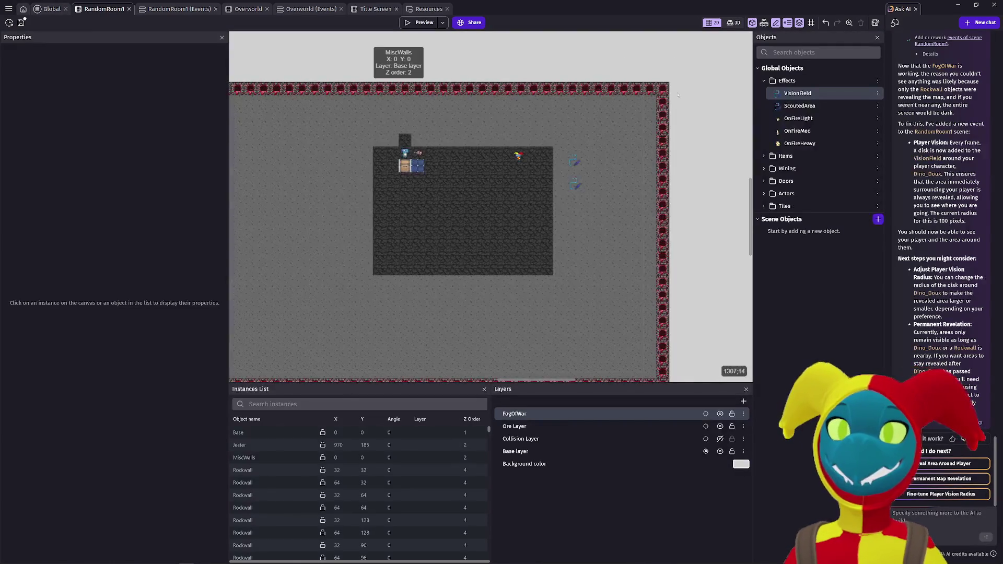
{"action": "double_click", "coordinate": [798, 94]}
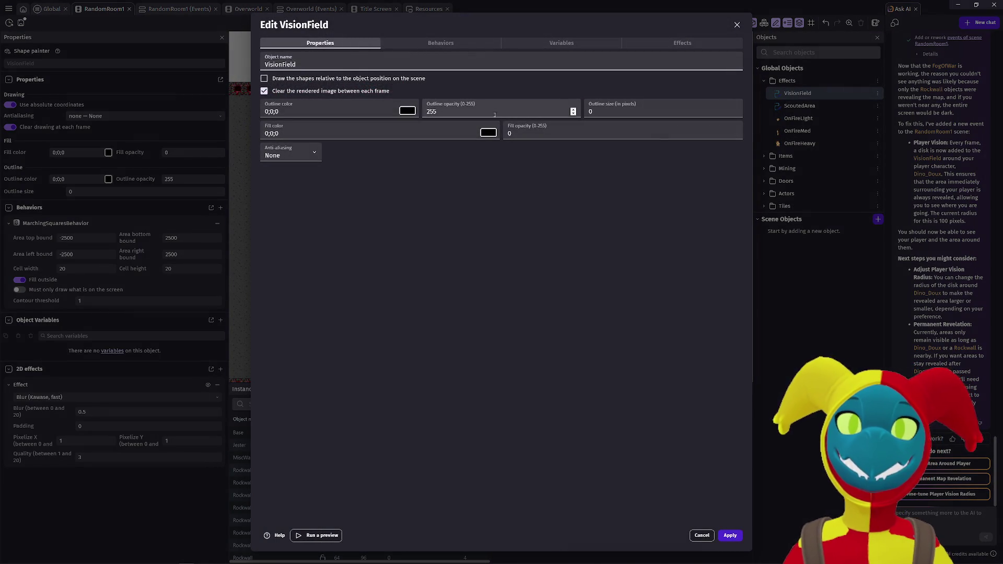
{"action": "left_click_drag", "start_coordinate": [732, 132], "coordinate": [488, 132]}
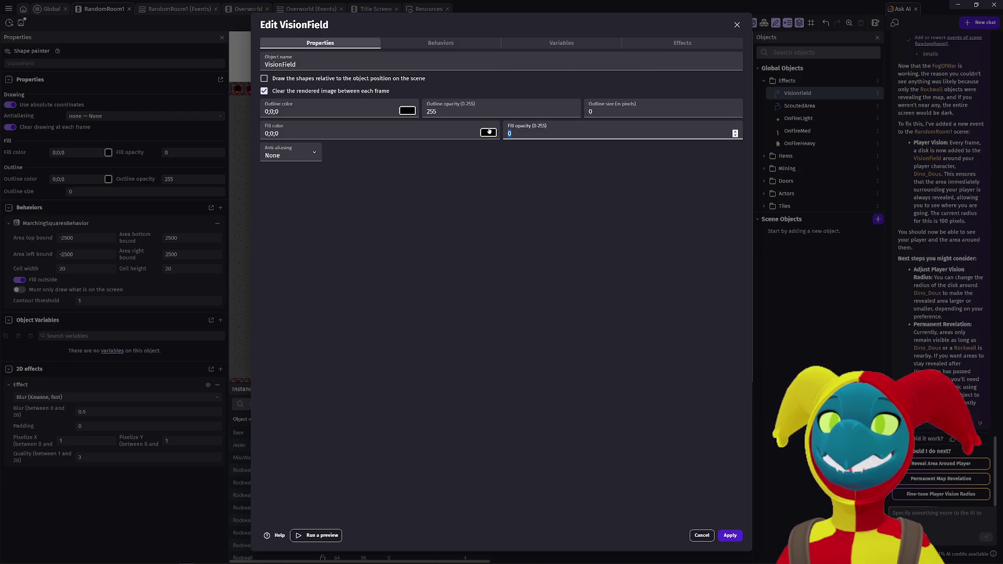
{"action": "type", "text": "80"}
{"action": "left_click", "coordinate": [729, 535]}
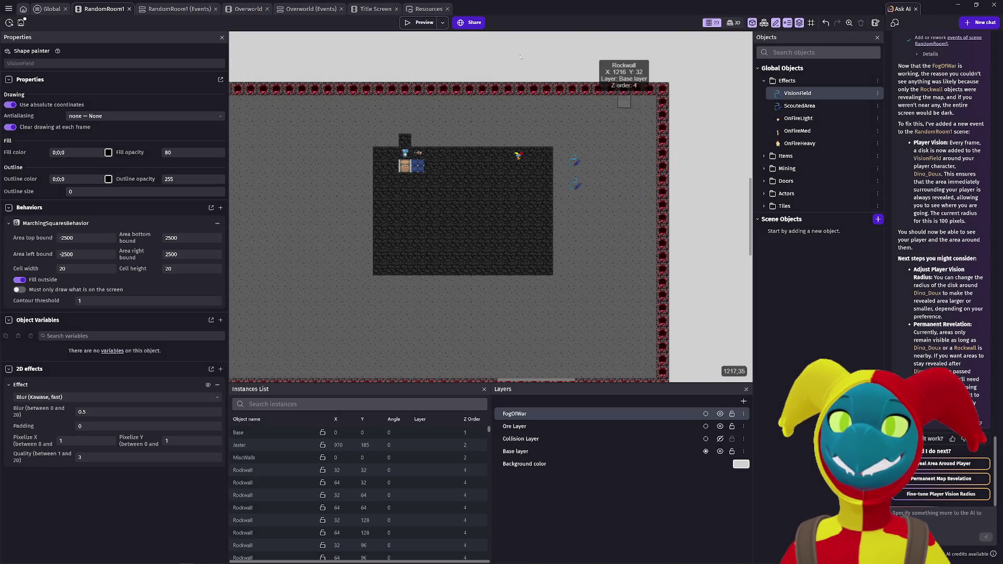
{"action": "left_click", "coordinate": [405, 23]}
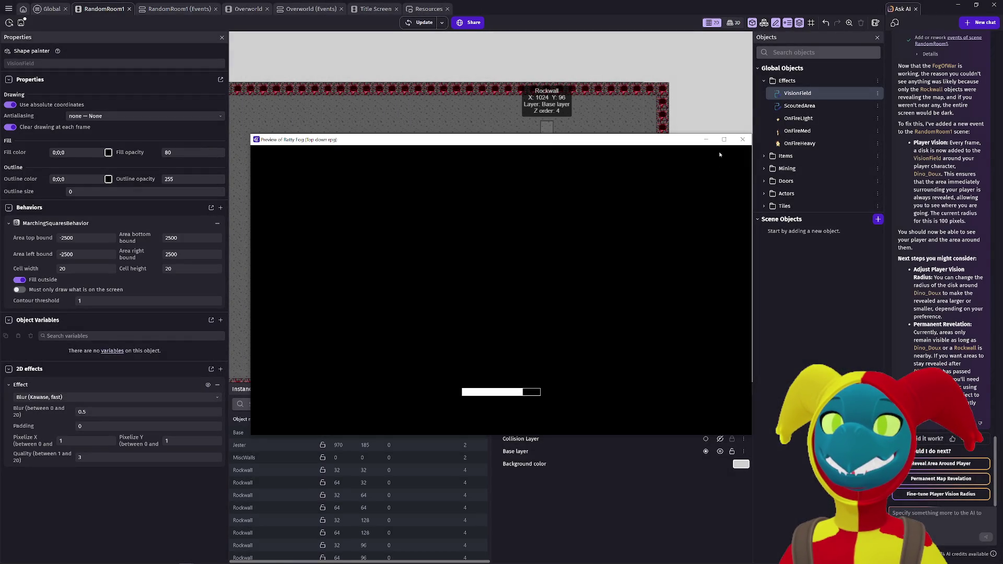
Step: Close the preview and inspect ScoutedArea's fill opacity setting
{"action": "left_click", "coordinate": [742, 140]}
{"action": "double_click", "coordinate": [799, 106]}
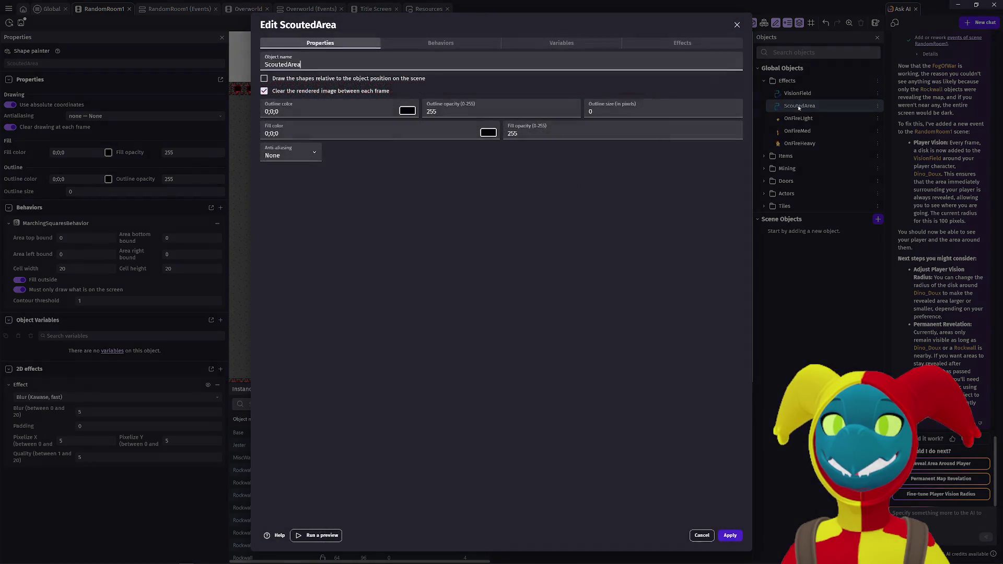
{"action": "double_click", "coordinate": [558, 132]}
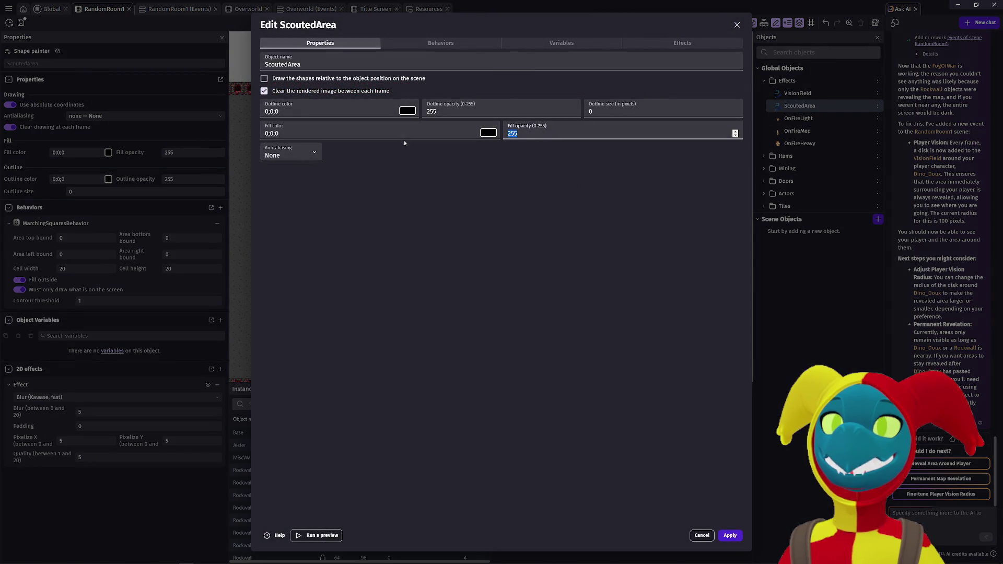
{"action": "left_click", "coordinate": [730, 535]}
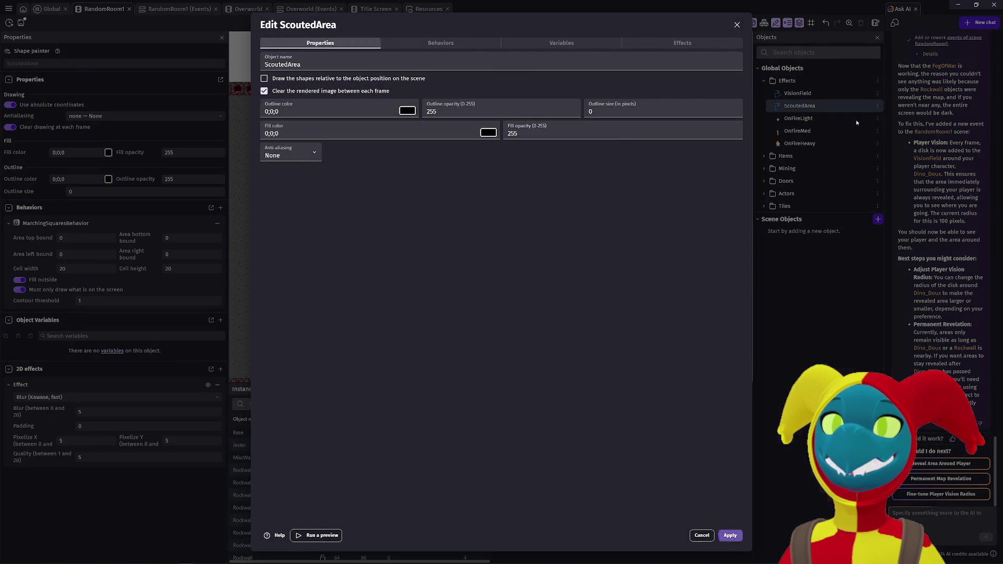
Step: Give VisionField a grey 155;155;155 fill at opacity 180
{"action": "double_click", "coordinate": [797, 93]}
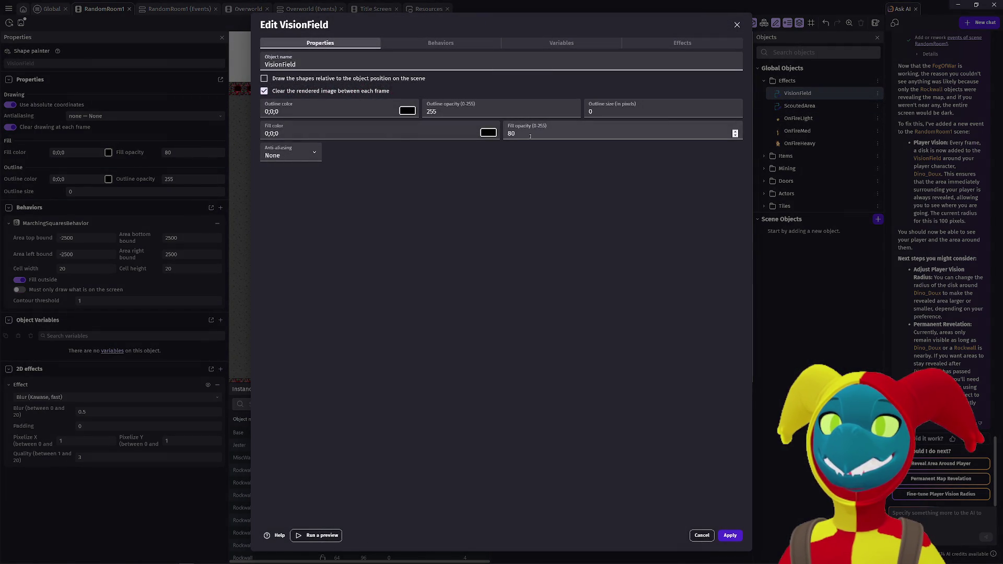
{"action": "double_click", "coordinate": [530, 134]}
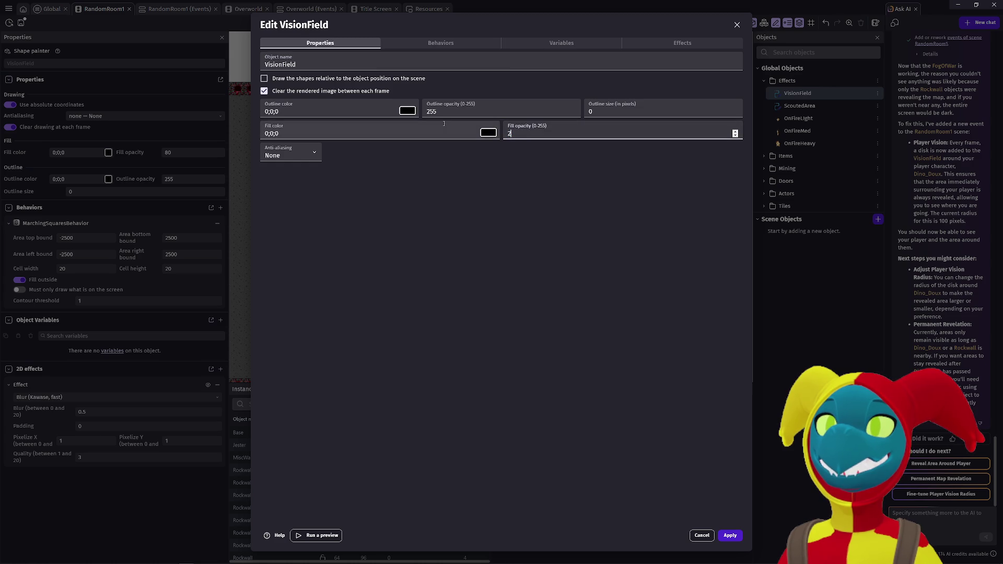
{"action": "left_click", "coordinate": [488, 132]}
{"action": "left_click", "coordinate": [538, 233]}
{"action": "left_click", "coordinate": [541, 252]}
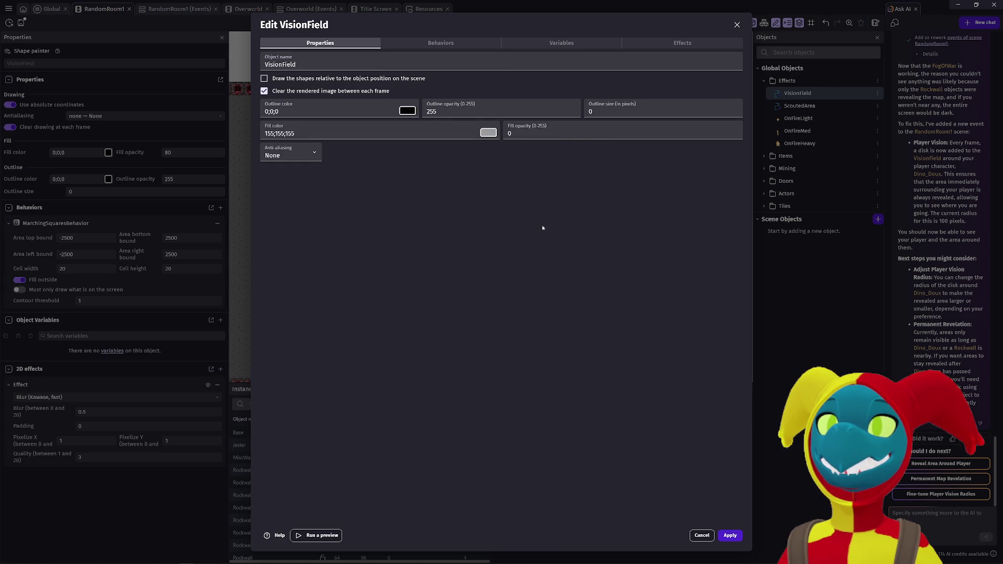
{"action": "double_click", "coordinate": [517, 134]}
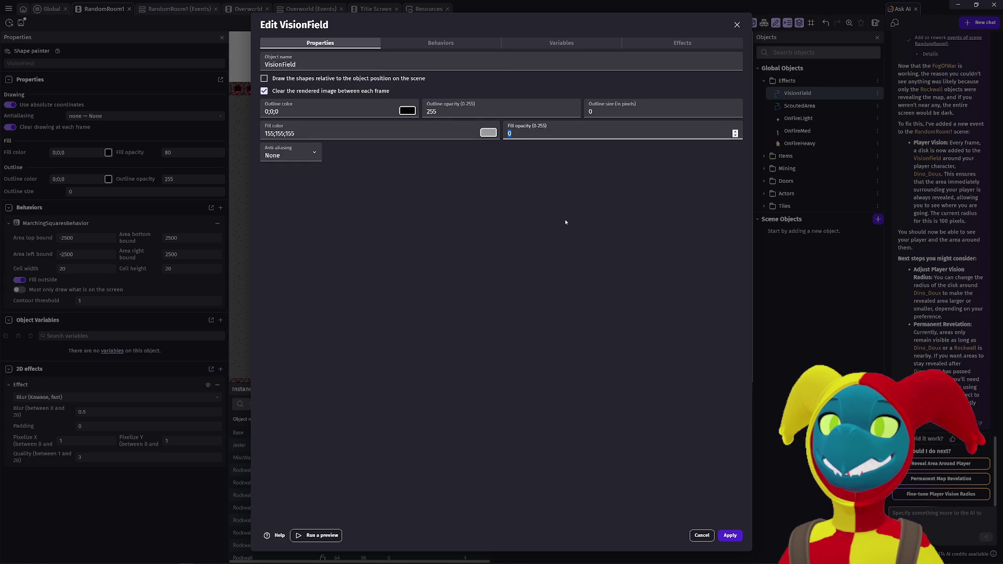
{"action": "type", "text": "180"}
{"action": "left_click", "coordinate": [730, 535]}
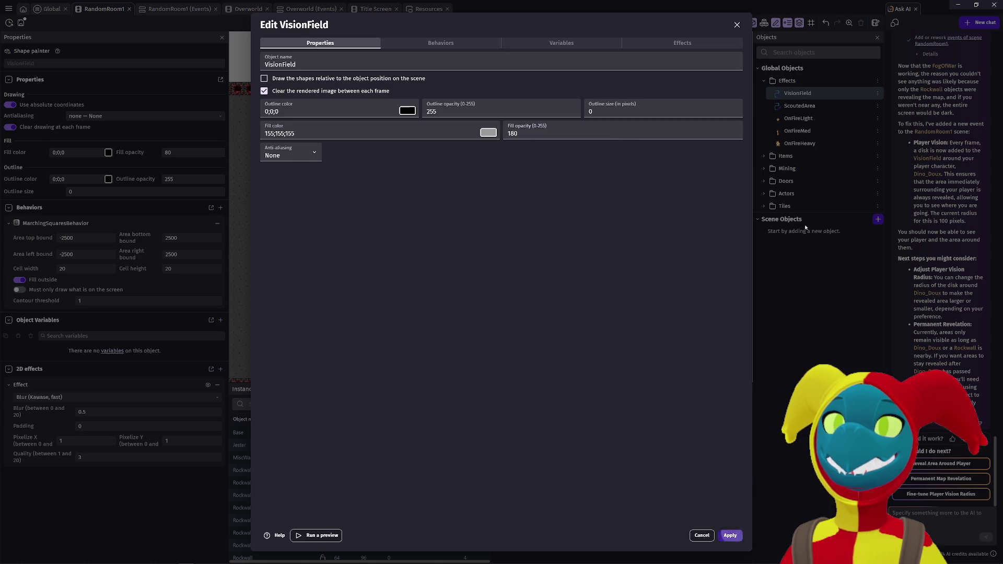
Step: Preview the game, then set ScoutedArea's fill opacity to 0
{"action": "left_click", "coordinate": [420, 23]}
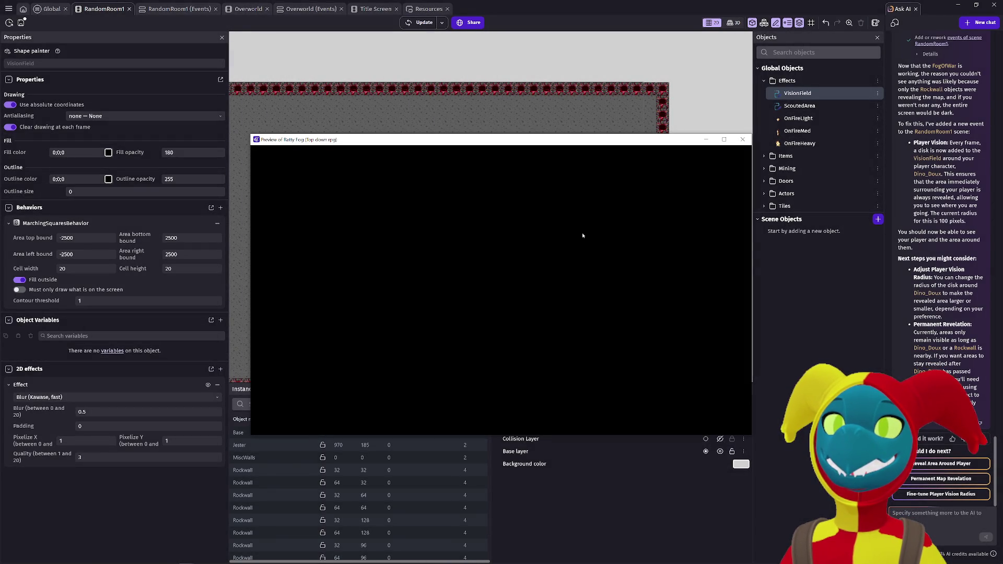
{"action": "left_click", "coordinate": [739, 144]}
{"action": "double_click", "coordinate": [799, 105]}
{"action": "left_click", "coordinate": [517, 133]}
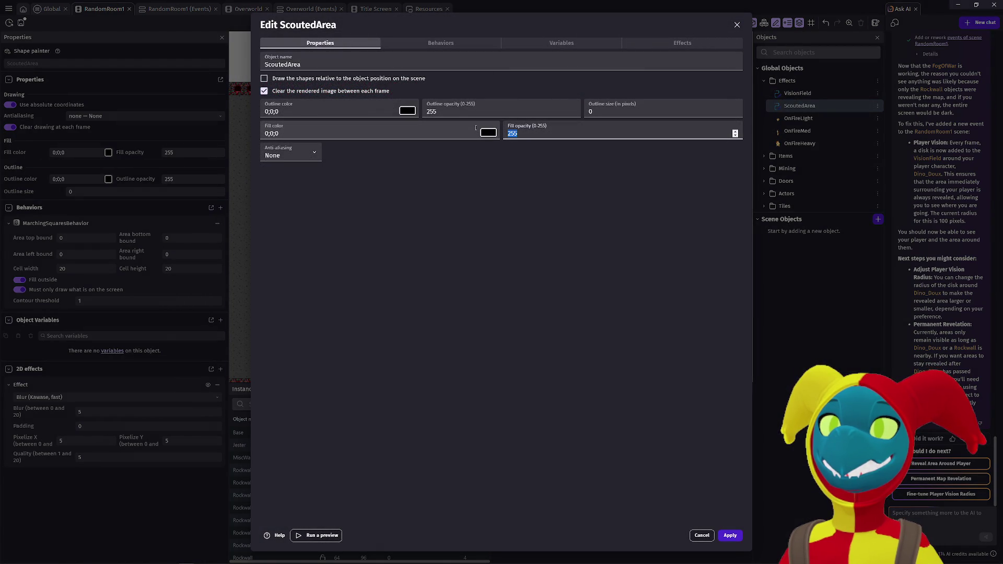
{"action": "type", "text": "0"}
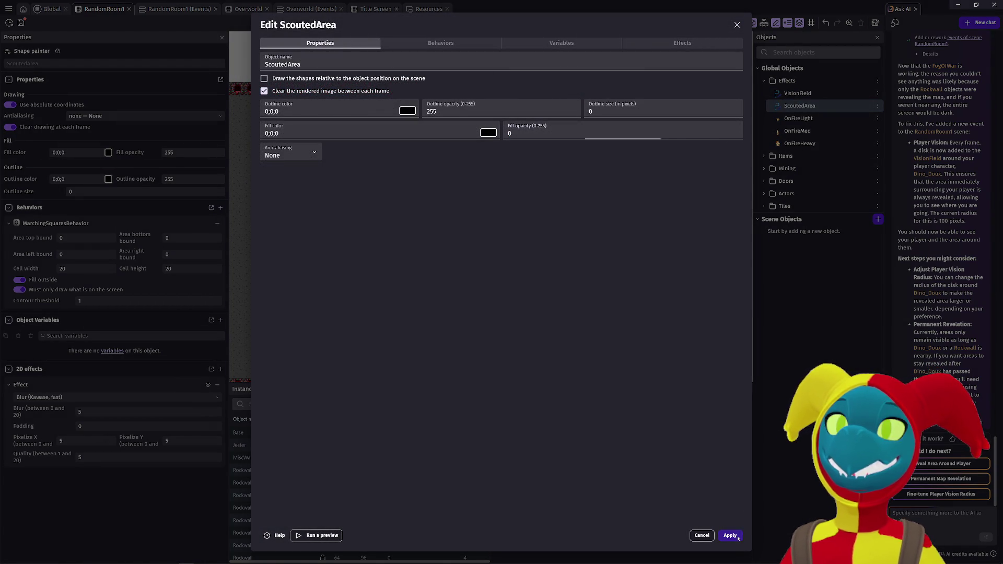
{"action": "left_click", "coordinate": [729, 534]}
Step: Preview the game and walk the player around in all directions to check the fog
{"action": "left_click", "coordinate": [417, 22]}
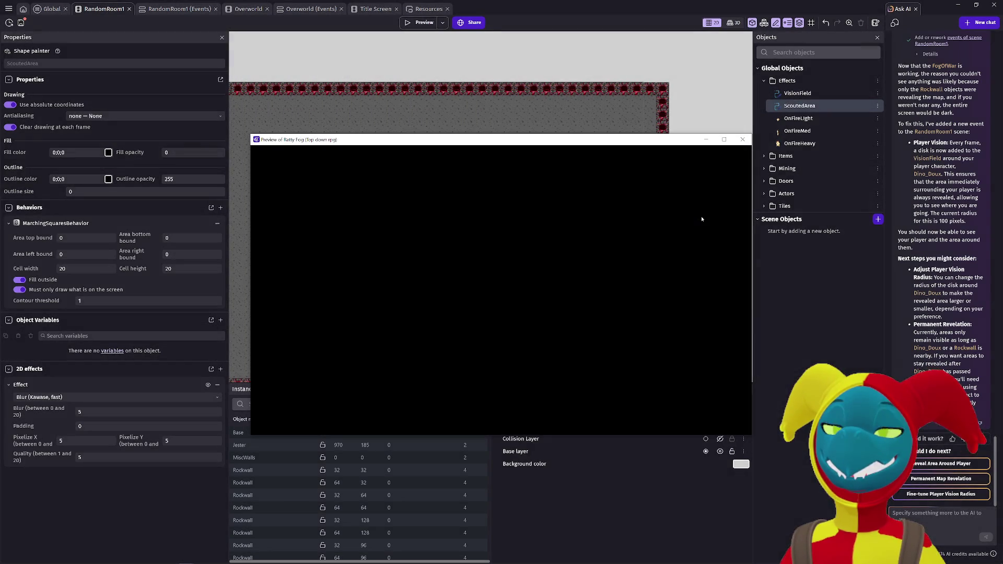
{"action": "key", "text": "Right"}
{"action": "key", "text": "Down"}
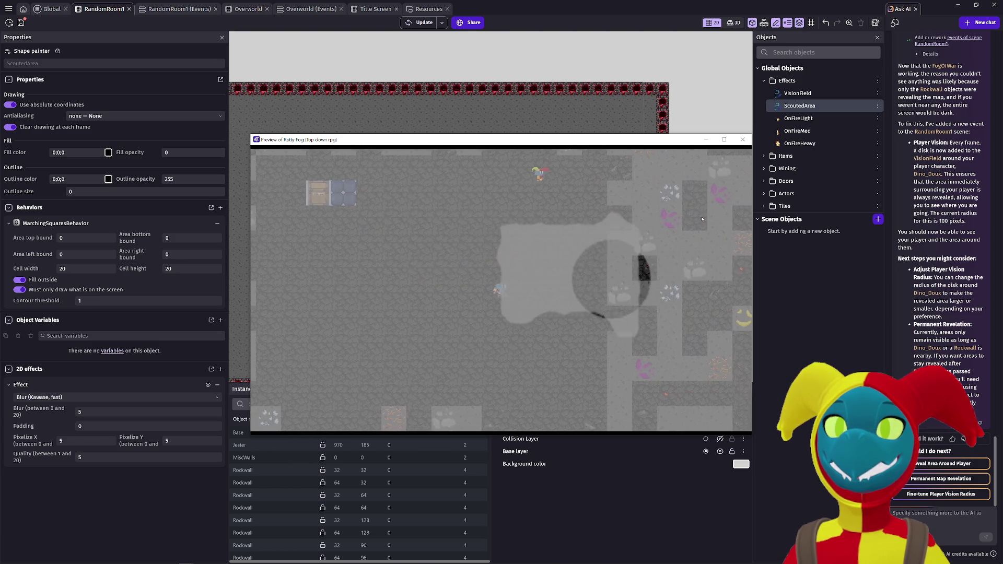
{"action": "key", "text": "Left"}
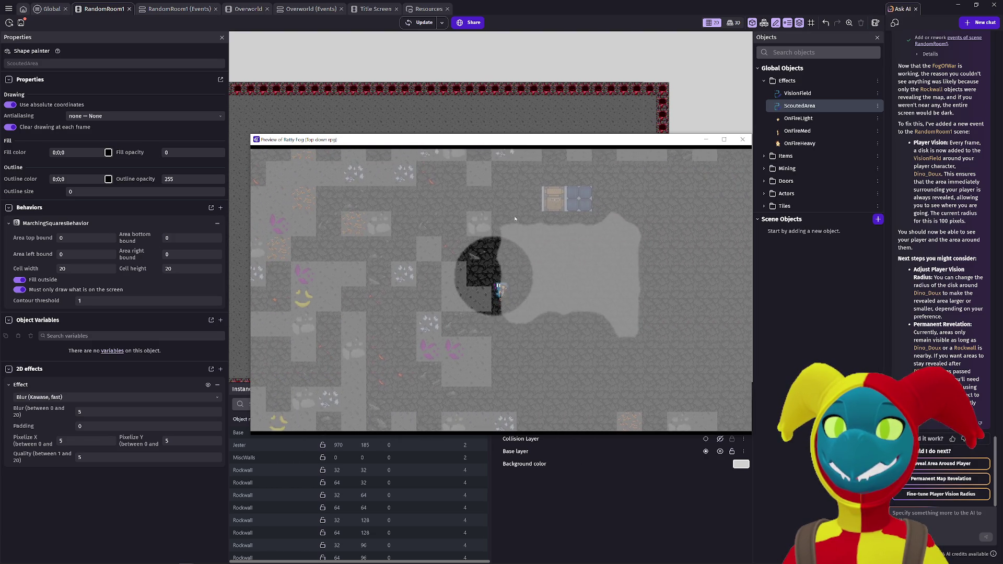
{"action": "key", "text": "Down"}
{"action": "key", "text": "Right"}
{"action": "key", "text": "Right"}
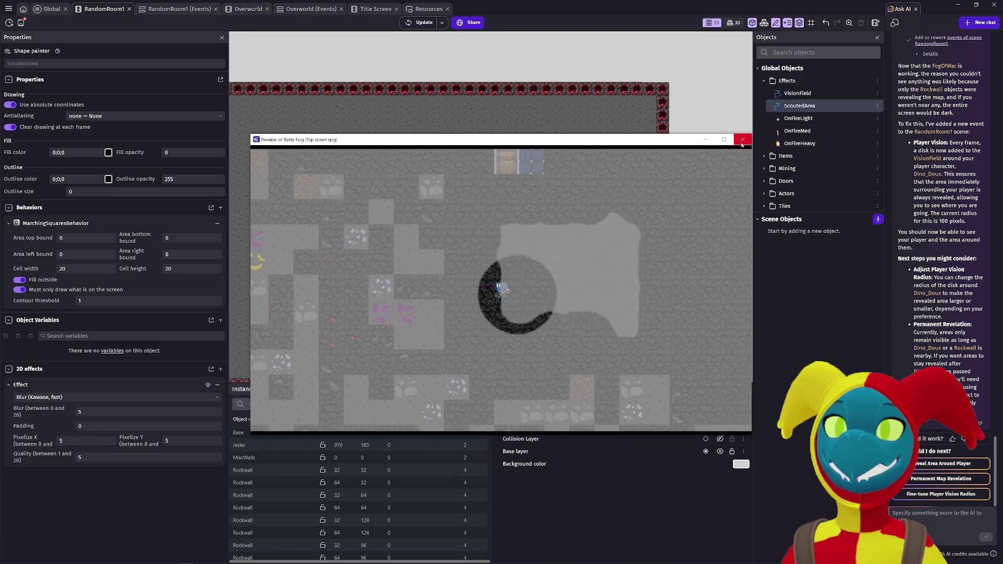
{"action": "key", "text": "Up"}
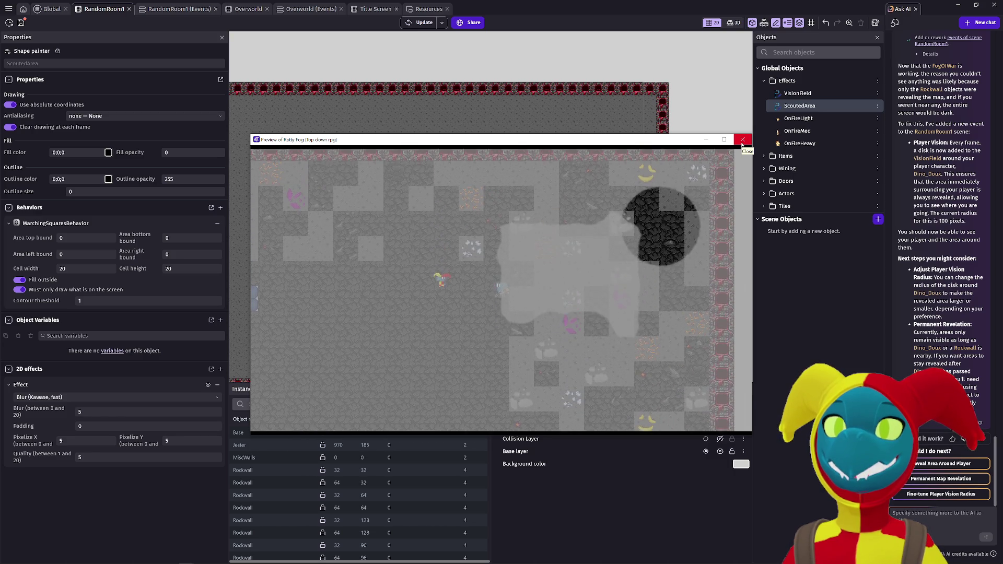
{"action": "left_click", "coordinate": [742, 141]}
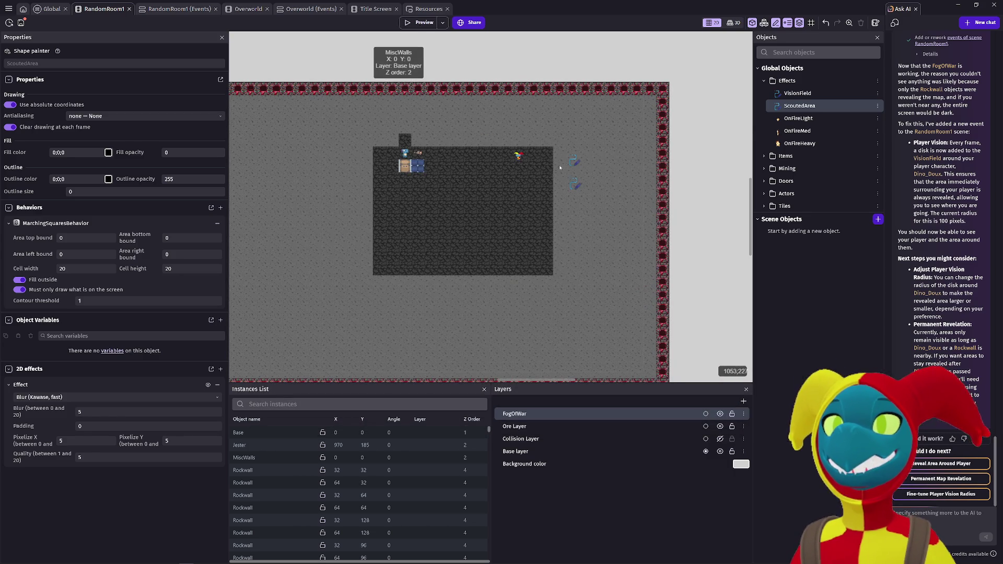
Step: Make ScoutedArea draw relative to its position with fill opacity 255, then test-walk in a preview
{"action": "double_click", "coordinate": [574, 160]}
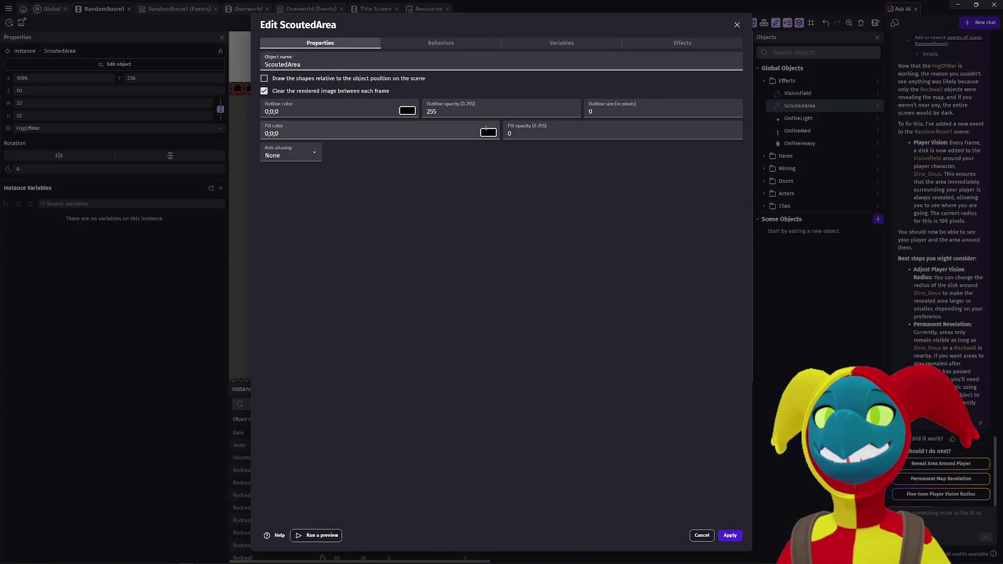
{"action": "left_click", "coordinate": [264, 78]}
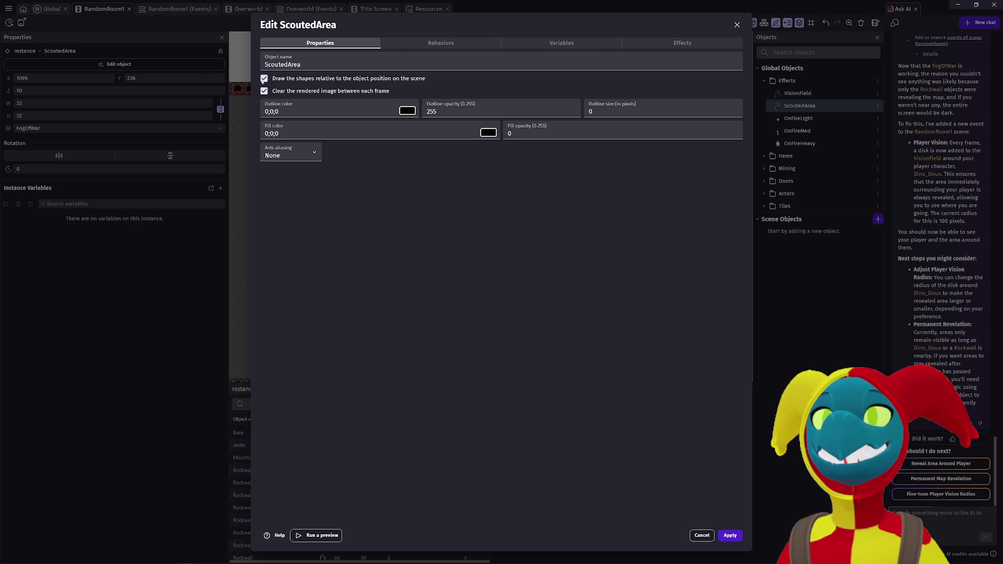
{"action": "double_click", "coordinate": [563, 133]}
{"action": "type", "text": "255"}
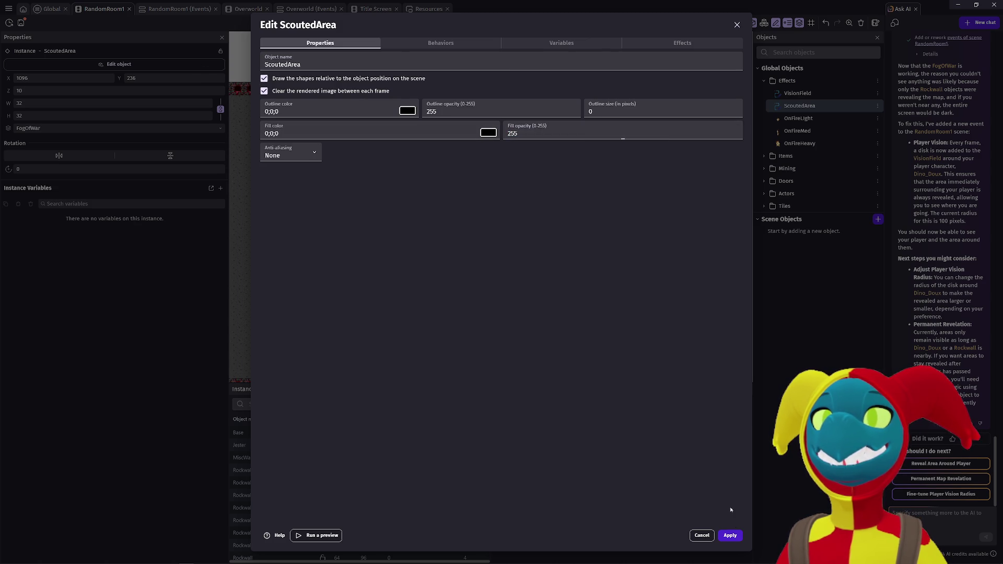
{"action": "left_click", "coordinate": [731, 534]}
{"action": "left_click", "coordinate": [438, 23]}
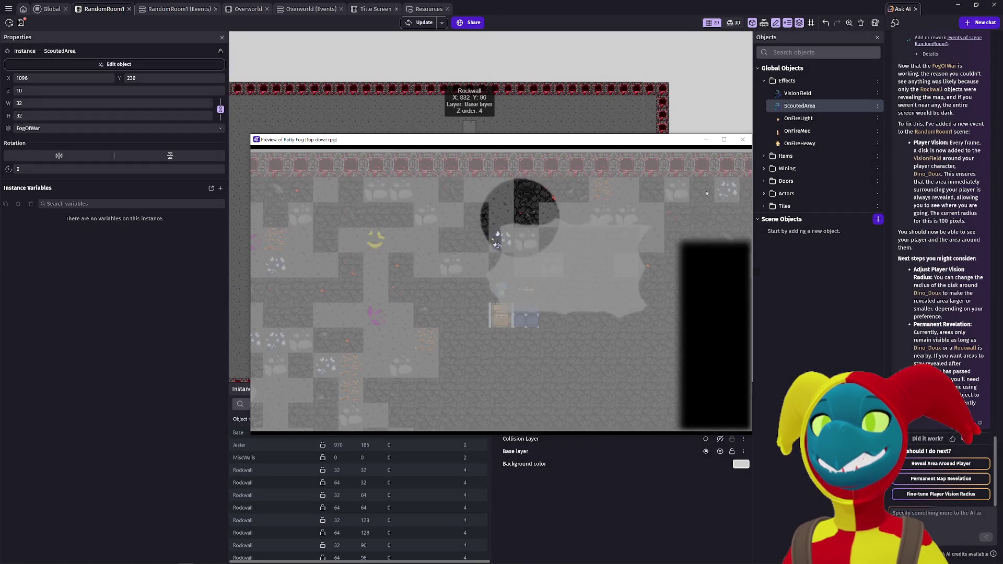
{"action": "key", "text": "Left"}
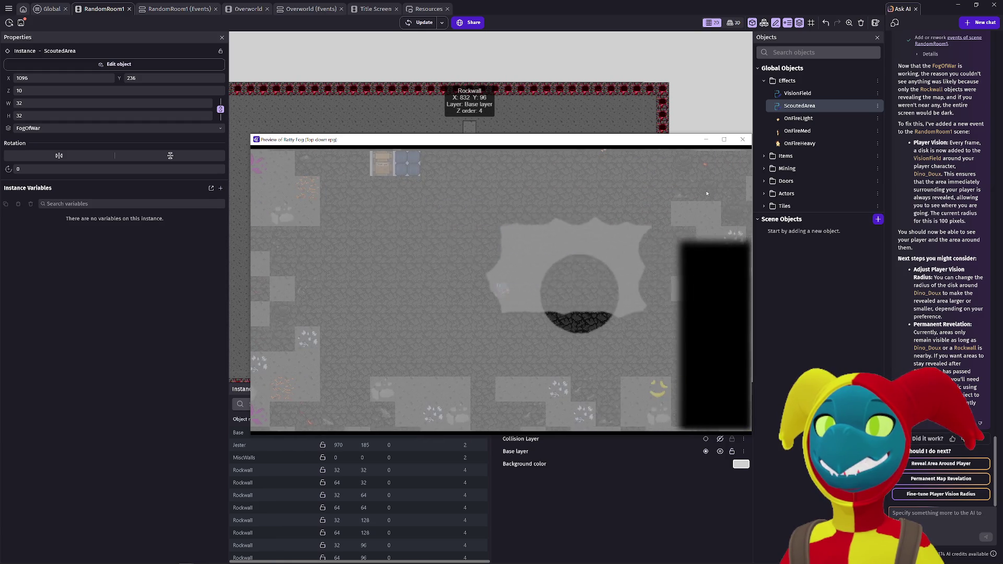
{"action": "key", "text": "Left"}
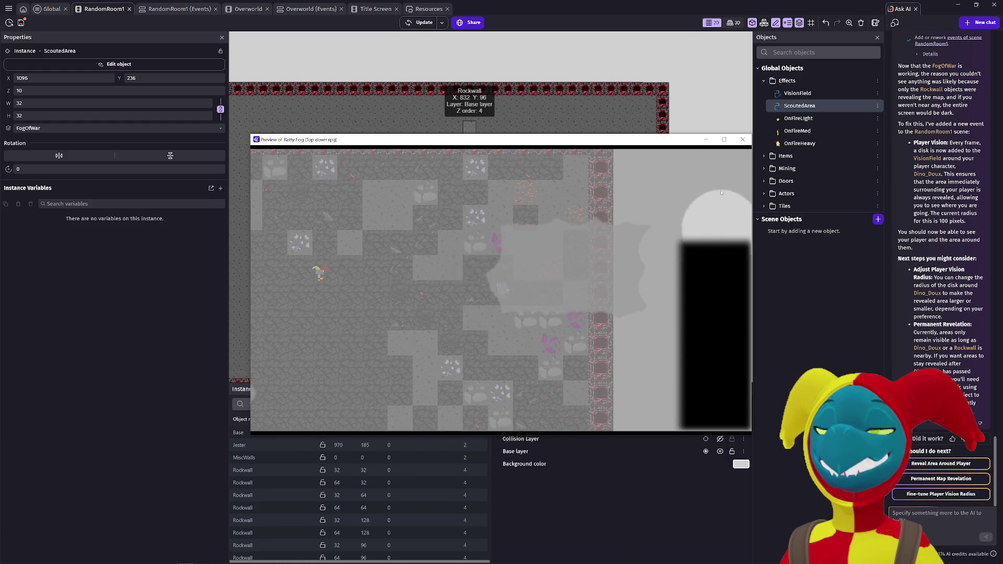
{"action": "key", "text": "alt+F4"}
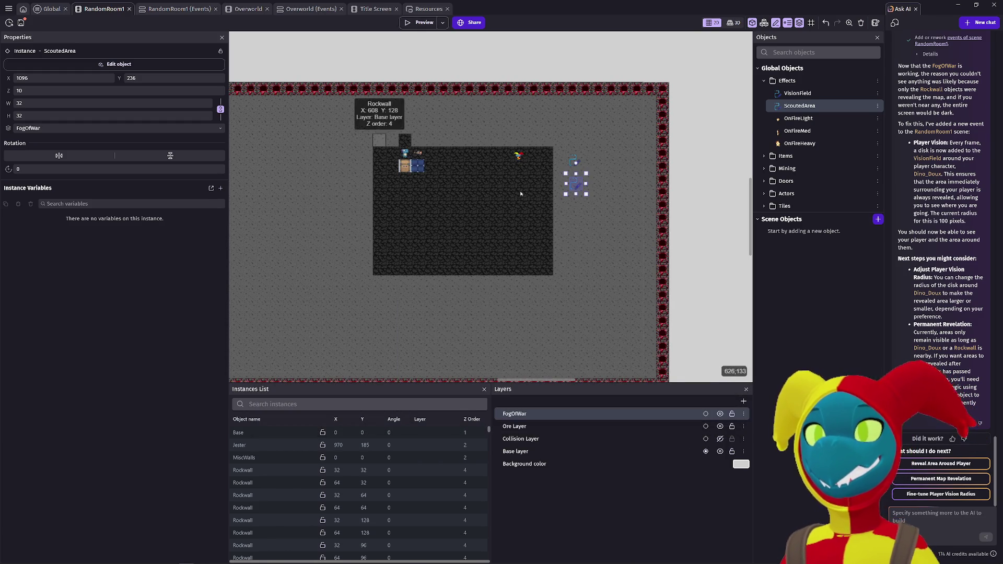
Step: Enable 'Draw the shapes relative to the object position' for VisionField and preview the game
{"action": "double_click", "coordinate": [576, 160]}
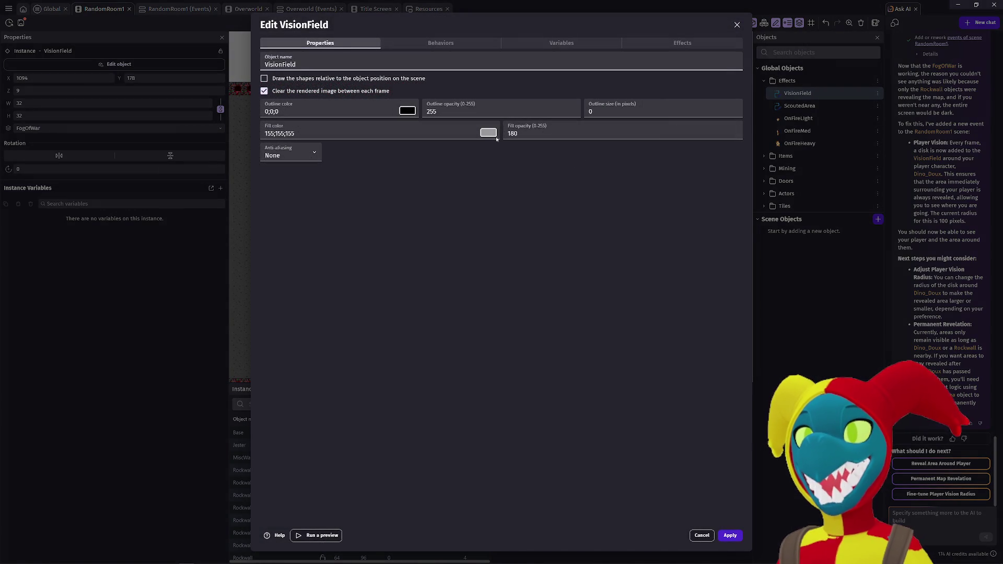
{"action": "left_click", "coordinate": [303, 78]}
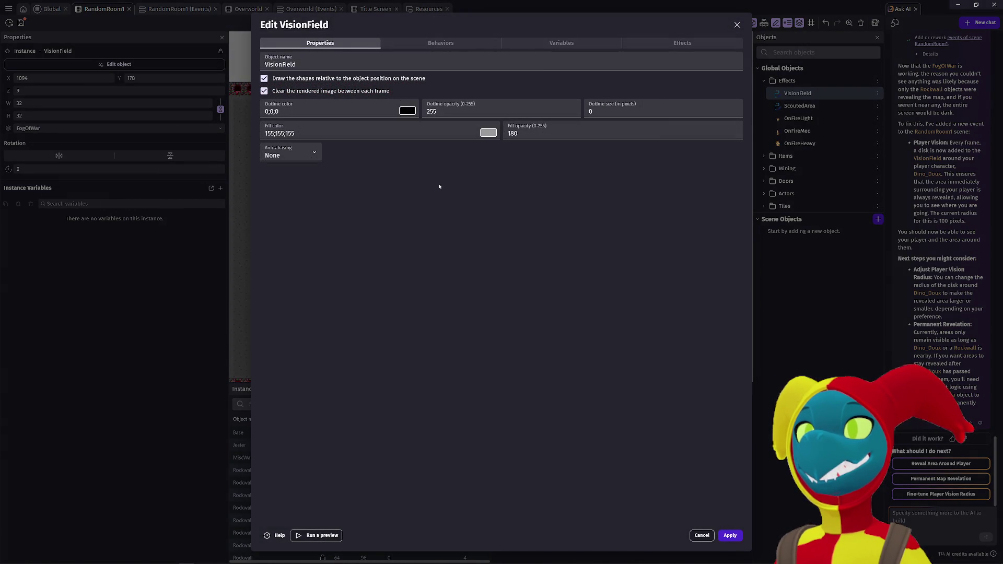
{"action": "left_click", "coordinate": [730, 535]}
{"action": "left_click", "coordinate": [416, 23]}
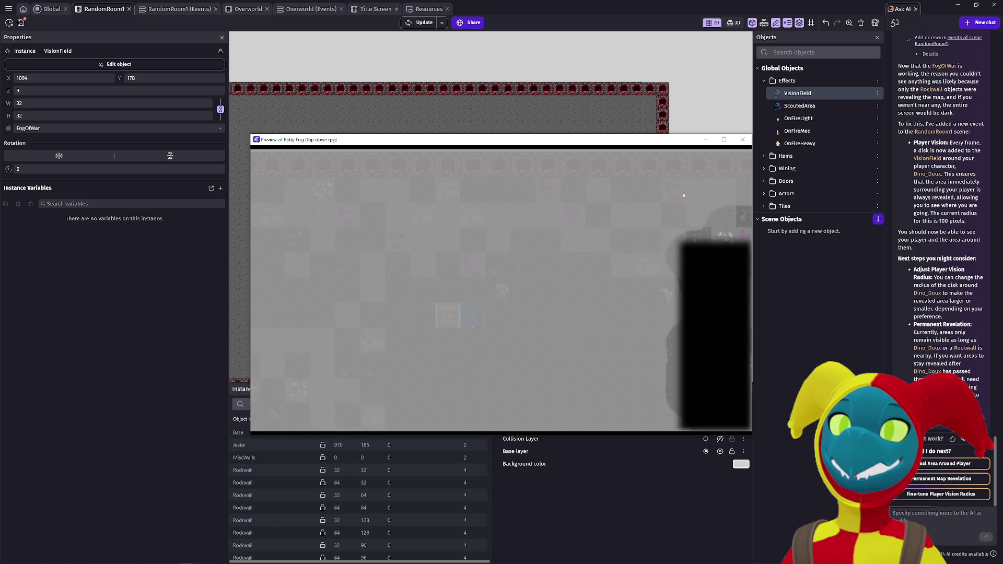
{"action": "left_click", "coordinate": [742, 140]}
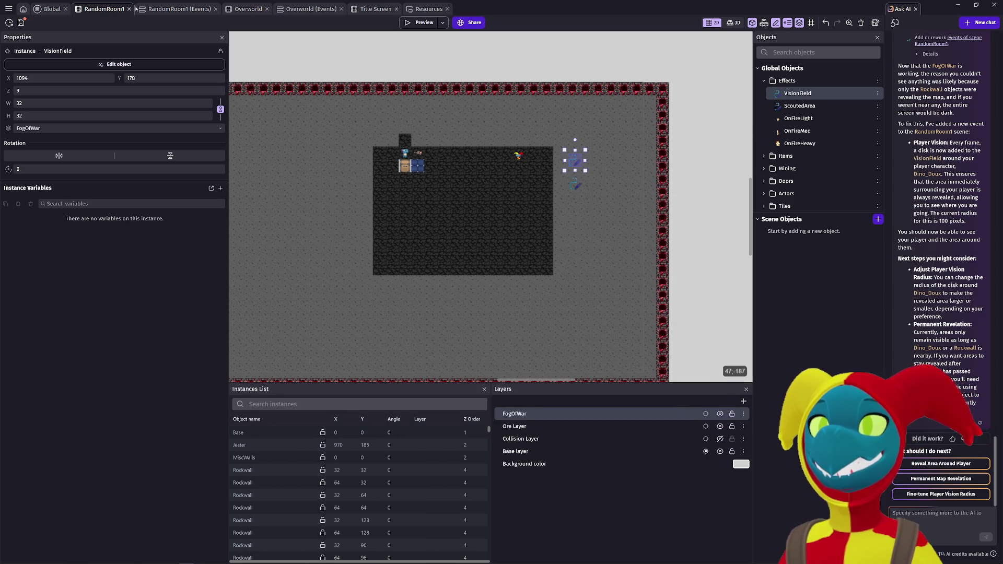
Step: Look over the RandomRoom1 events and layout, then switch to the Global events
{"action": "left_click", "coordinate": [179, 9]}
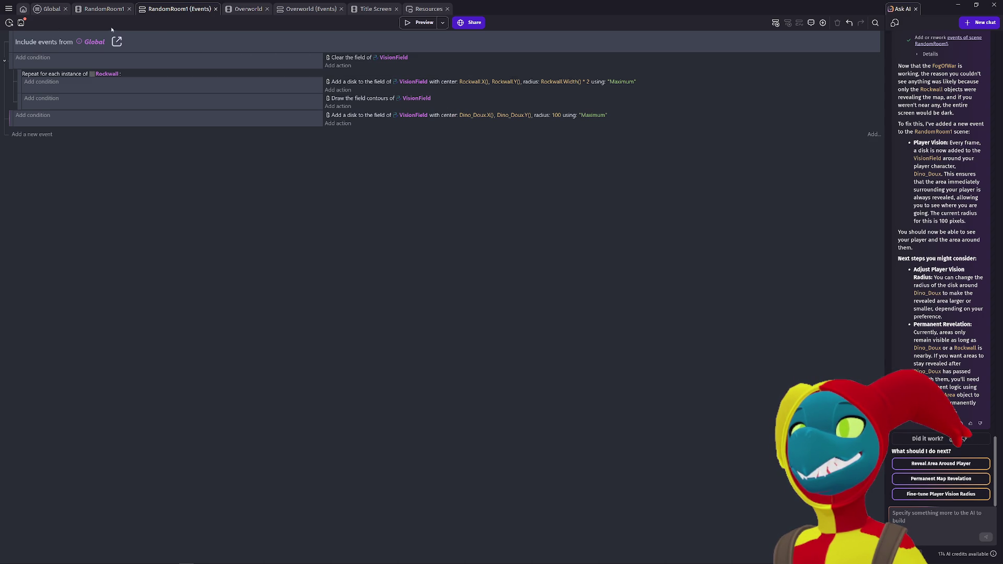
{"action": "left_click", "coordinate": [102, 12]}
{"action": "left_click", "coordinate": [171, 13]}
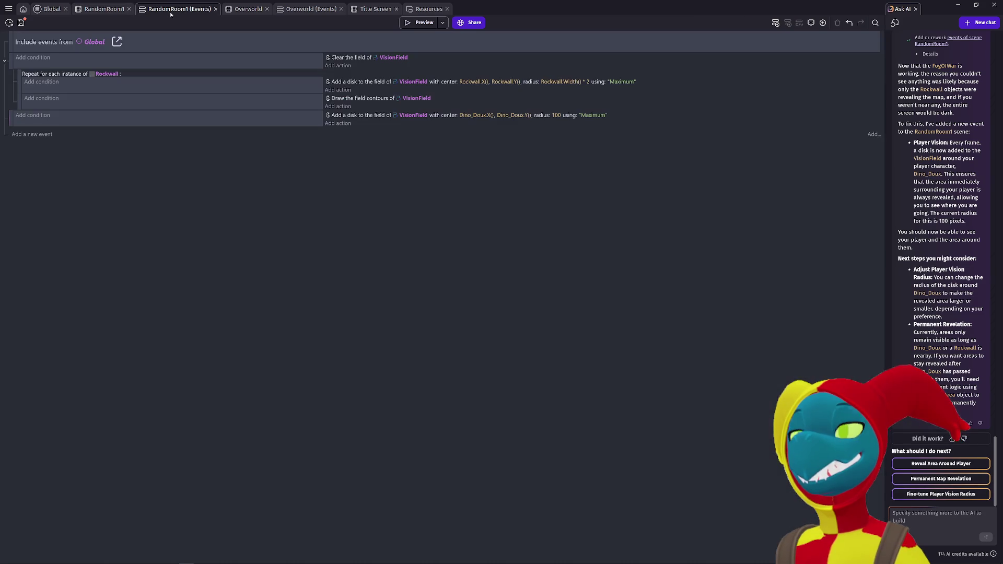
{"action": "left_click", "coordinate": [48, 8]}
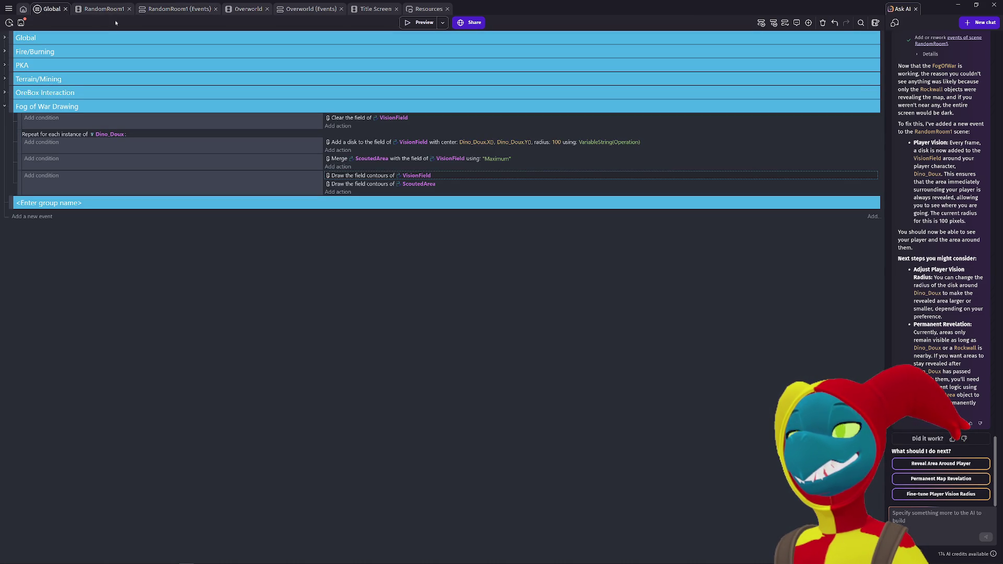
Step: Delete the Merge ScoutedArea, Draw the field contours and remaining fog-of-war events
{"action": "left_click", "coordinate": [20, 163]}
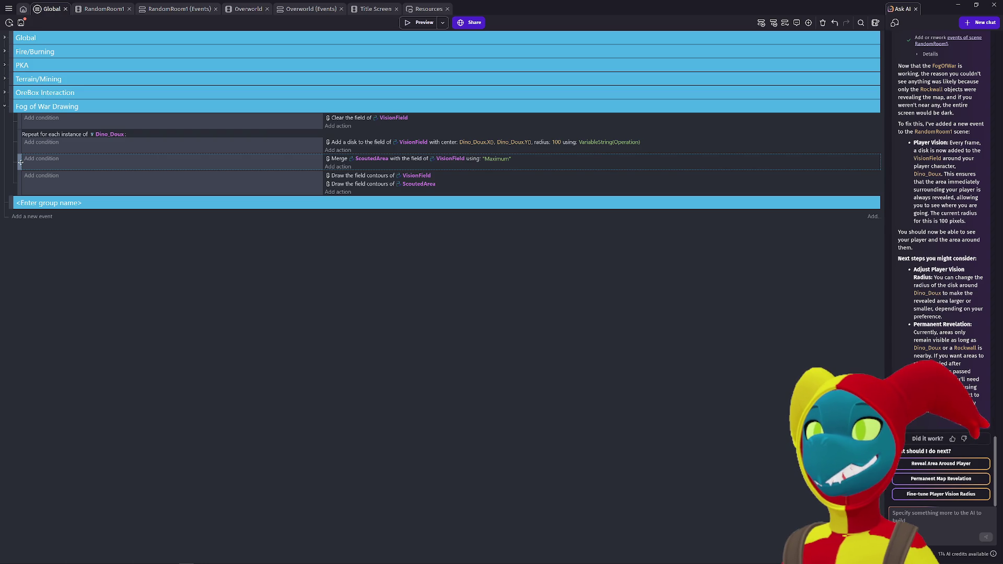
{"action": "key", "text": "Delete"}
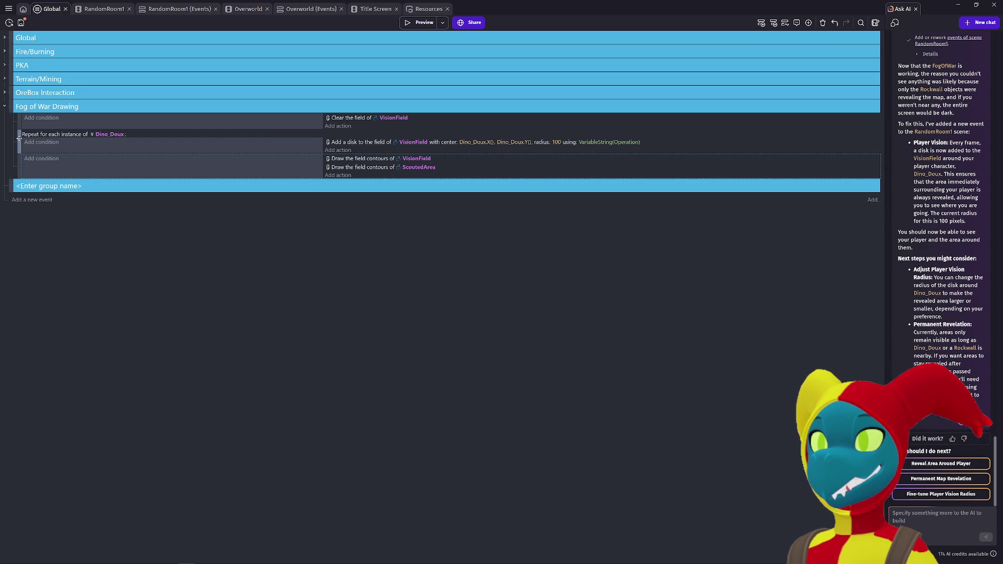
{"action": "key", "text": "Delete"}
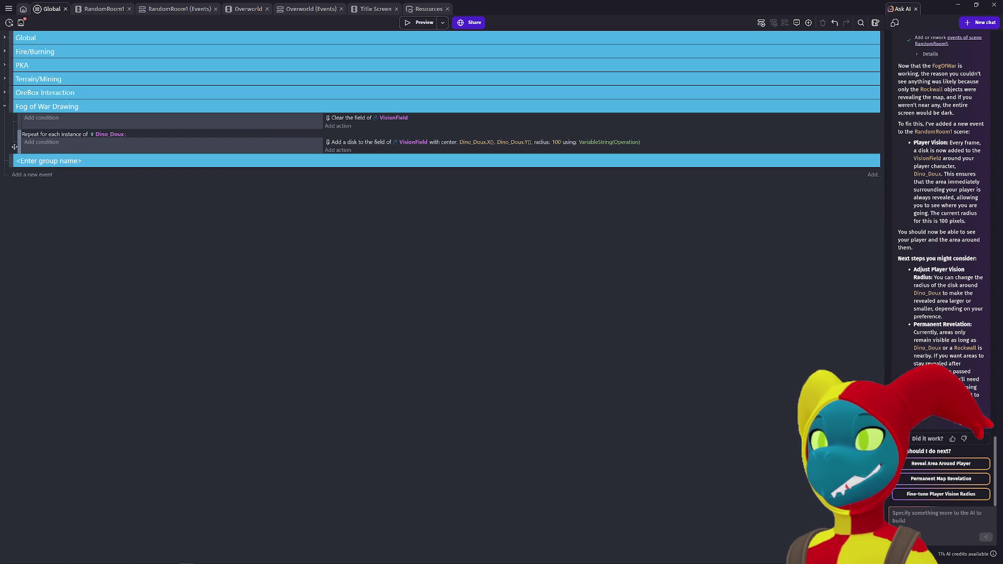
{"action": "left_click", "coordinate": [14, 124]}
{"action": "key", "text": "Delete"}
{"action": "left_click", "coordinate": [15, 123]}
{"action": "key", "text": "Delete"}
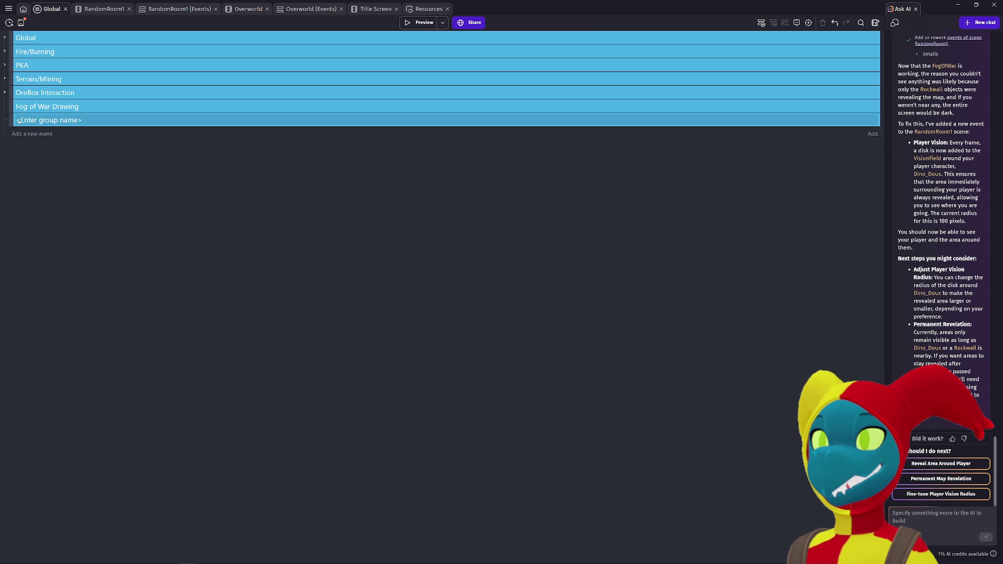
{"action": "left_click", "coordinate": [423, 24]}
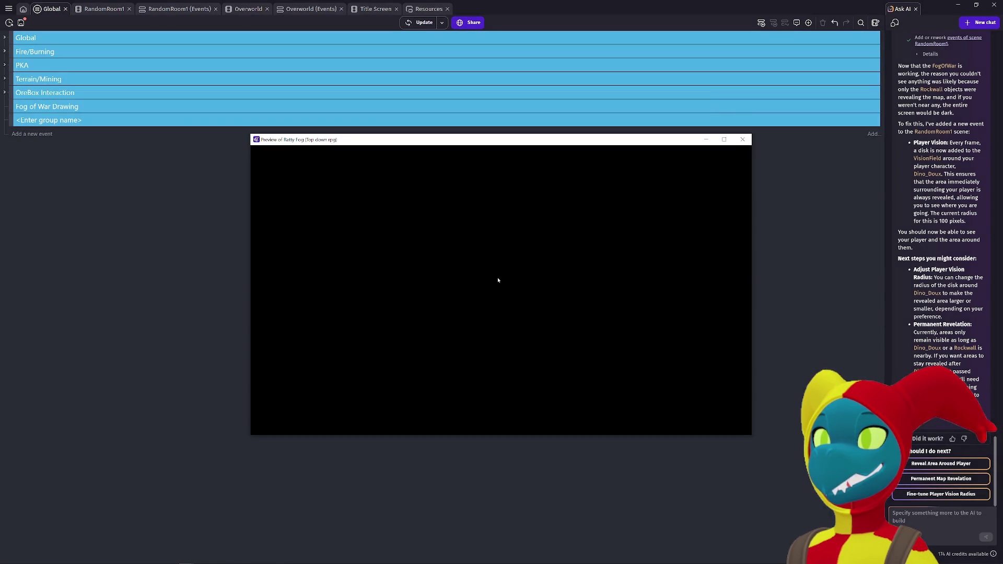
{"action": "key", "text": "Left"}
{"action": "key", "text": "Up"}
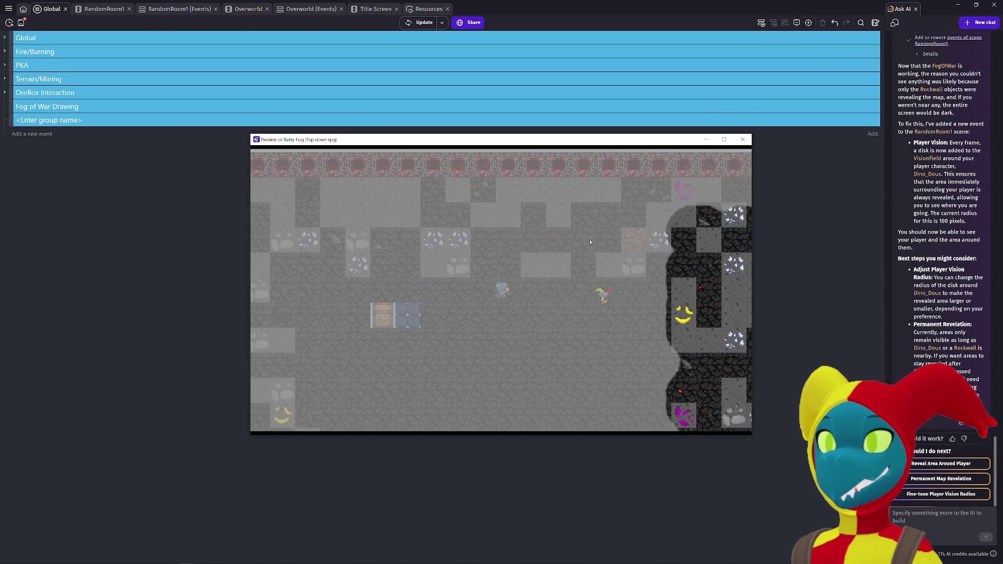
{"action": "key", "text": "Right"}
{"action": "key", "text": "Down"}
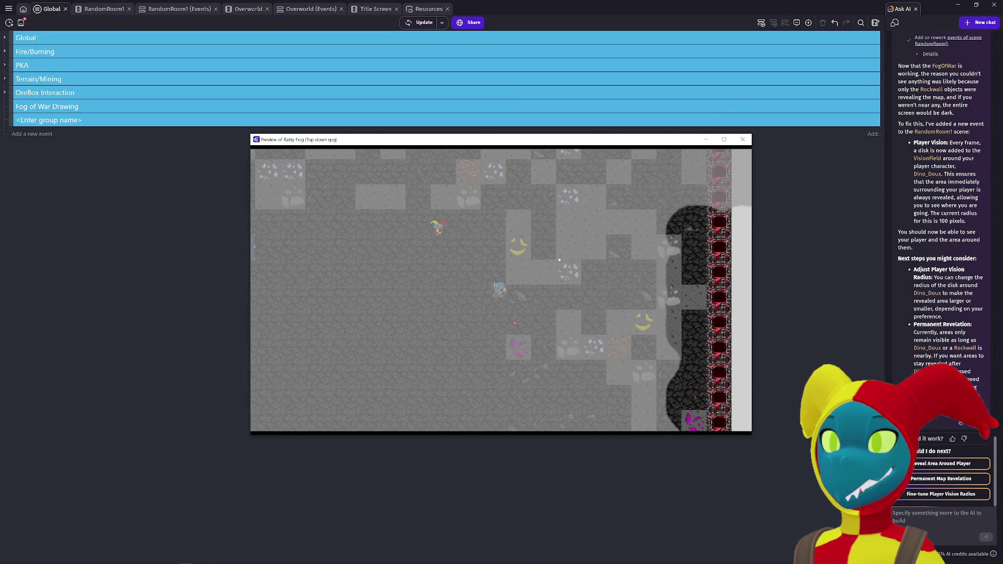
{"action": "key", "text": "Left"}
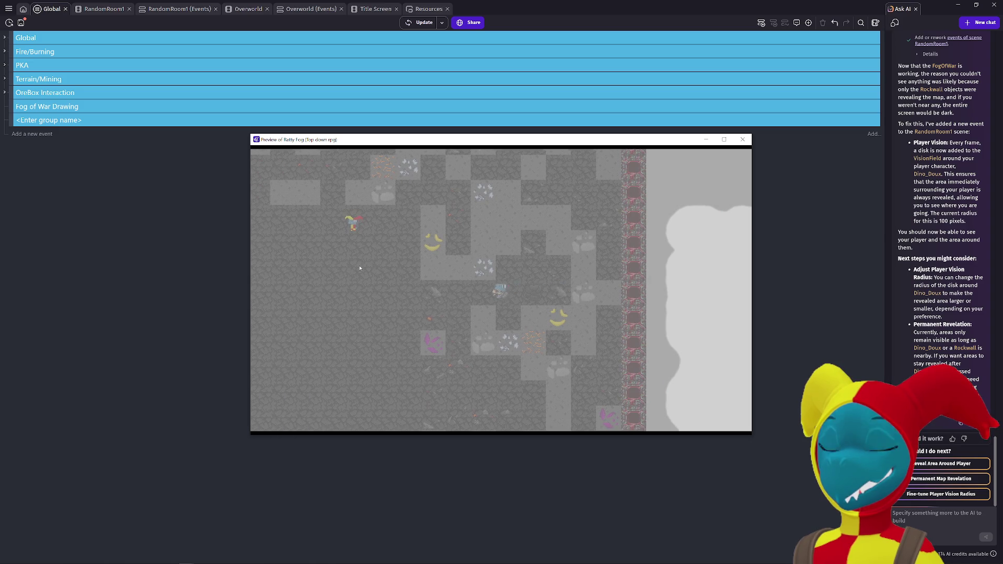
{"action": "key", "text": "Left"}
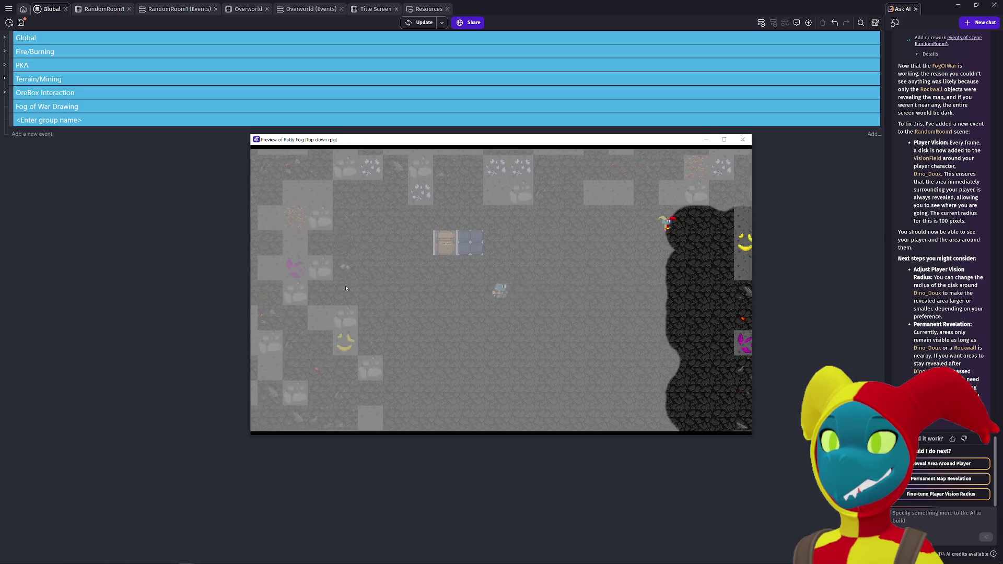
{"action": "key", "text": "Up"}
{"action": "key", "text": "Right"}
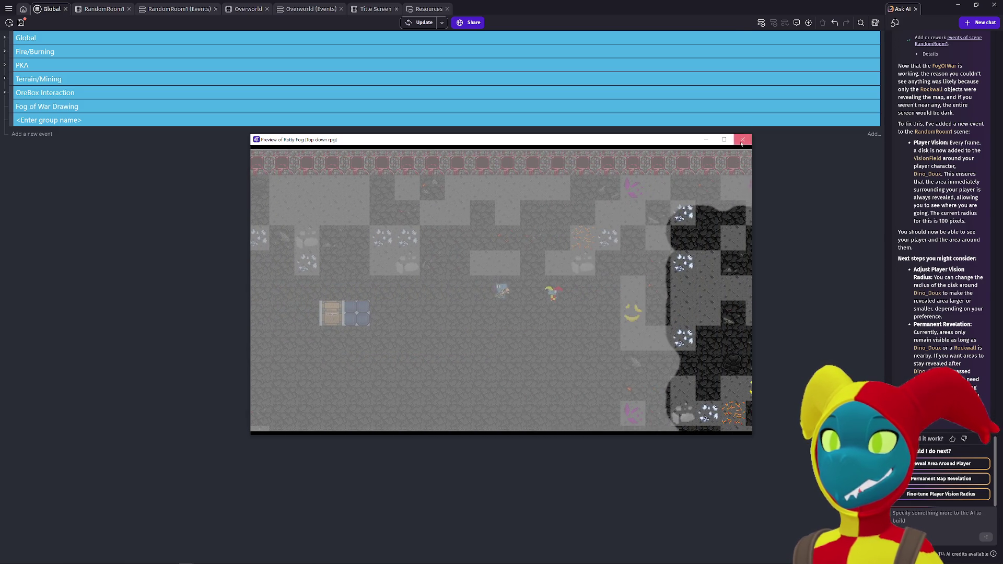
{"action": "left_click", "coordinate": [742, 140]}
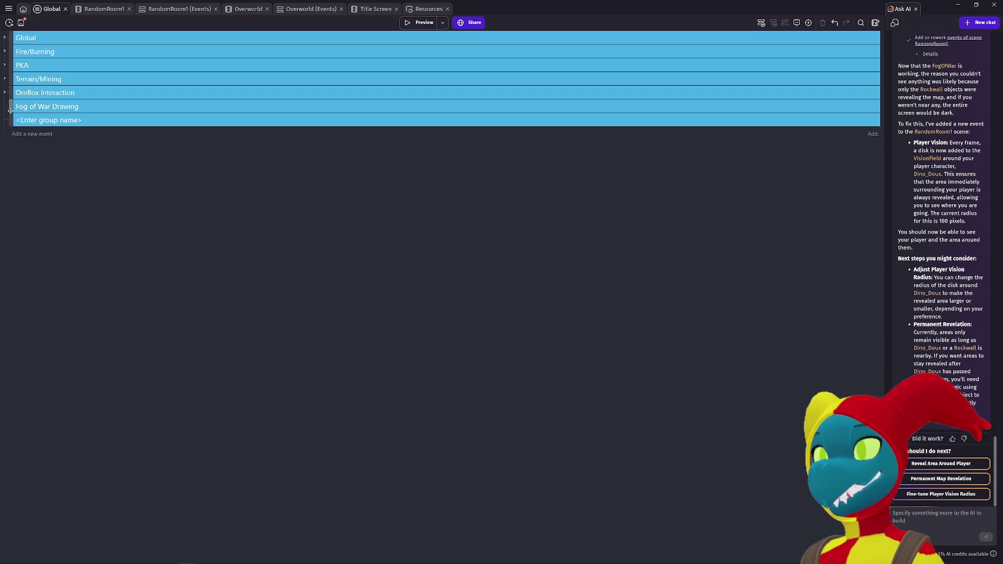
Step: Open the RandomRoom1 events and run a test preview
{"action": "left_click", "coordinate": [95, 9]}
{"action": "left_click", "coordinate": [167, 8]}
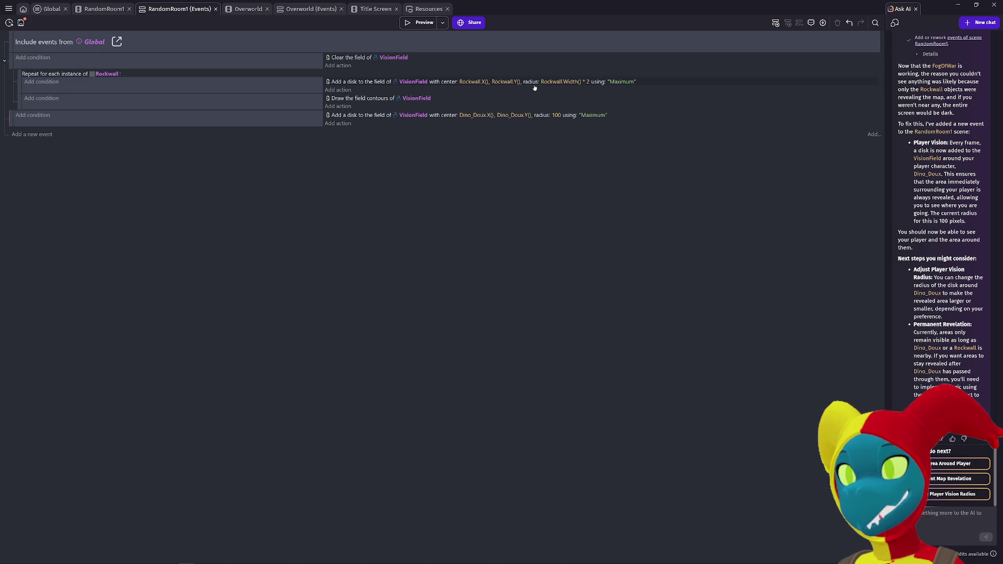
{"action": "left_click", "coordinate": [419, 23]}
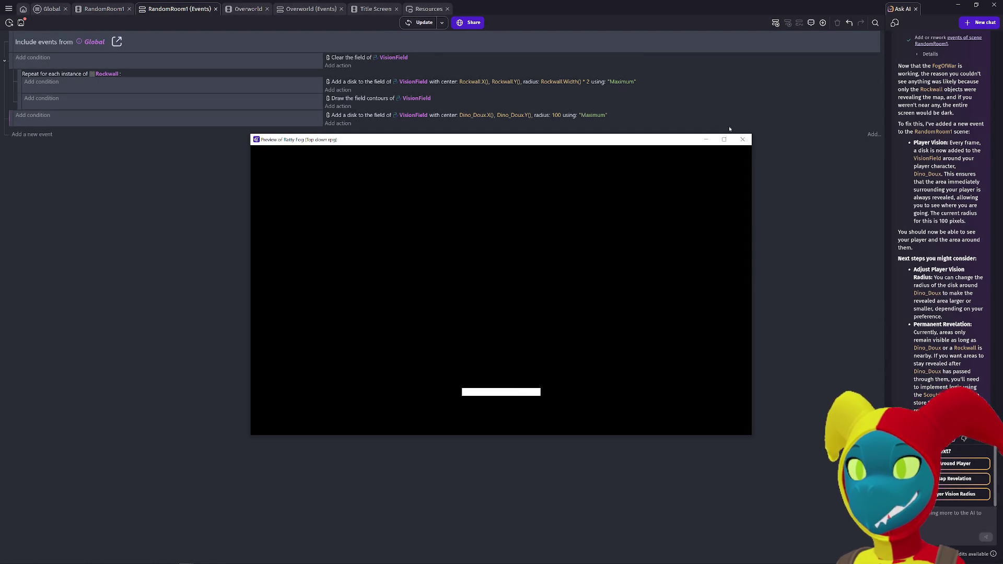
{"action": "left_click", "coordinate": [742, 140]}
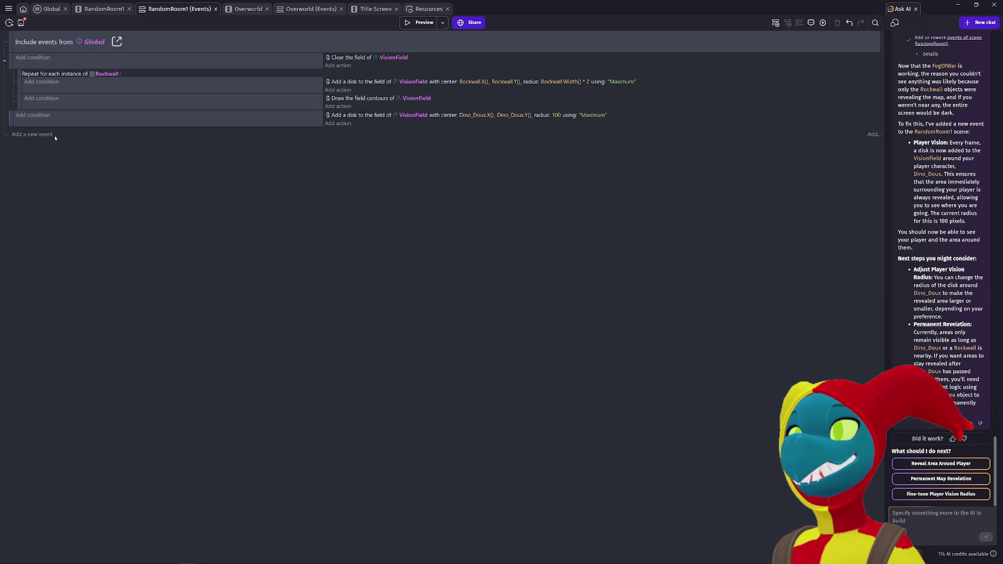
Step: Disable the disk around Dino_Doux and test the fog by walking around in a preview
{"action": "left_click", "coordinate": [32, 122]}
{"action": "key", "text": "d"}
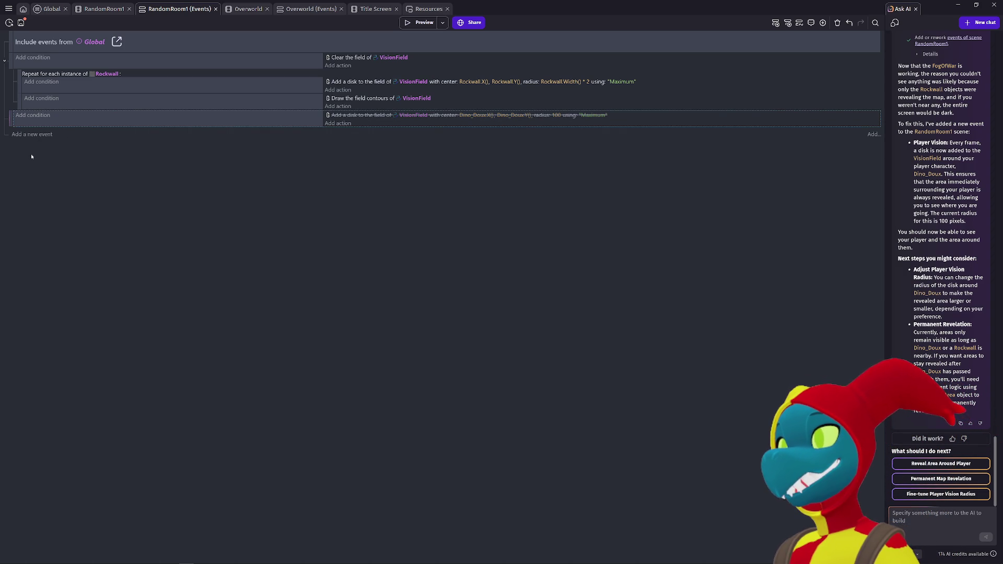
{"action": "left_click", "coordinate": [420, 23]}
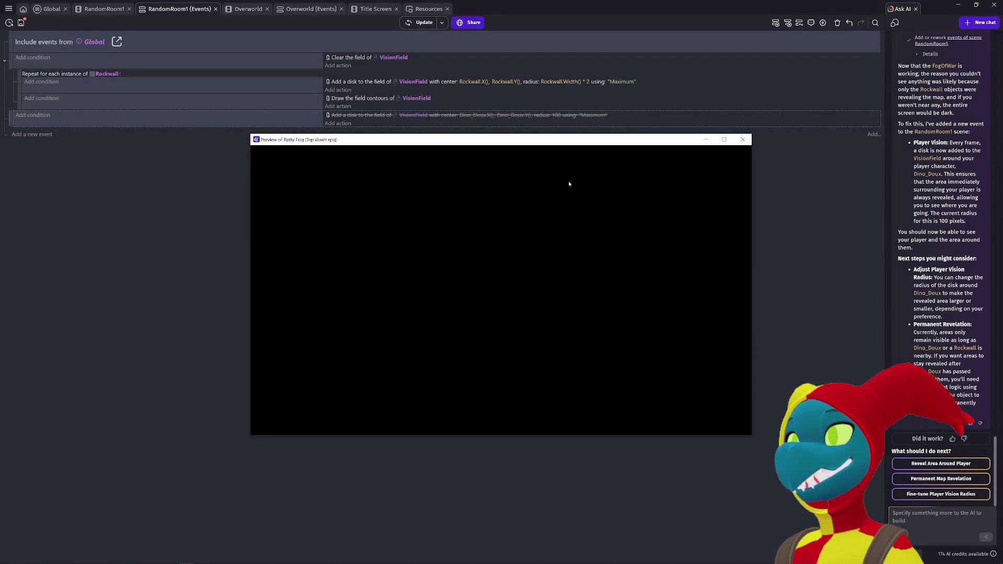
{"action": "key", "text": "Left"}
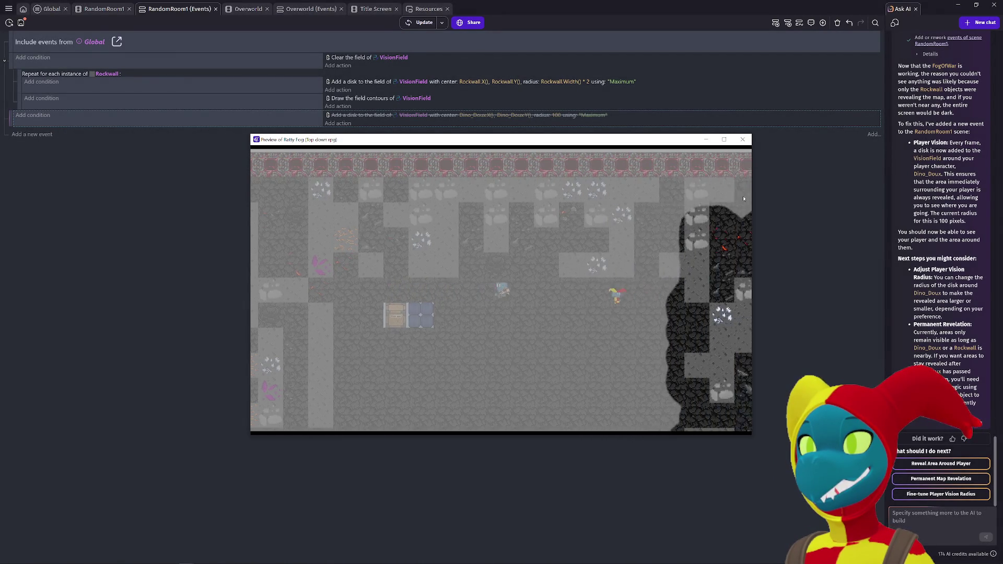
{"action": "key", "text": "Down"}
{"action": "key", "text": "Right"}
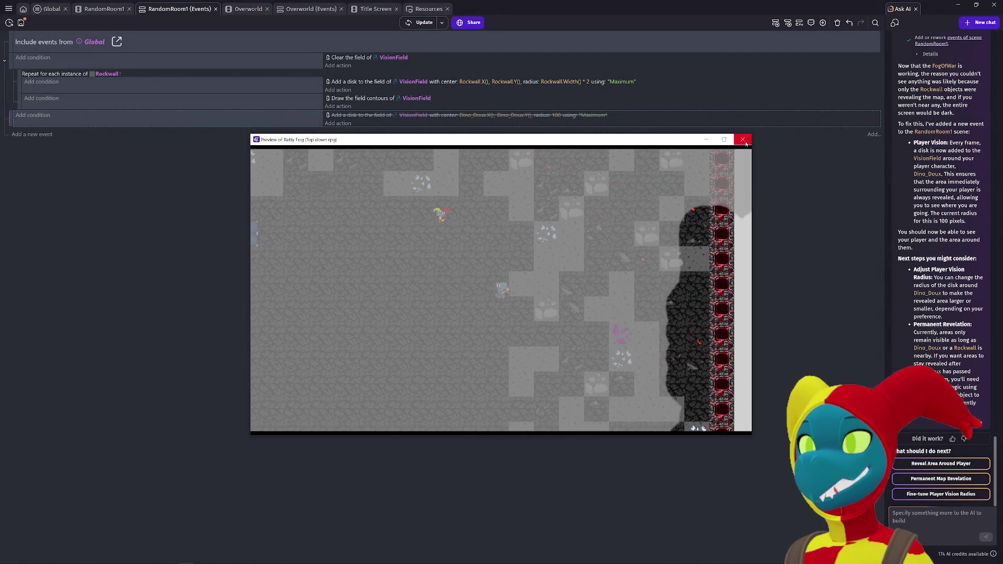
{"action": "key", "text": "Up"}
{"action": "key", "text": "Left"}
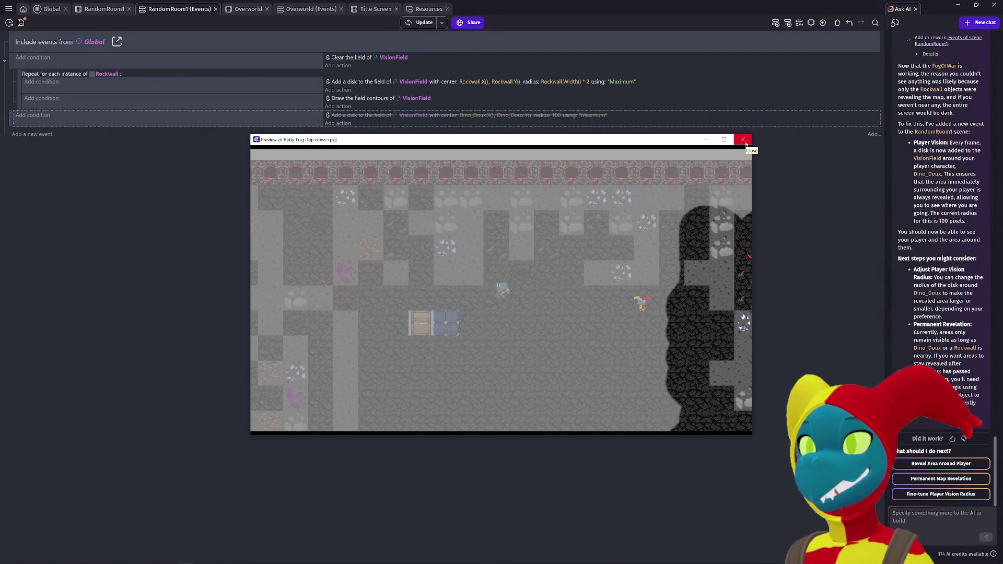
{"action": "left_click", "coordinate": [742, 140]}
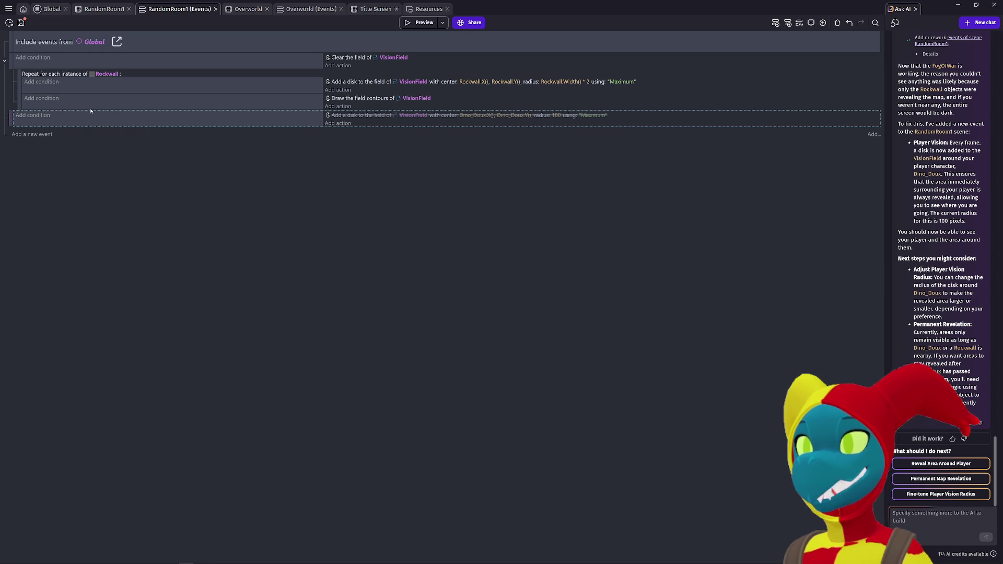
{"action": "left_click", "coordinate": [36, 100]}
Step: Disable the Draw the field contours action and preview the result
{"action": "key", "text": "d"}
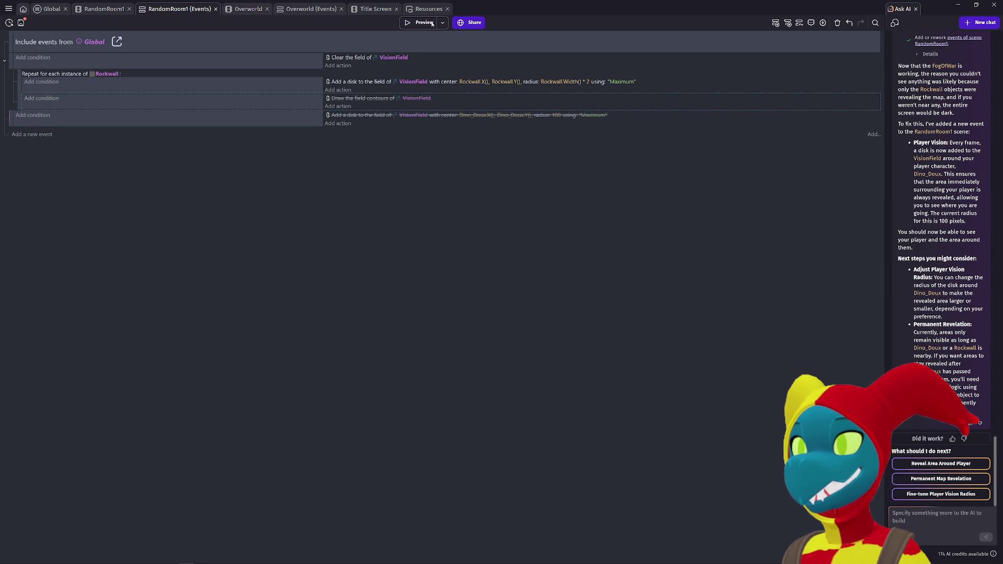
{"action": "left_click", "coordinate": [421, 23]}
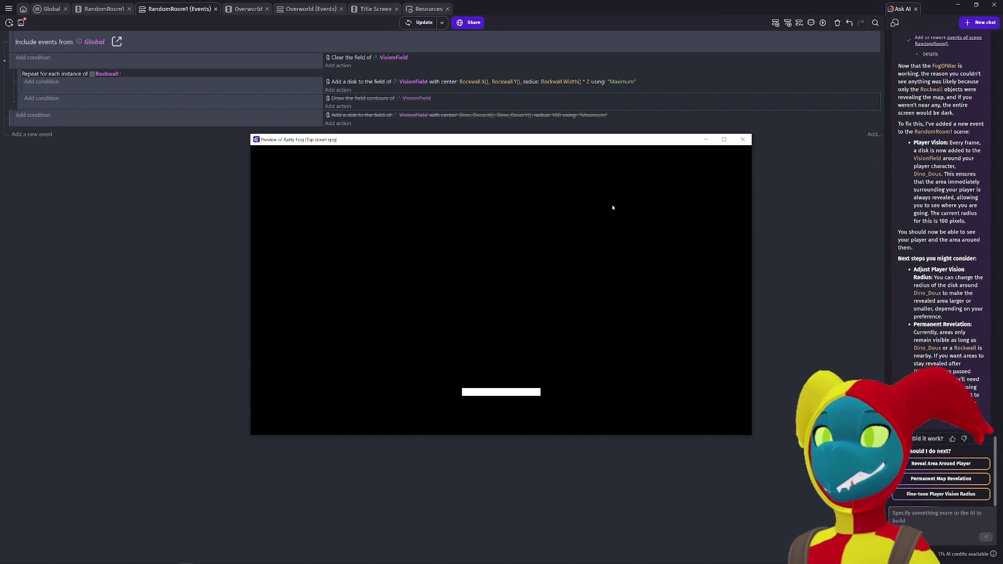
{"action": "left_click", "coordinate": [743, 139]}
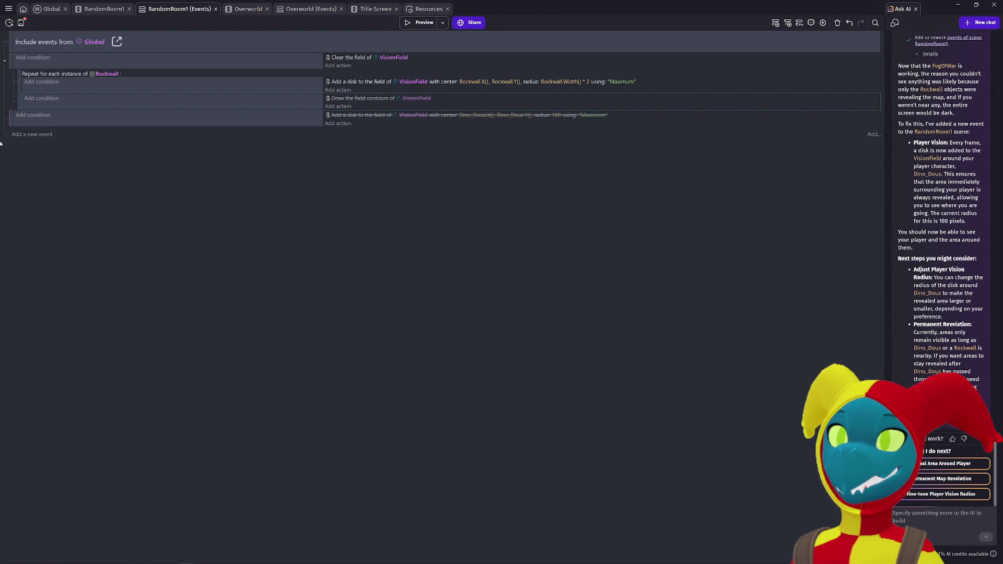
Step: Re-enable the VisionField contour-drawing action and start a fresh Ask AI chat
{"action": "left_click", "coordinate": [19, 98]}
{"action": "key", "text": "d"}
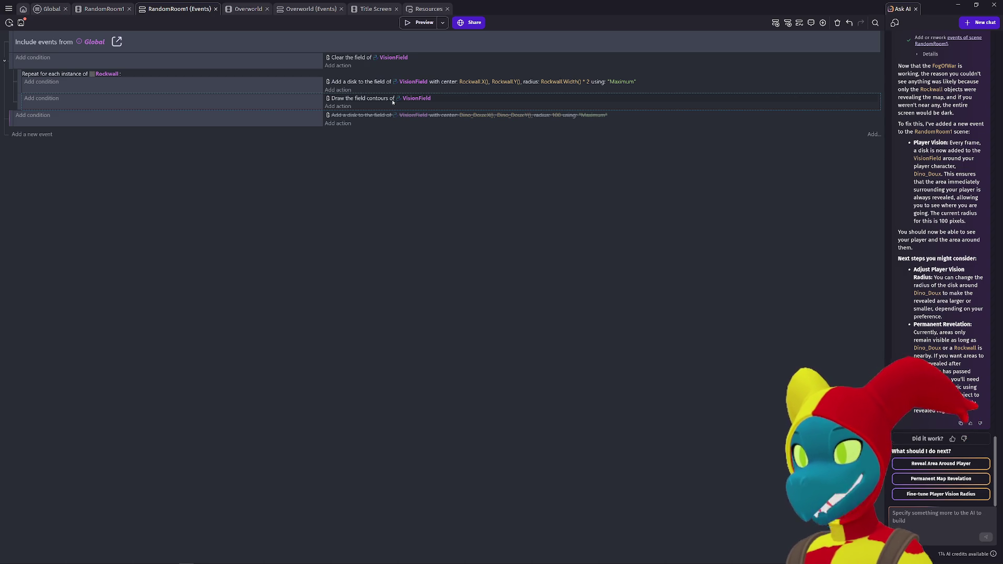
{"action": "double_click", "coordinate": [393, 100]}
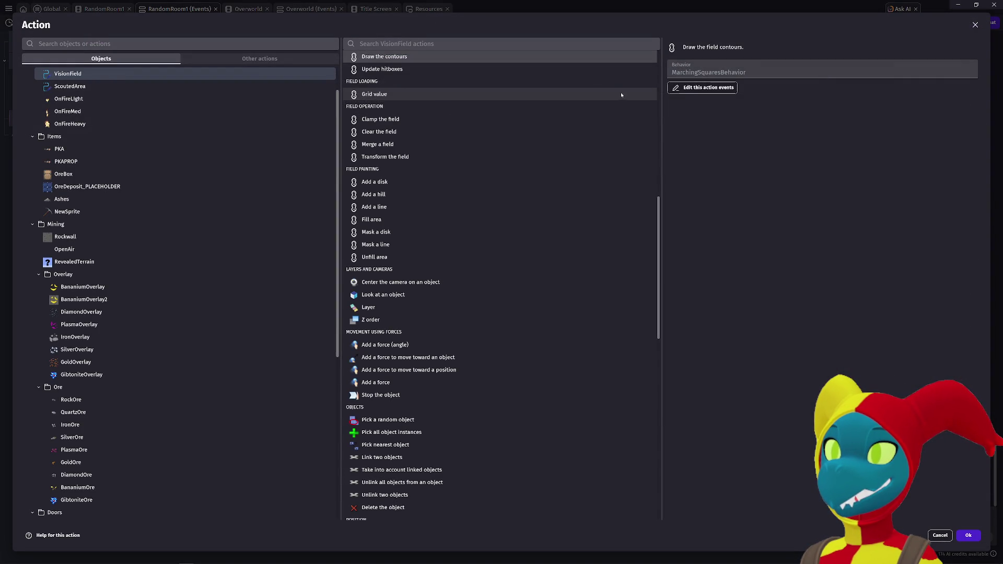
{"action": "key", "text": "Escape"}
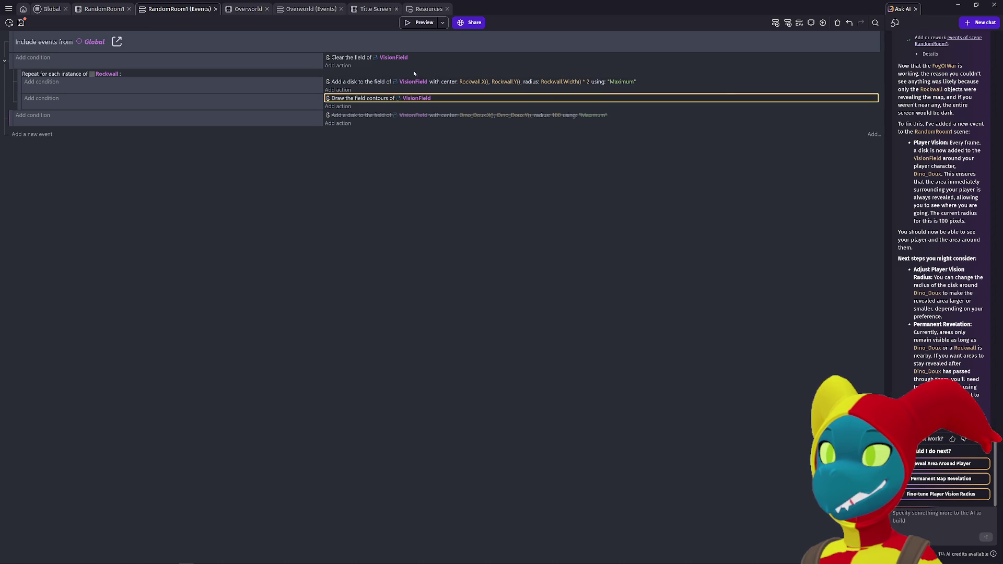
{"action": "left_click", "coordinate": [979, 21]}
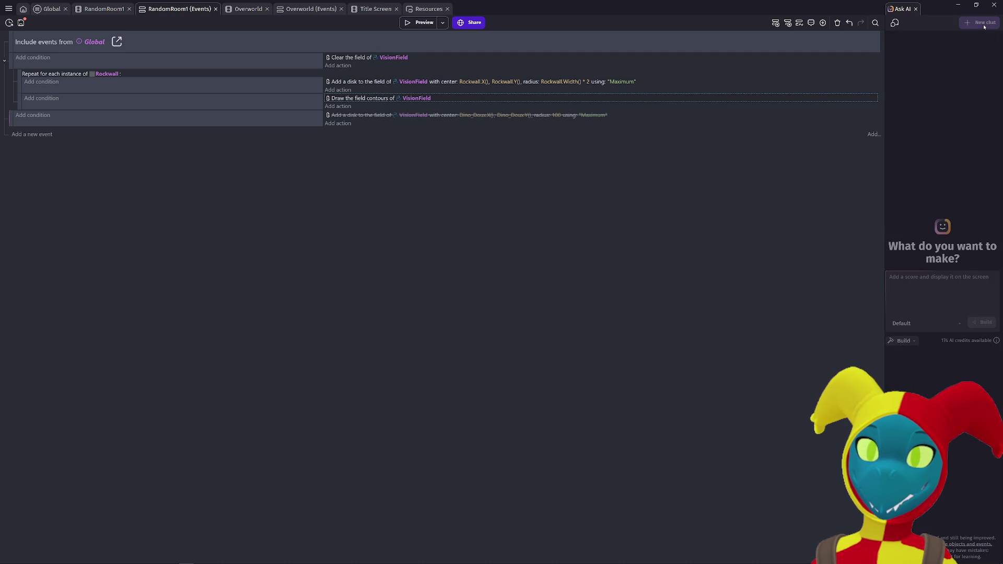
{"action": "left_click", "coordinate": [10, 62]}
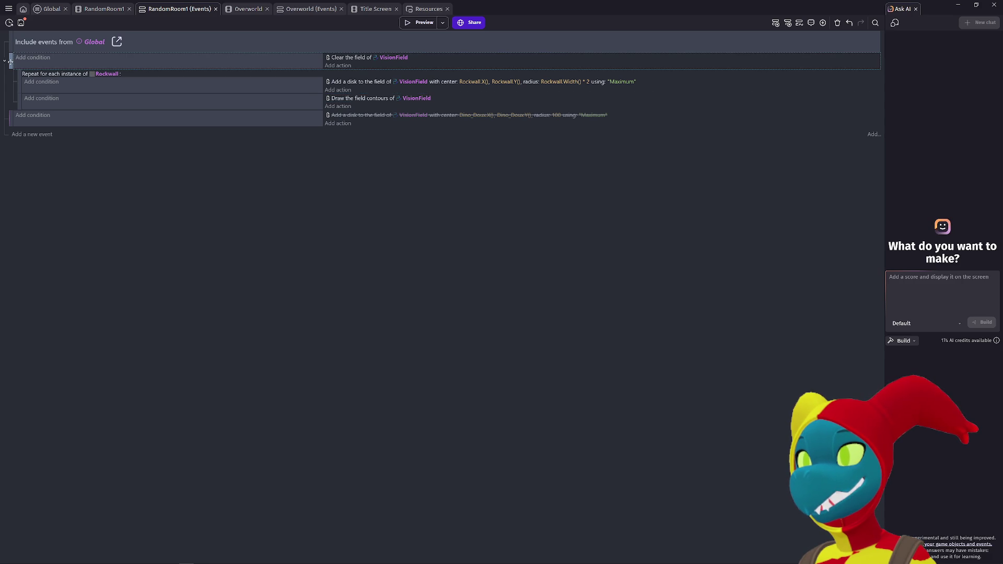
Step: Delete all four events from the RandomRoom1 event sheet
{"action": "left_click", "coordinate": [11, 115]}
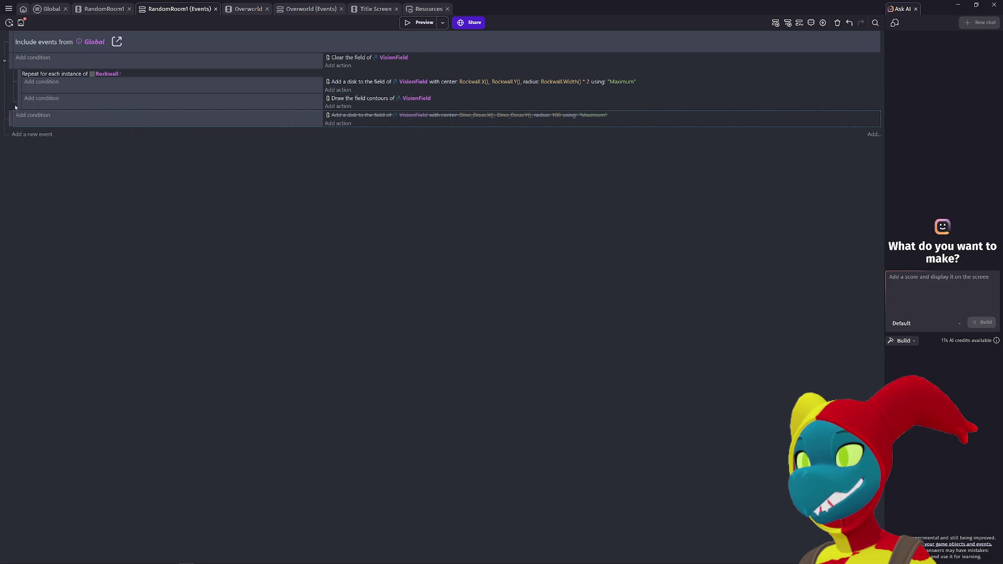
{"action": "key", "text": "Delete"}
{"action": "left_click", "coordinate": [21, 99]}
{"action": "key", "text": "Delete"}
{"action": "left_click", "coordinate": [17, 74]}
{"action": "key", "text": "Delete"}
{"action": "left_click", "coordinate": [11, 60]}
{"action": "key", "text": "Delete"}
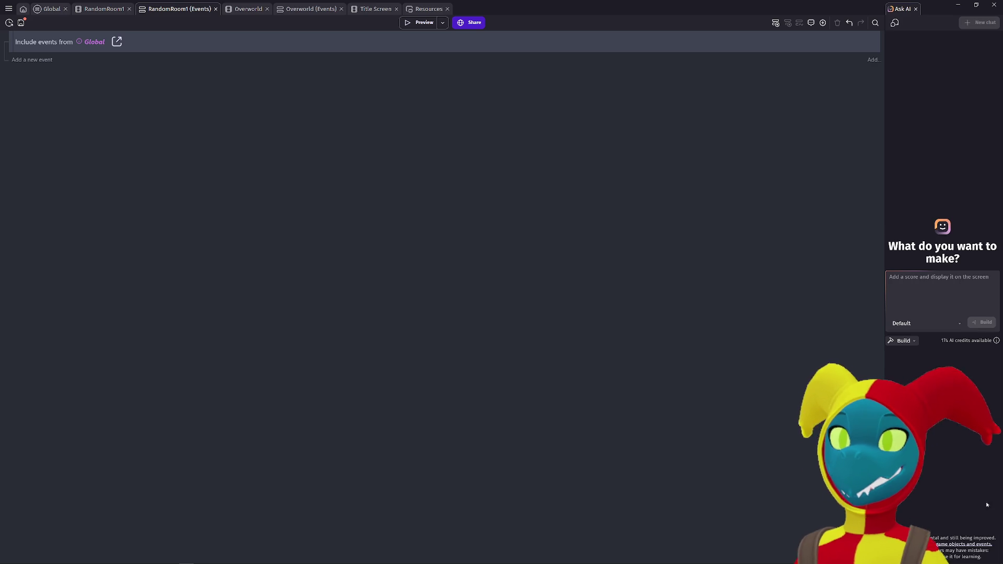
Step: Start drafting the Ask AI request 'I want all rockwall objects to spawn a'
{"action": "right_click", "coordinate": [919, 284]}
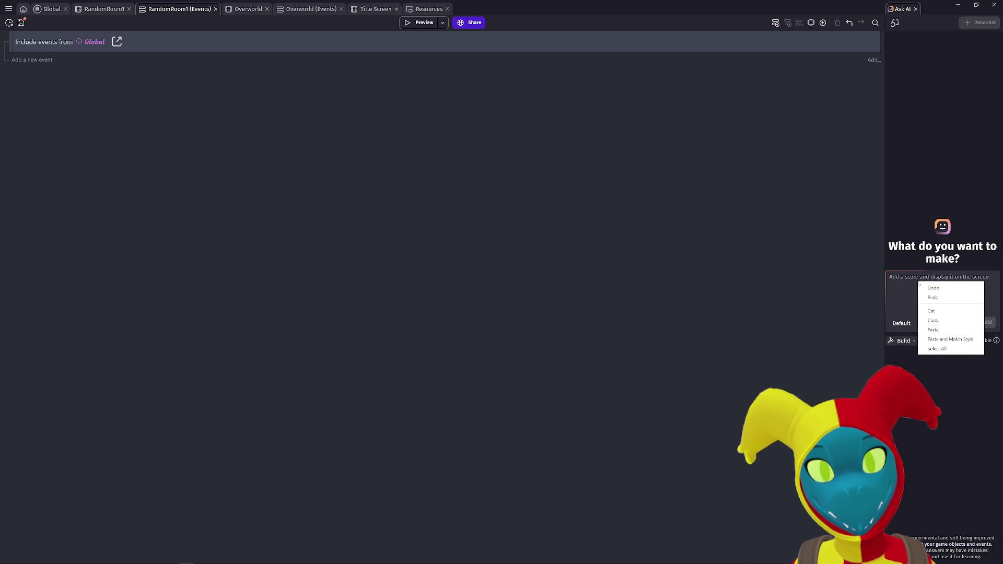
{"action": "left_click", "coordinate": [912, 277]}
{"action": "type", "text": "I want al"}
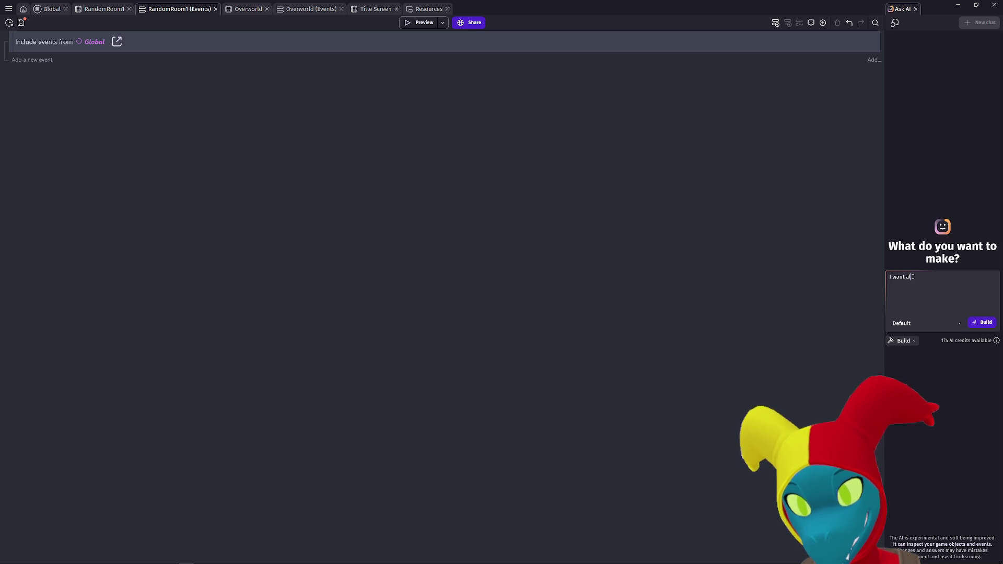
{"action": "type", "text": "l rockwall objects to spawn a"}
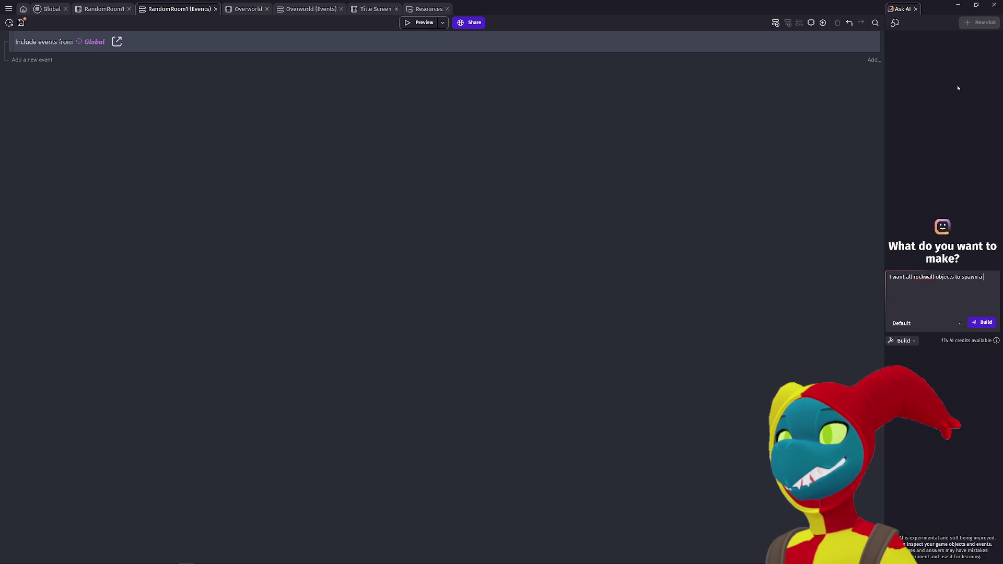
{"action": "left_click", "coordinate": [86, 10]}
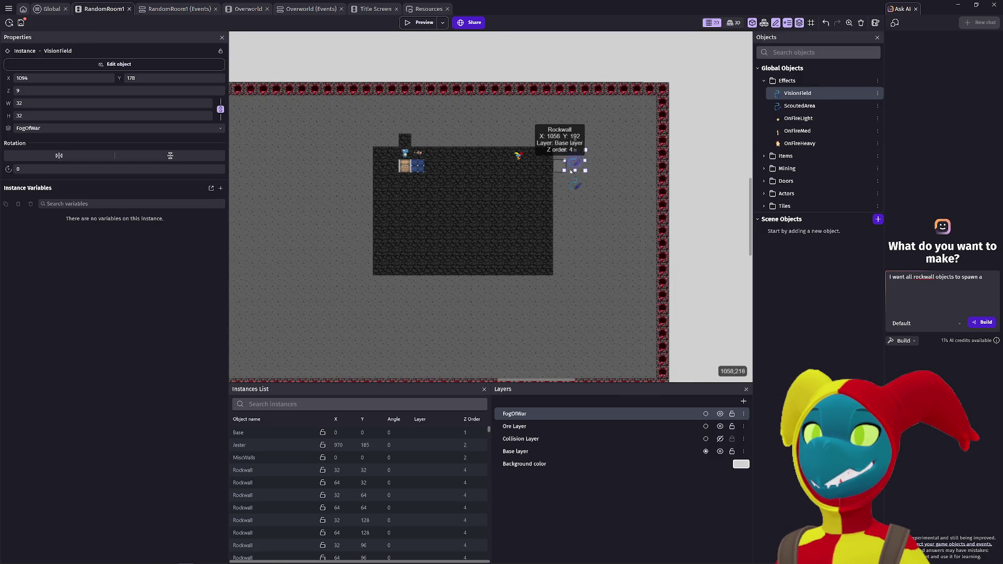
Step: Inspect the VisionField instance, then finish the AI prompt asking rockwalls to spawn view-blocking VisionFields
{"action": "double_click", "coordinate": [576, 159]}
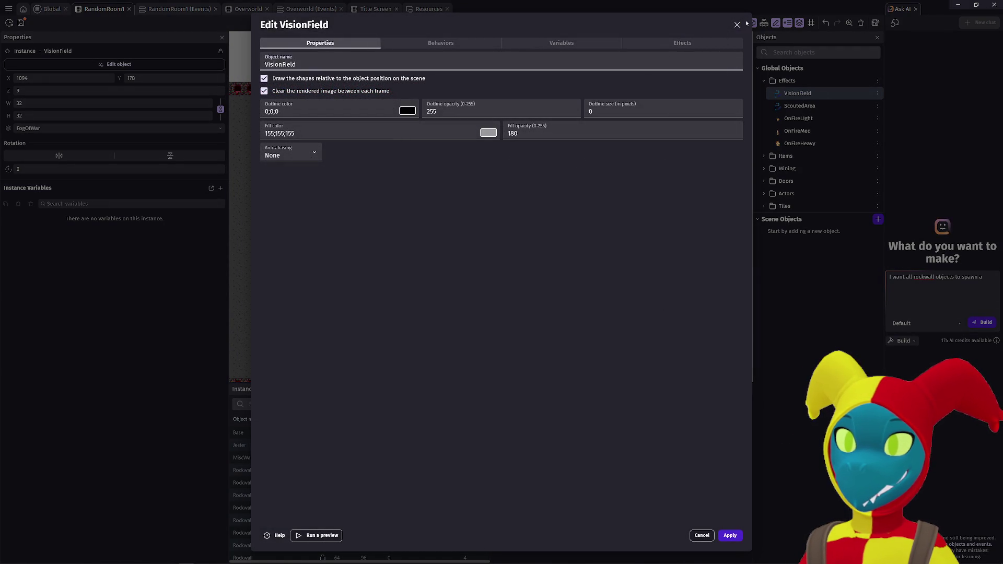
{"action": "key", "text": "Escape"}
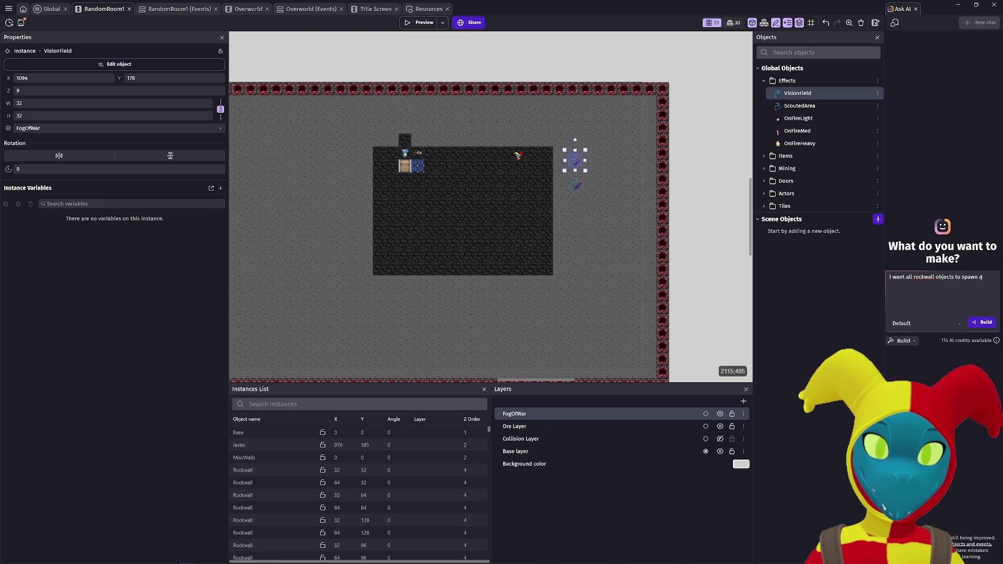
{"action": "type", "text": "visionfield"}
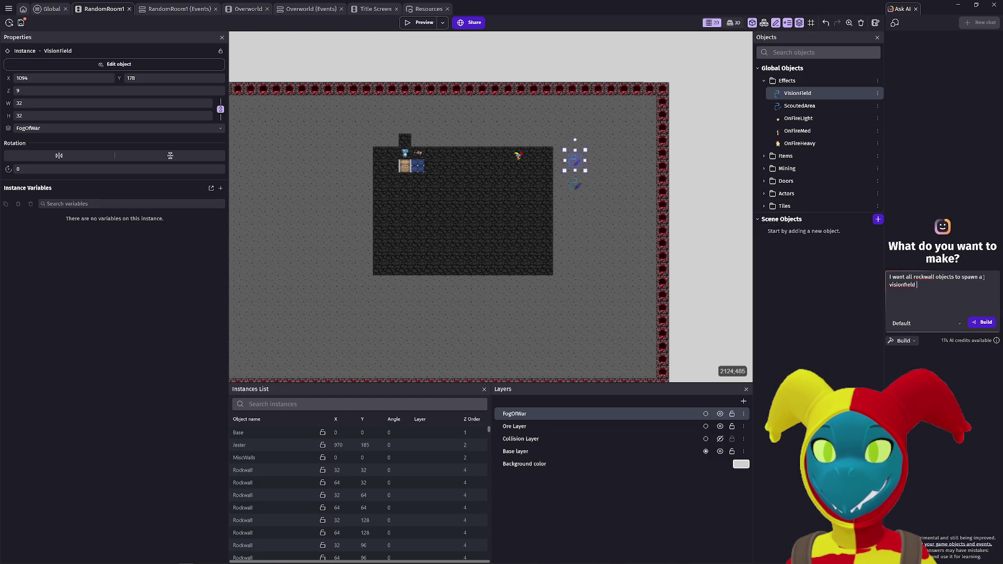
{"action": "type", "text": " on top of themselves "}
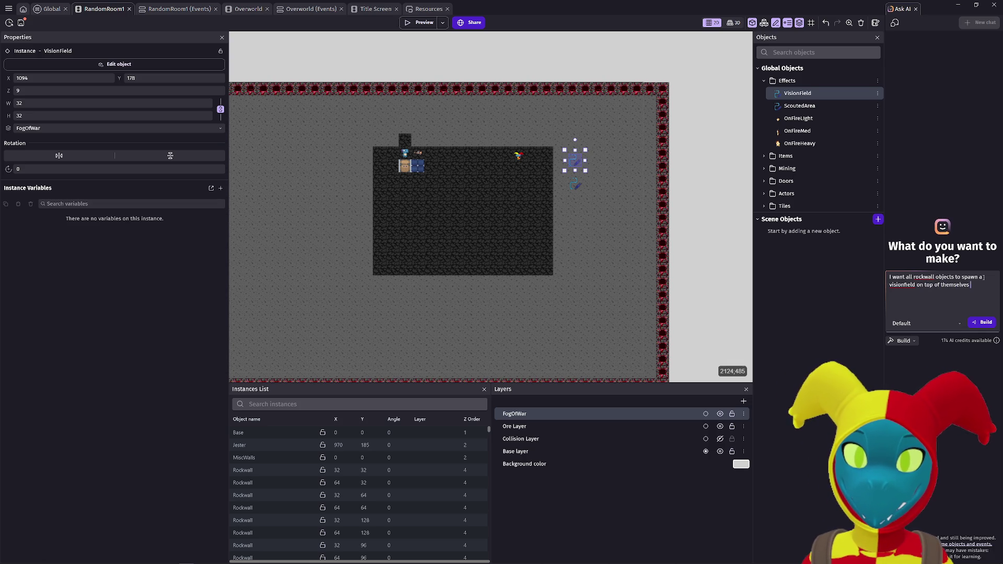
{"action": "type", "text": "and for those vision fie"}
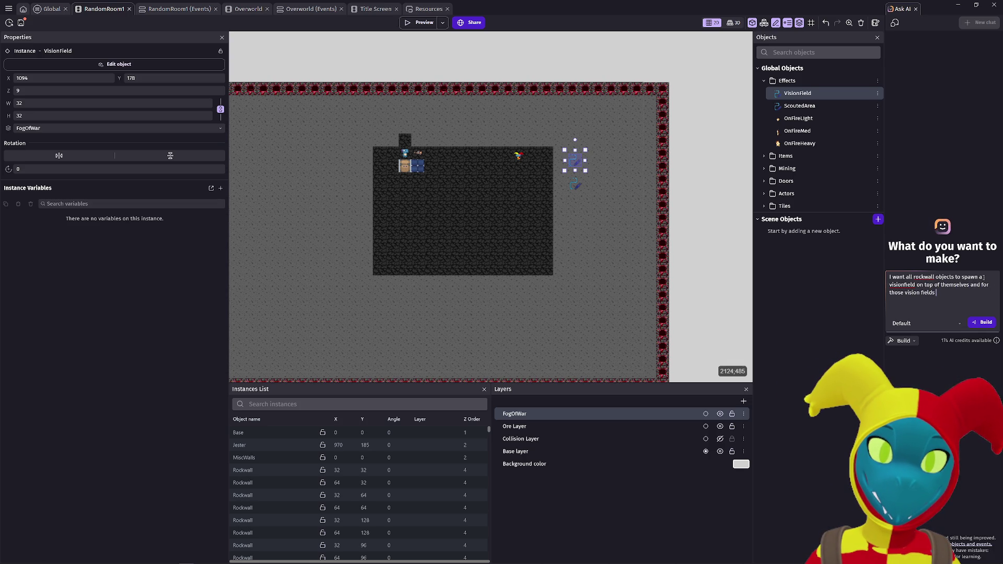
{"action": "type", "text": "lds to block p"}
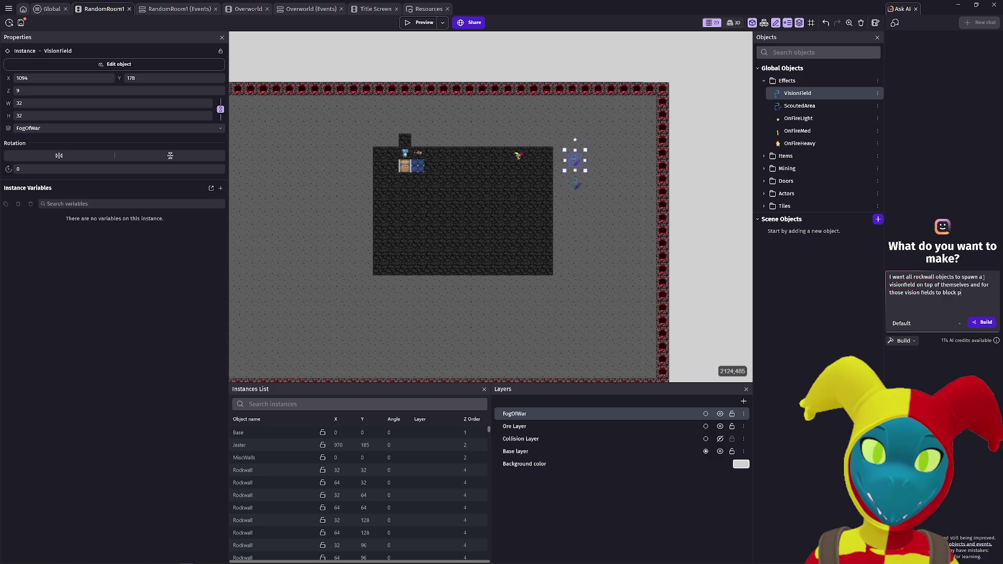
{"action": "type", "text": "layer view until"}
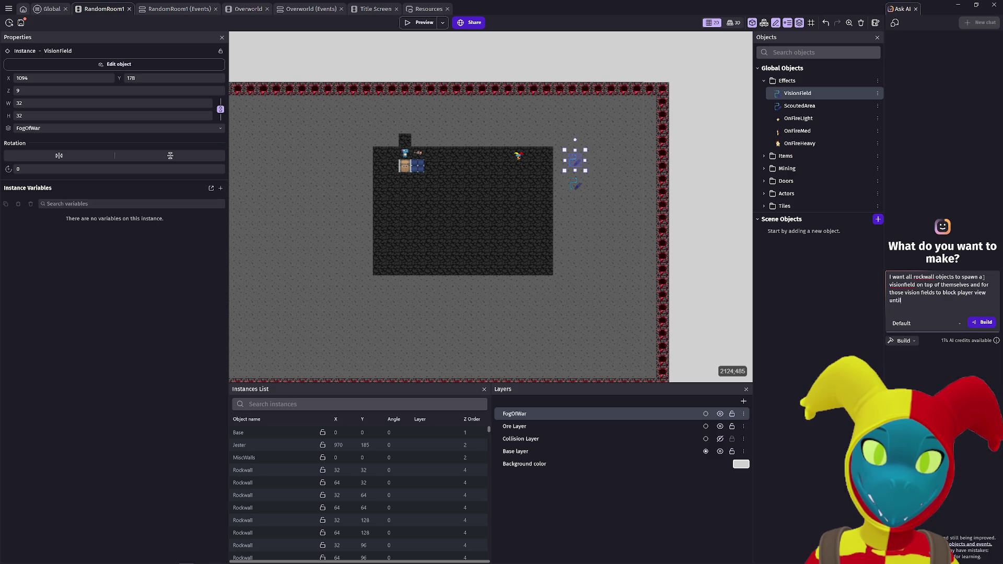
{"action": "type", "text": " the player approaches"}
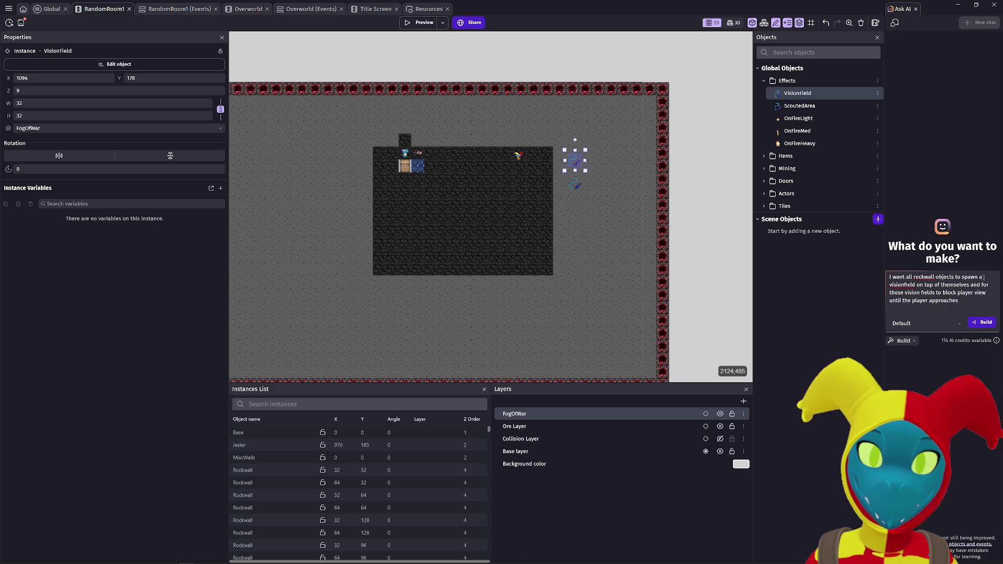
Step: Have the AI build events spawning a VisionField on each Rockwall with a circle revealed around Dino_Doux
{"action": "left_click", "coordinate": [981, 322]}
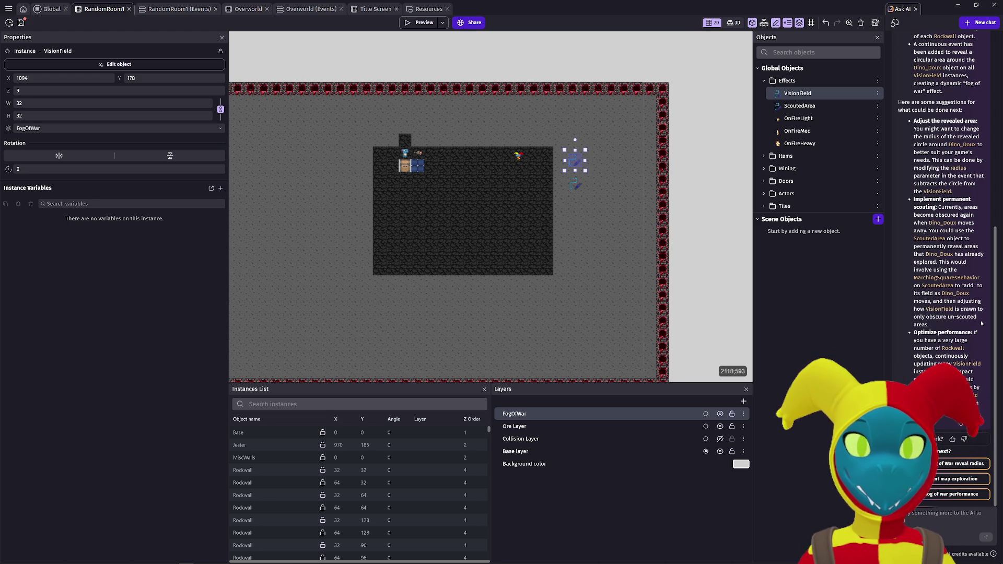
Step: Preview the game and walk the player right to check the fog
{"action": "left_click", "coordinate": [413, 24]}
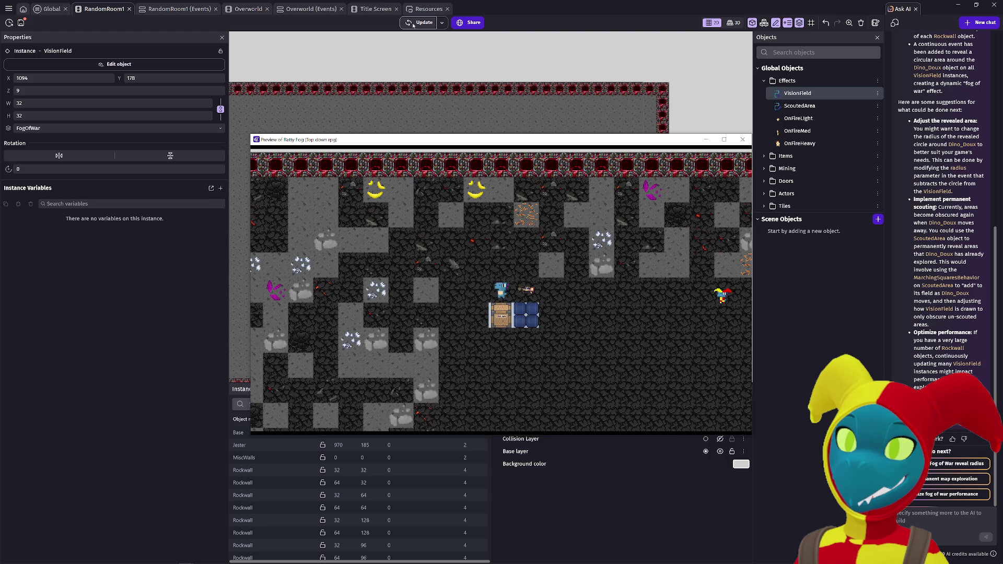
{"action": "key", "text": "Right"}
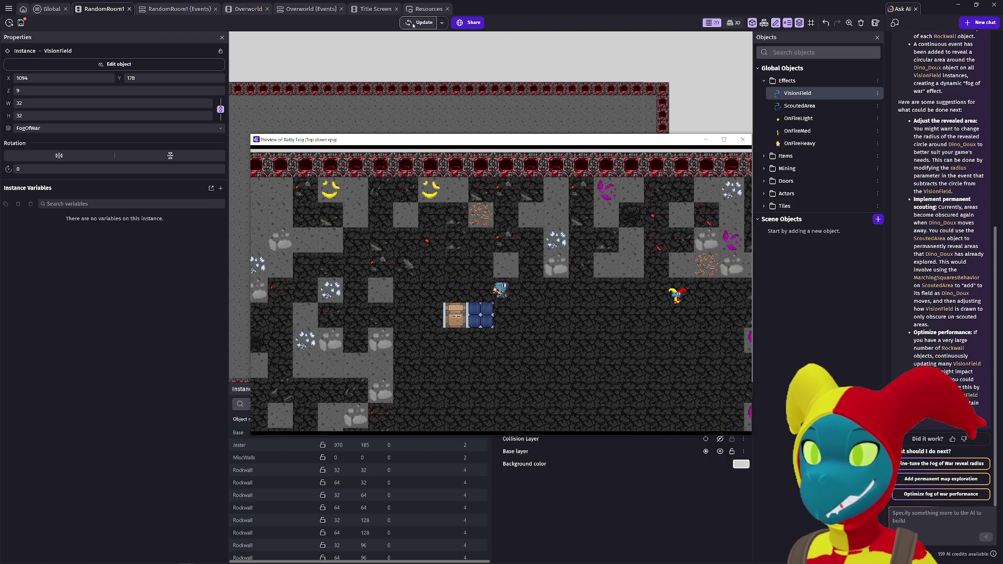
{"action": "key", "text": "Right"}
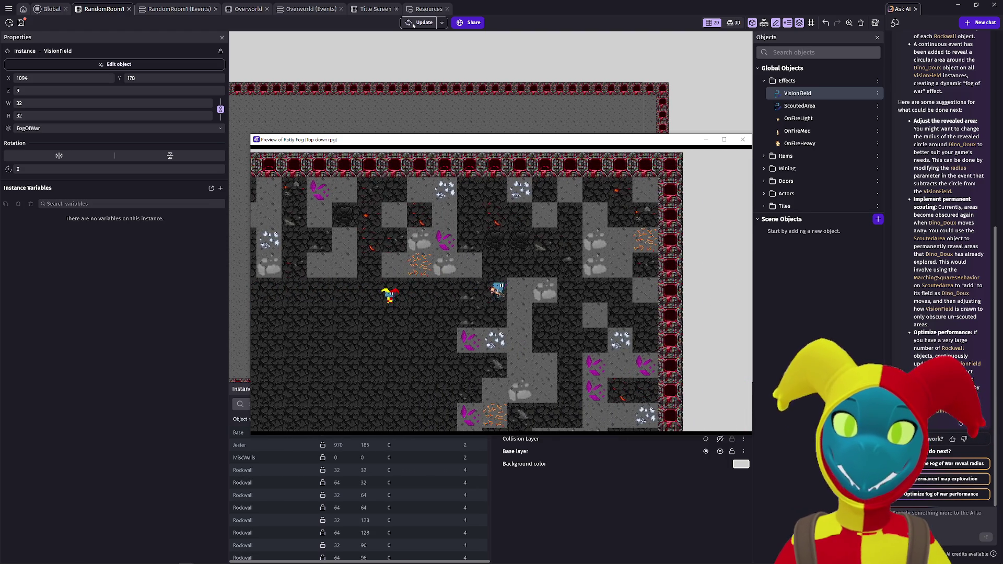
{"action": "left_click", "coordinate": [412, 25]}
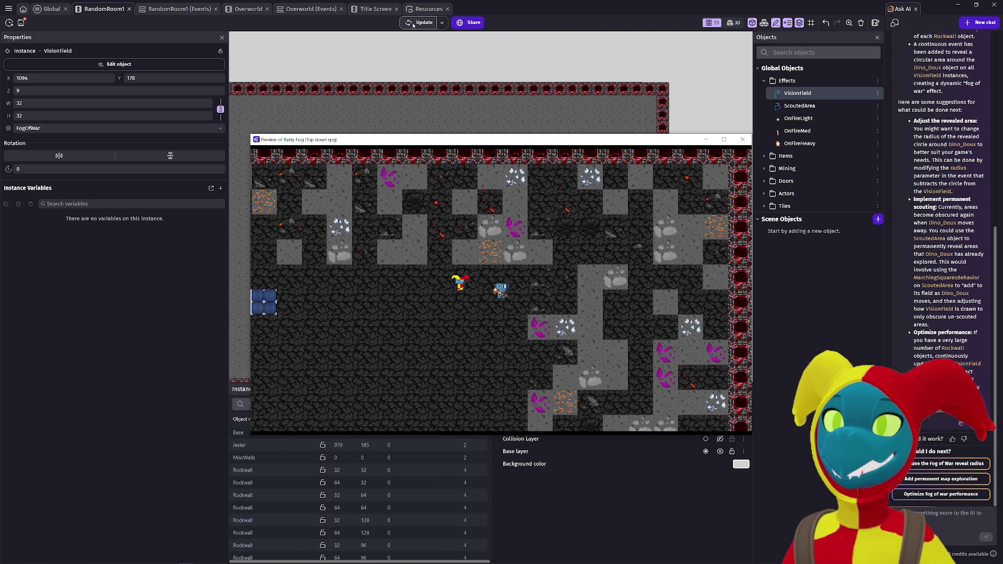
{"action": "key", "text": "alt+F4"}
Step: Open the RandomRoom1 event sheet containing the AI-generated VisionField events
{"action": "left_click", "coordinate": [53, 9]}
{"action": "left_click", "coordinate": [100, 10]}
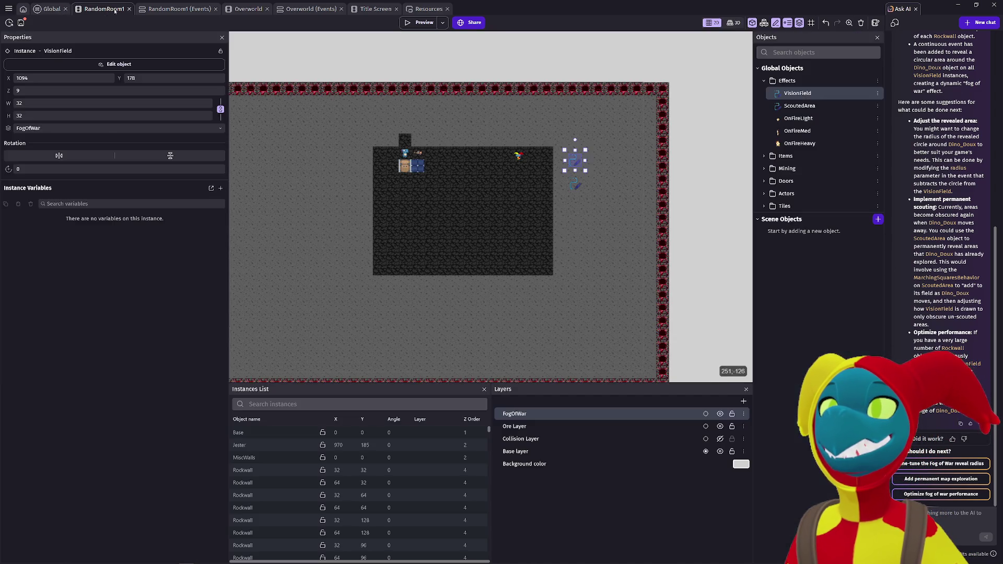
{"action": "left_click", "coordinate": [164, 9]}
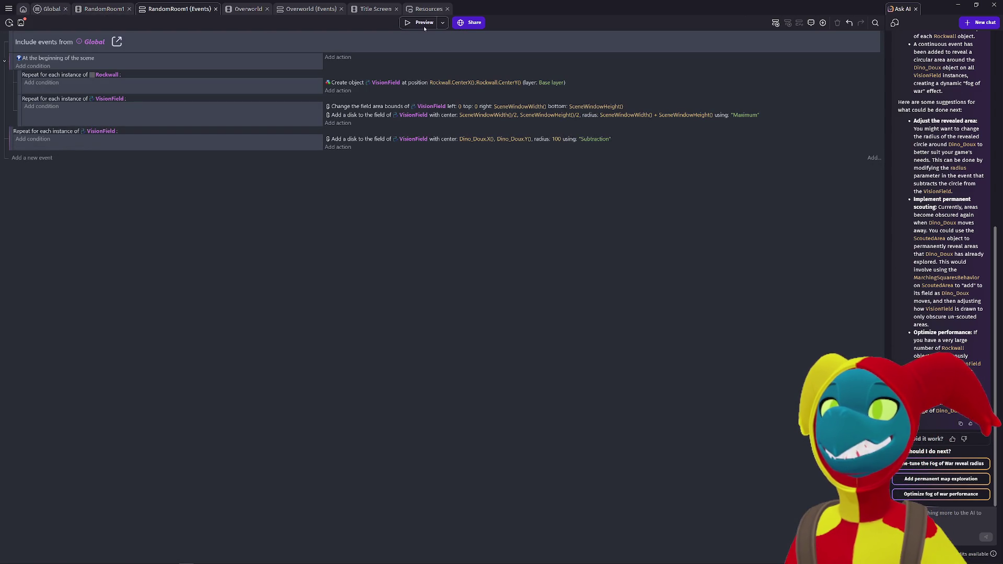
Step: Test the game, then create the VisionFields on the FogOfWar layer and test again
{"action": "left_click", "coordinate": [428, 26]}
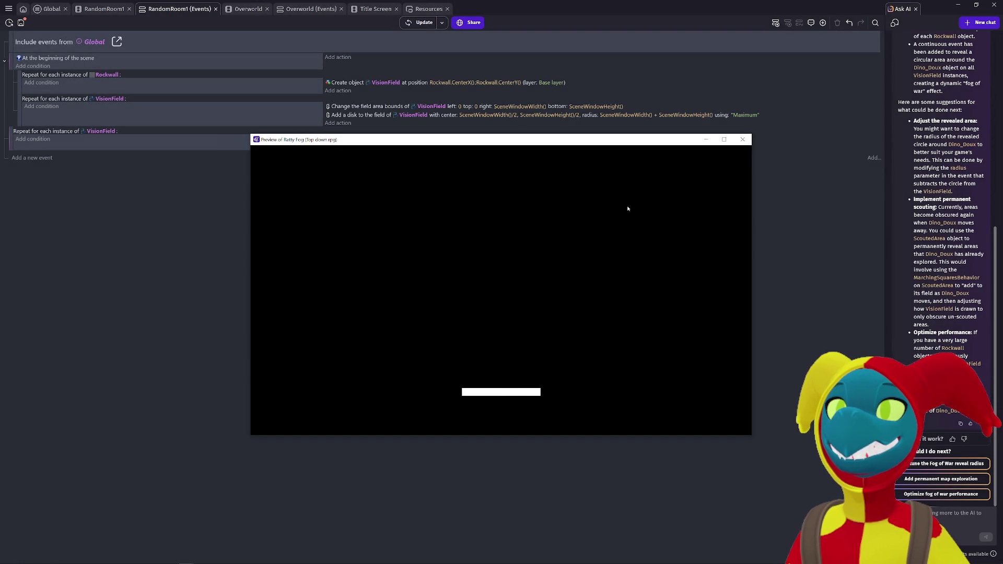
{"action": "left_click", "coordinate": [743, 140]}
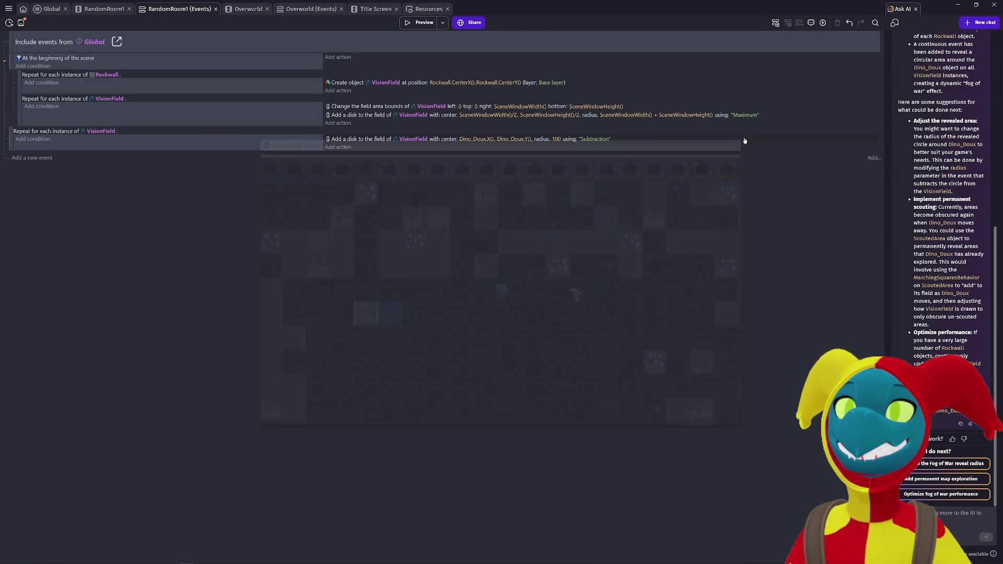
{"action": "left_click", "coordinate": [556, 82]}
{"action": "left_click", "coordinate": [572, 100]}
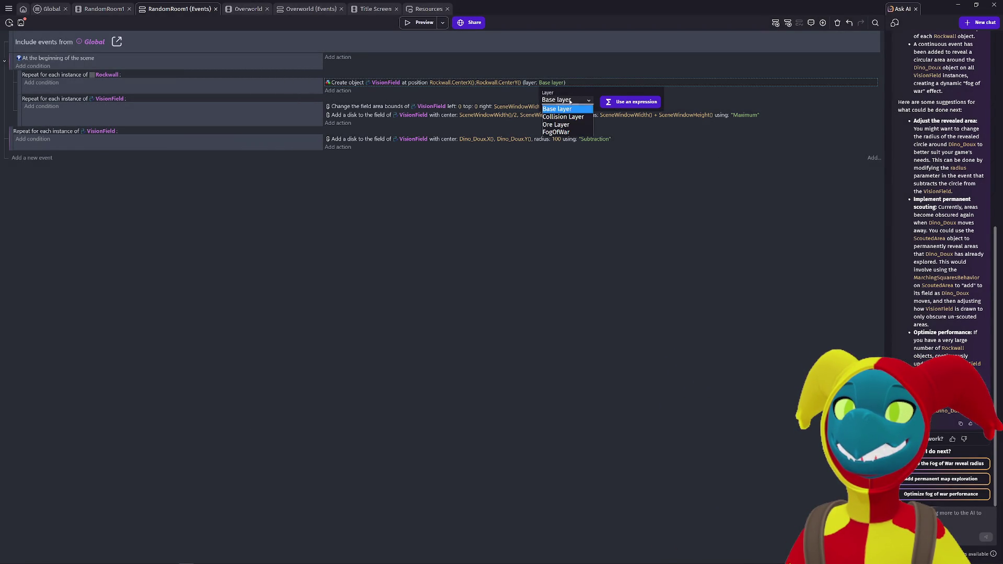
{"action": "left_click", "coordinate": [571, 132]}
{"action": "left_click", "coordinate": [603, 198]}
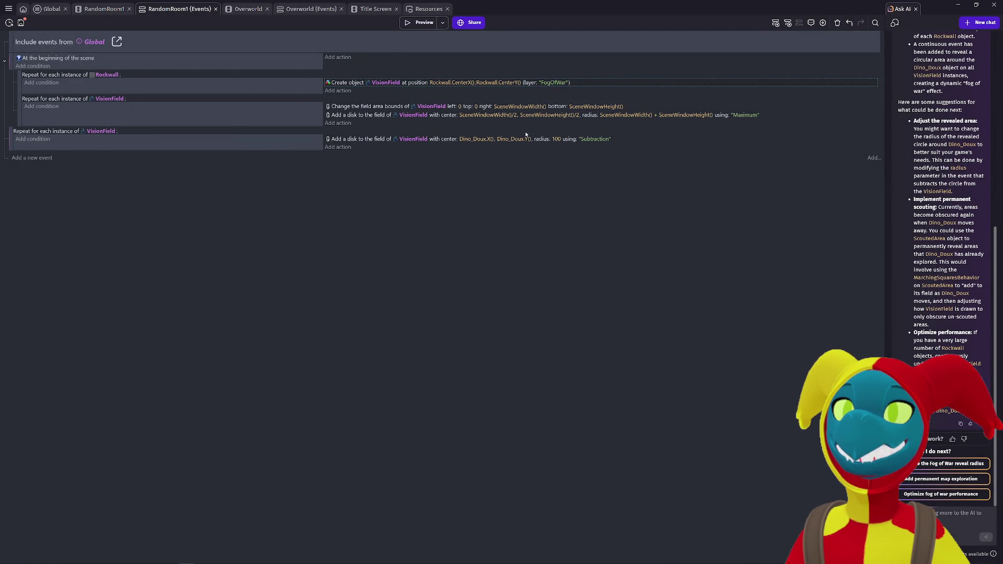
{"action": "left_click", "coordinate": [437, 23]}
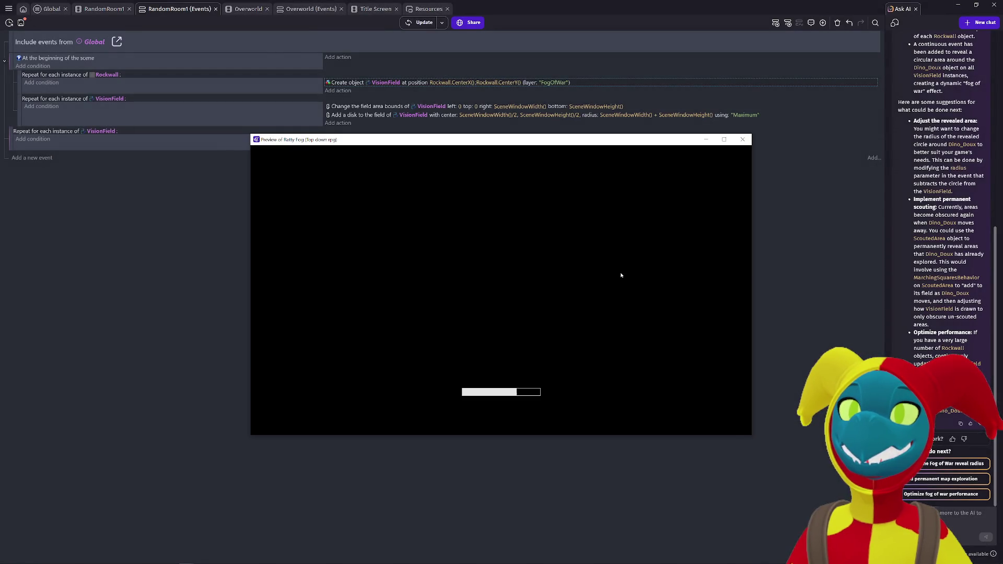
{"action": "left_click", "coordinate": [741, 142]}
Step: Put VisionField creation back on Base layer and return to the RandomRoom1 scene
{"action": "left_click", "coordinate": [553, 83]}
{"action": "left_click", "coordinate": [565, 100]}
{"action": "left_click", "coordinate": [564, 109]}
{"action": "left_click", "coordinate": [459, 219]}
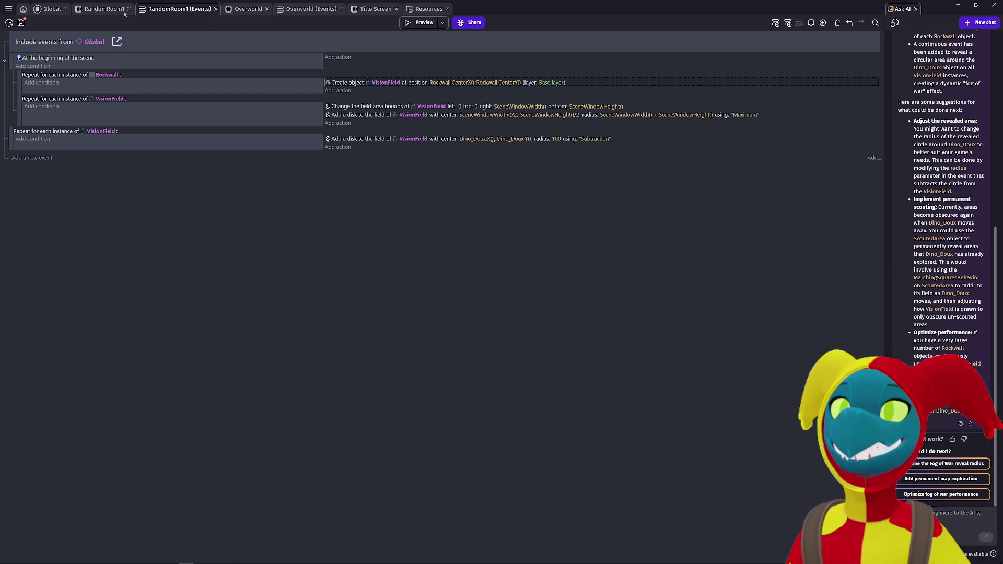
{"action": "left_click", "coordinate": [99, 9]}
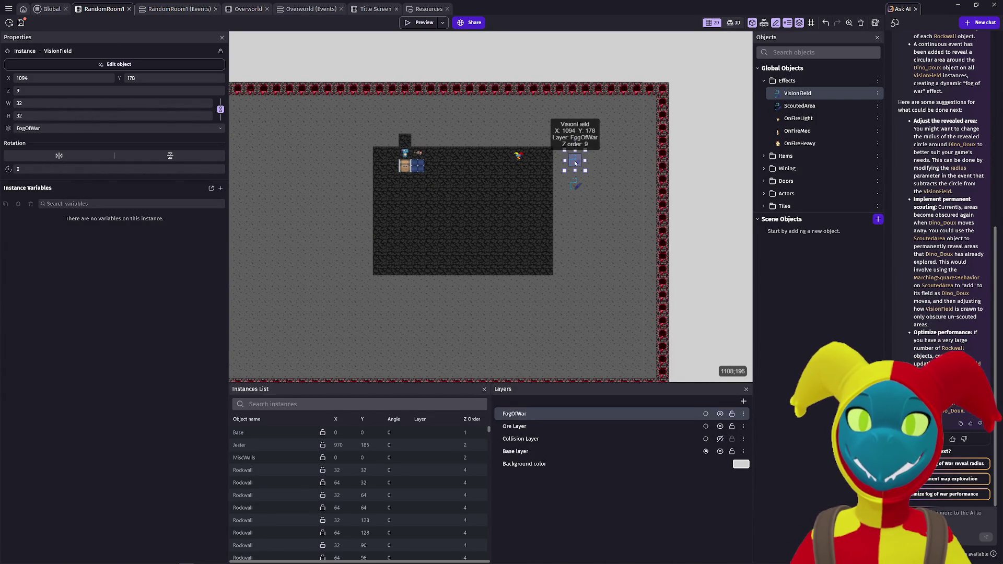
Step: Set the VisionField instance's Z order to 6
{"action": "left_click", "coordinate": [33, 91]}
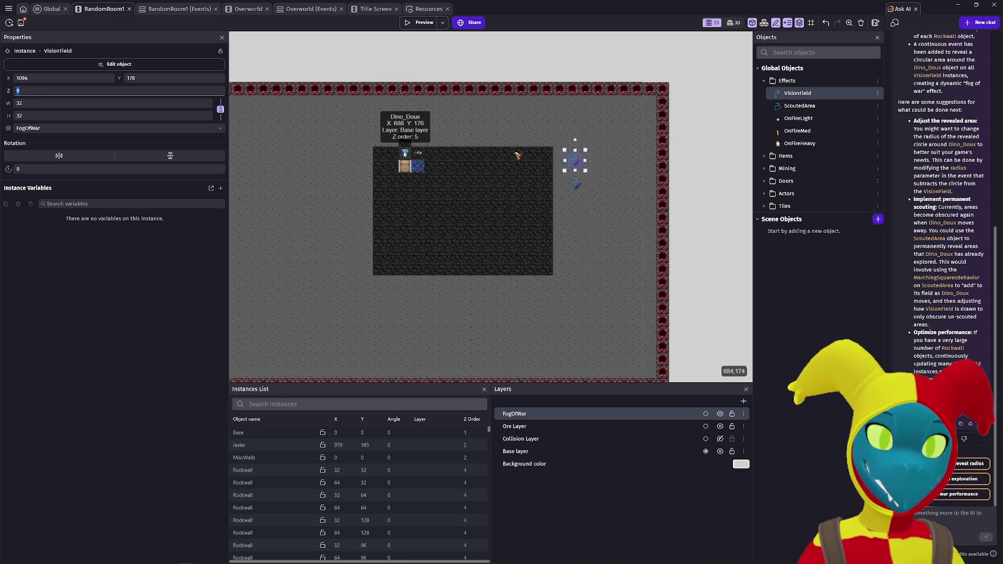
{"action": "left_click", "coordinate": [42, 295]}
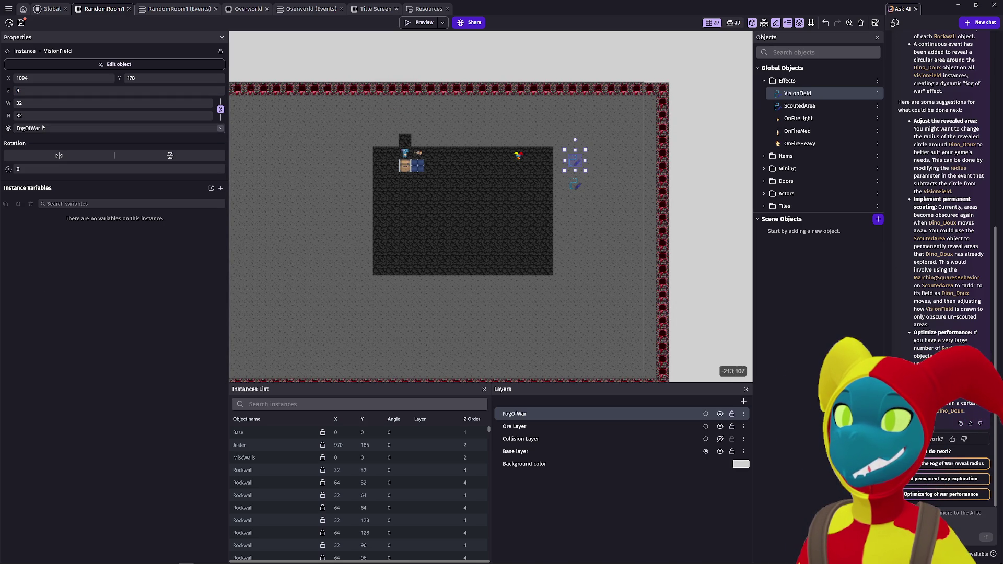
{"action": "left_click", "coordinate": [2, 92]}
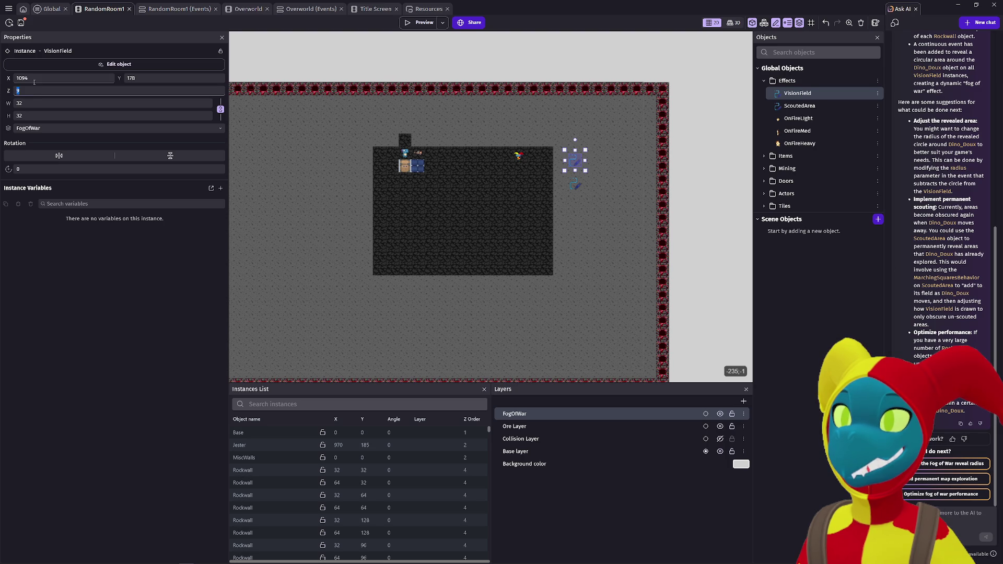
{"action": "type", "text": "6"}
{"action": "key", "text": "Return"}
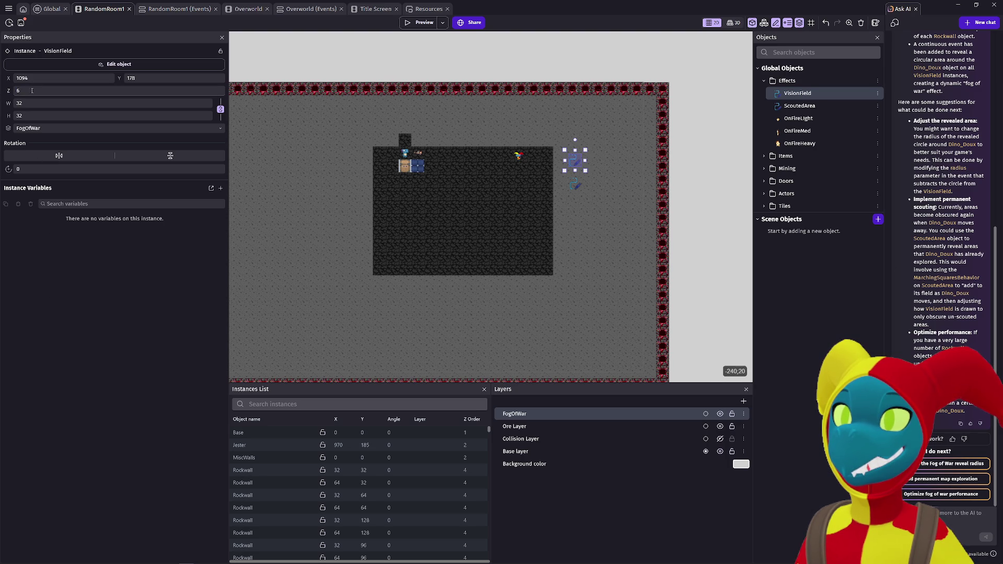
{"action": "left_click", "coordinate": [27, 91]}
{"action": "key", "text": "Return"}
Step: Set the ScoutedArea instance's Z order to 5 and start a preview
{"action": "left_click", "coordinate": [575, 184]}
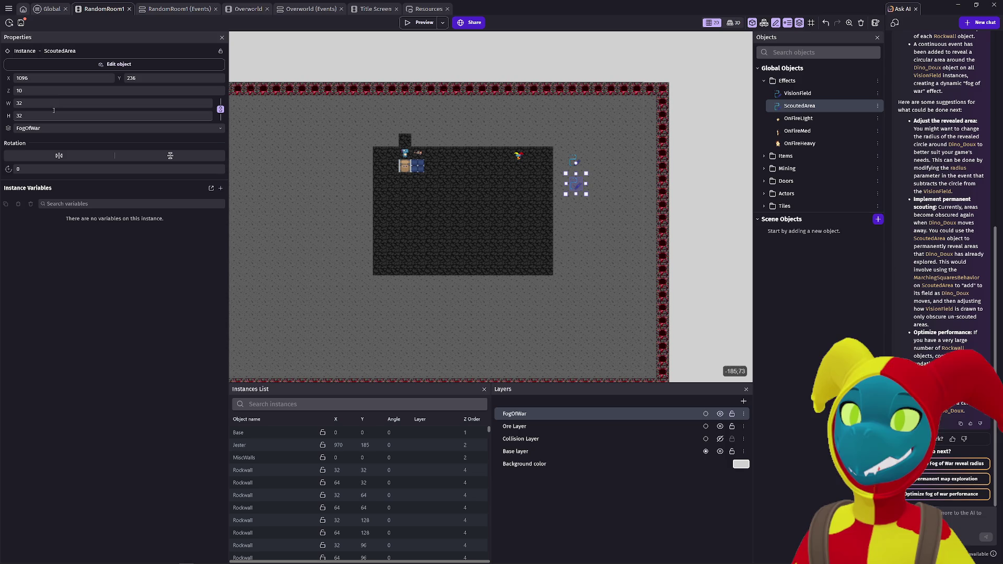
{"action": "double_click", "coordinate": [53, 91]}
{"action": "type", "text": "5"}
{"action": "key", "text": "Return"}
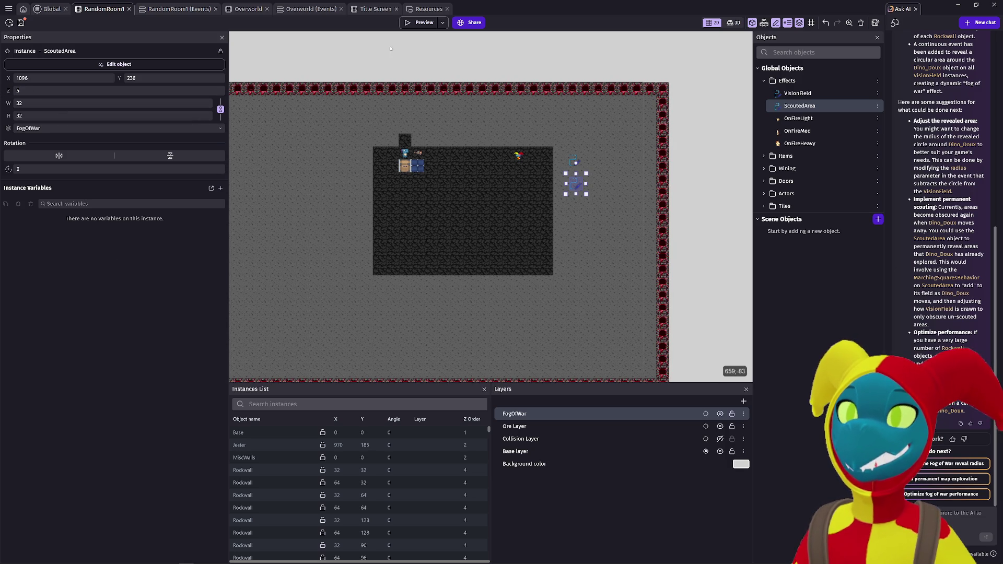
{"action": "left_click", "coordinate": [419, 23]}
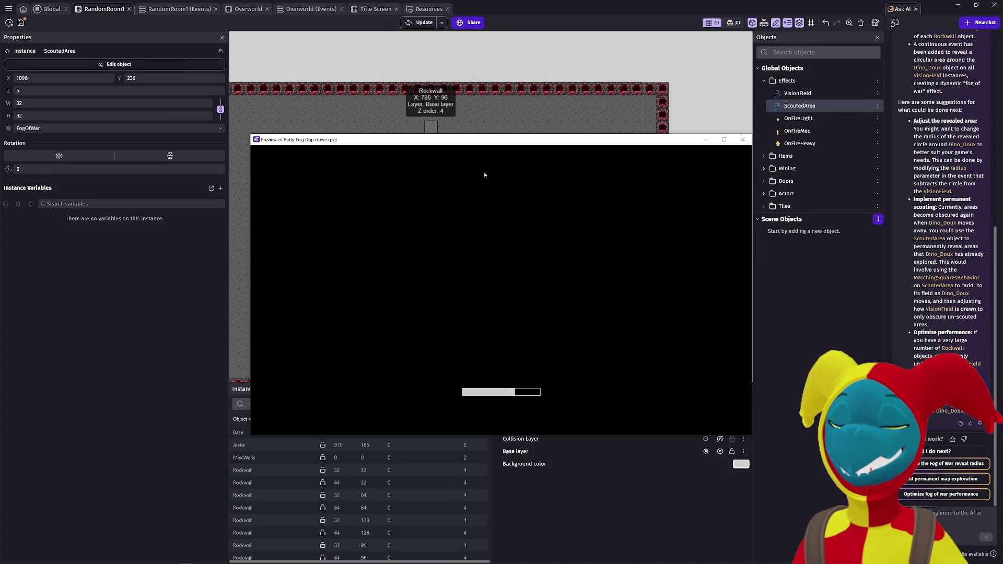
Step: Walk the player right, down and left through the dungeon, then return to RandomRoom1's events
{"action": "key", "text": "Right"}
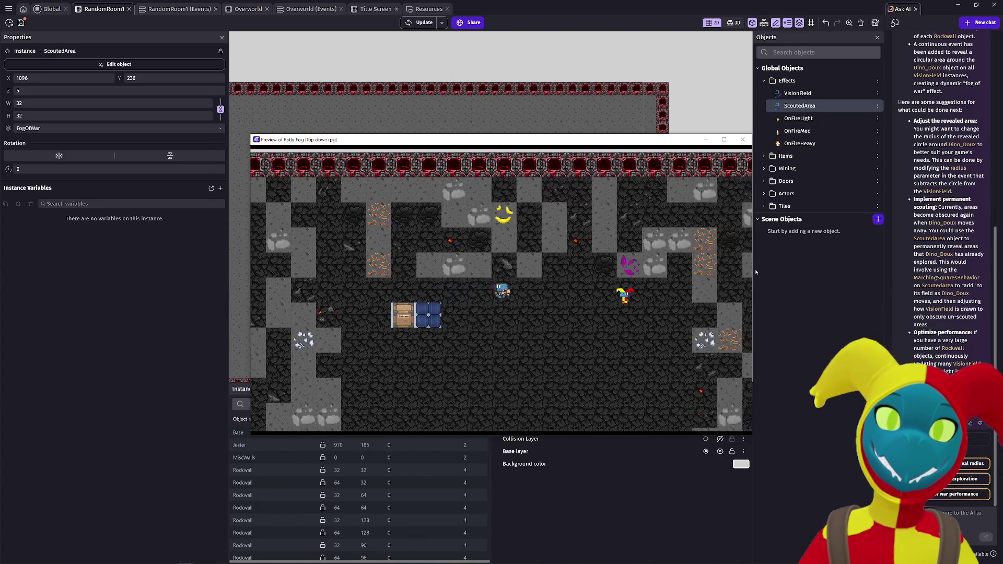
{"action": "key", "text": "Down"}
{"action": "key", "text": "Left"}
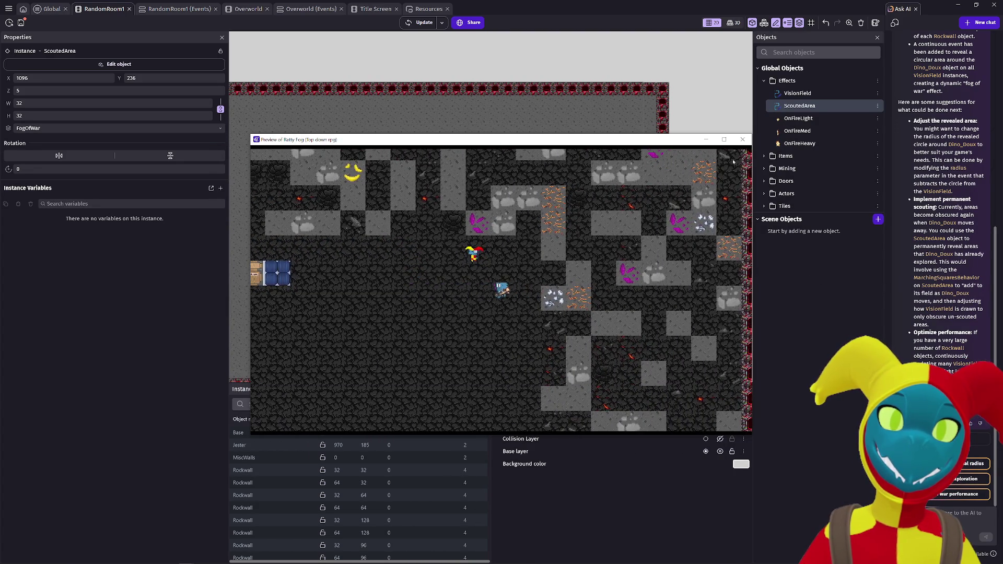
{"action": "left_click", "coordinate": [743, 139]}
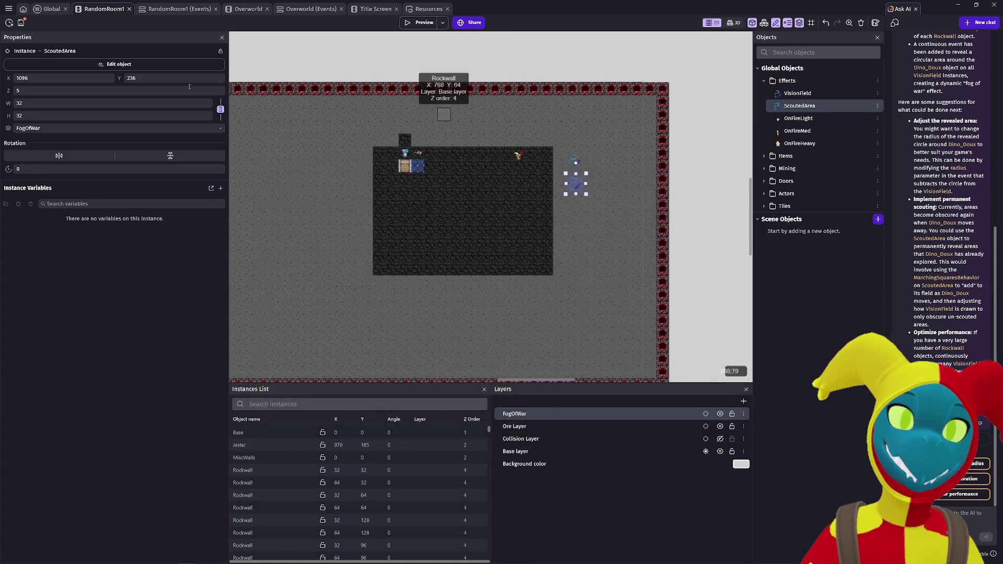
{"action": "left_click", "coordinate": [173, 10]}
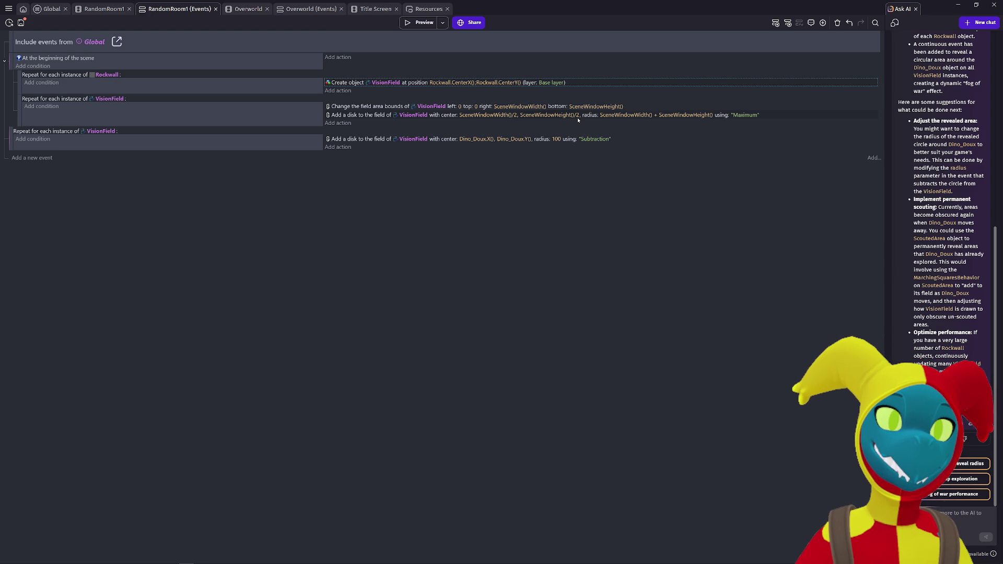
Step: Change the fill disk's centre to SceneWindowWidth()*2 and SceneWindowHeight()*2
{"action": "left_click", "coordinate": [500, 115]}
{"action": "left_click", "coordinate": [548, 133]}
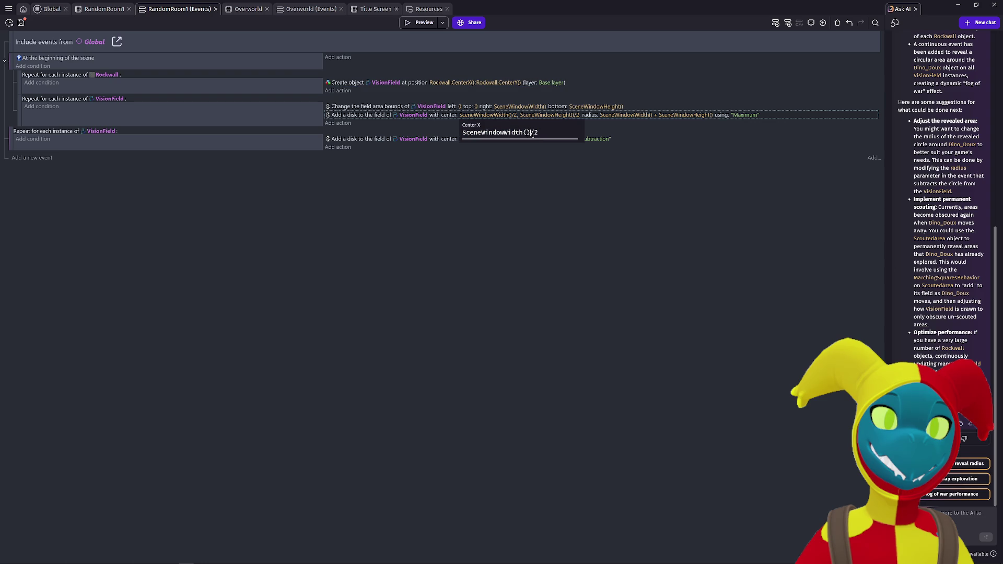
{"action": "type", "text": "*"}
{"action": "left_click", "coordinate": [578, 115]}
{"action": "key", "text": "Home"}
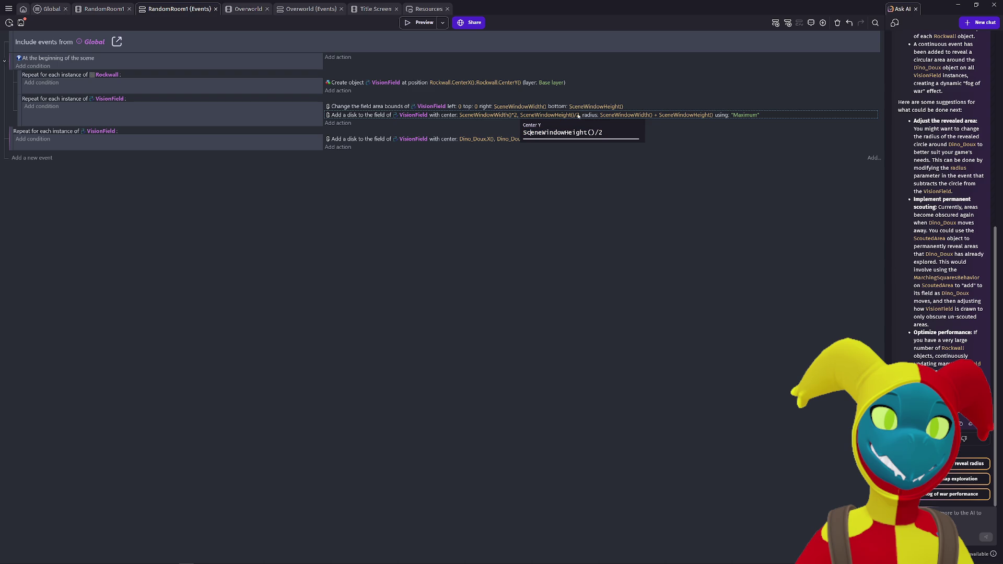
{"action": "key", "text": "Right"}
{"action": "key", "text": "Right"}
{"action": "key", "text": "Right"}
{"action": "key", "text": "Delete"}
{"action": "type", "text": "*"}
{"action": "key", "text": "Return"}
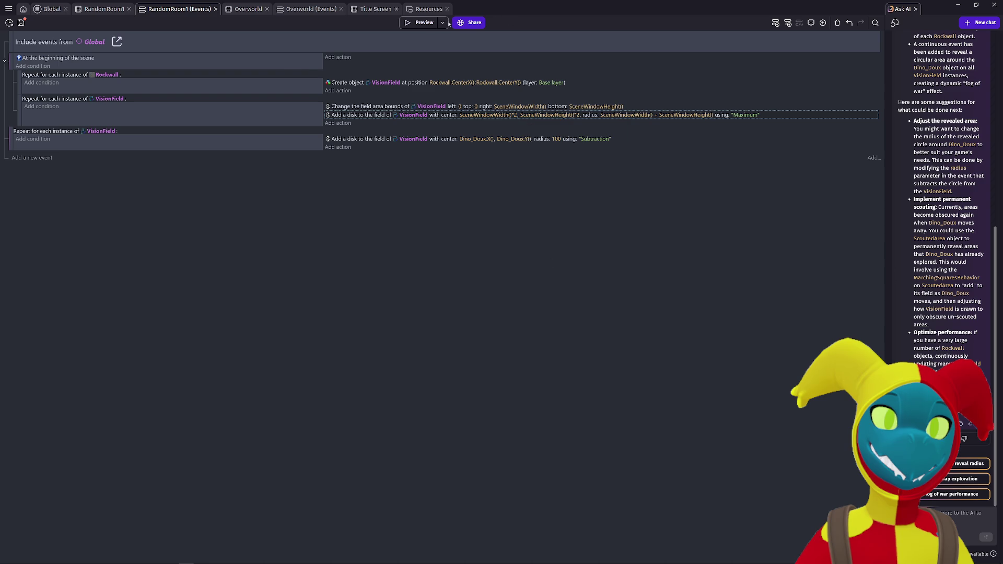
Step: Preview the doubled centre, undo it back to /2, and paste a message for the AI
{"action": "left_click", "coordinate": [420, 22]}
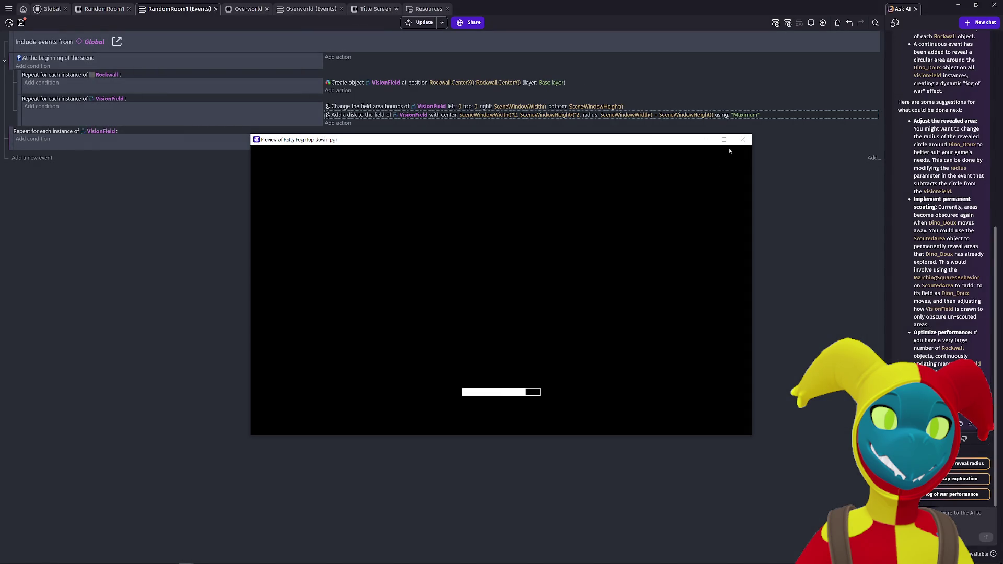
{"action": "left_click", "coordinate": [742, 141]}
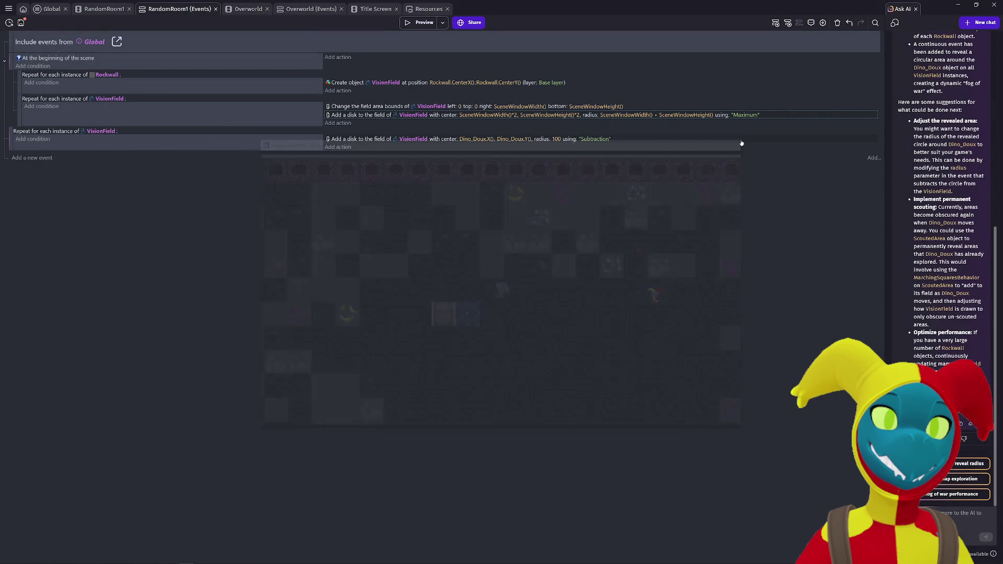
{"action": "key", "text": "ctrl+z"}
{"action": "key", "text": "ctrl+v"}
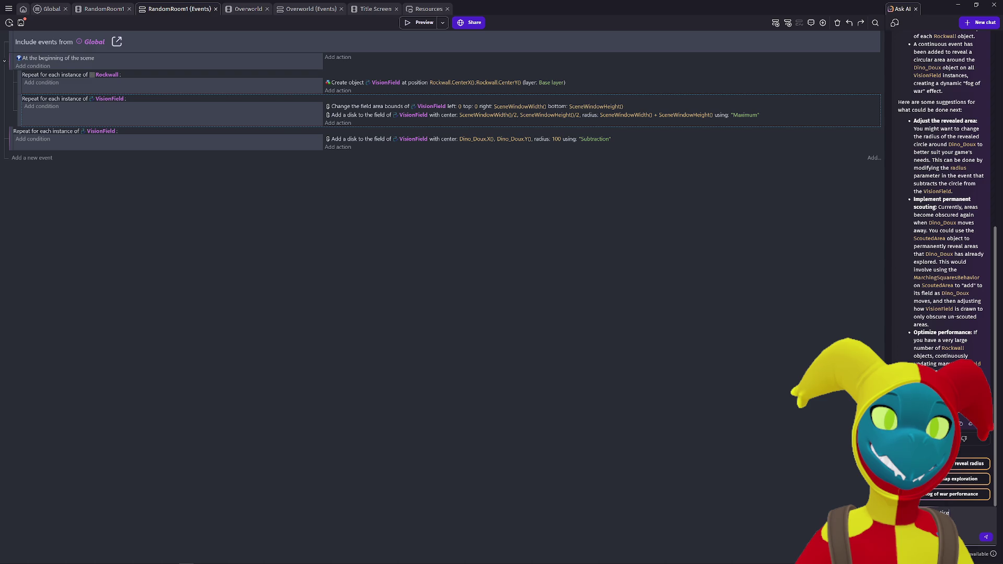
Step: Send the message so the AI spawns VisionFields on FogOfWar at Z-order 999, then preview
{"action": "left_click", "coordinate": [981, 536]}
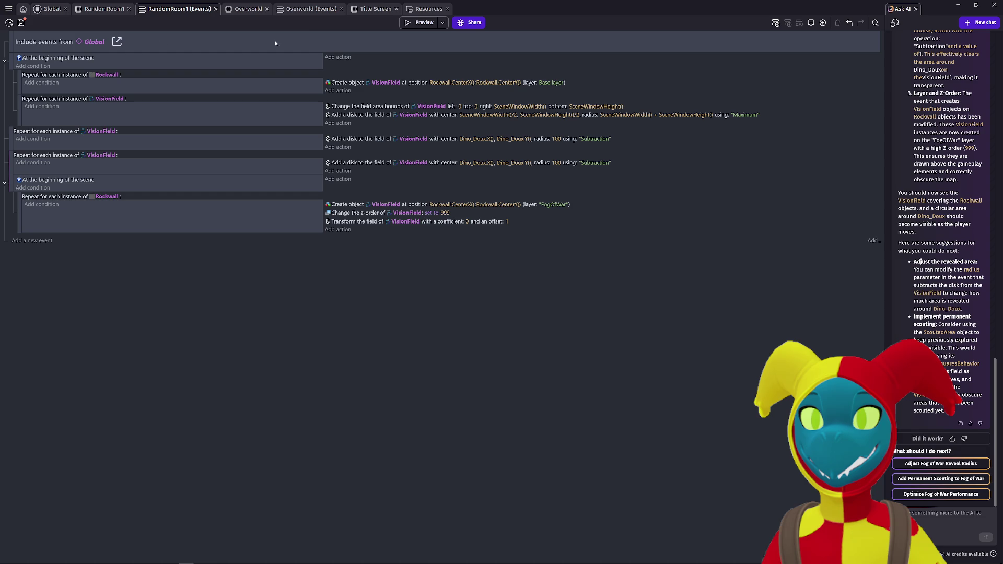
{"action": "left_click", "coordinate": [407, 23]}
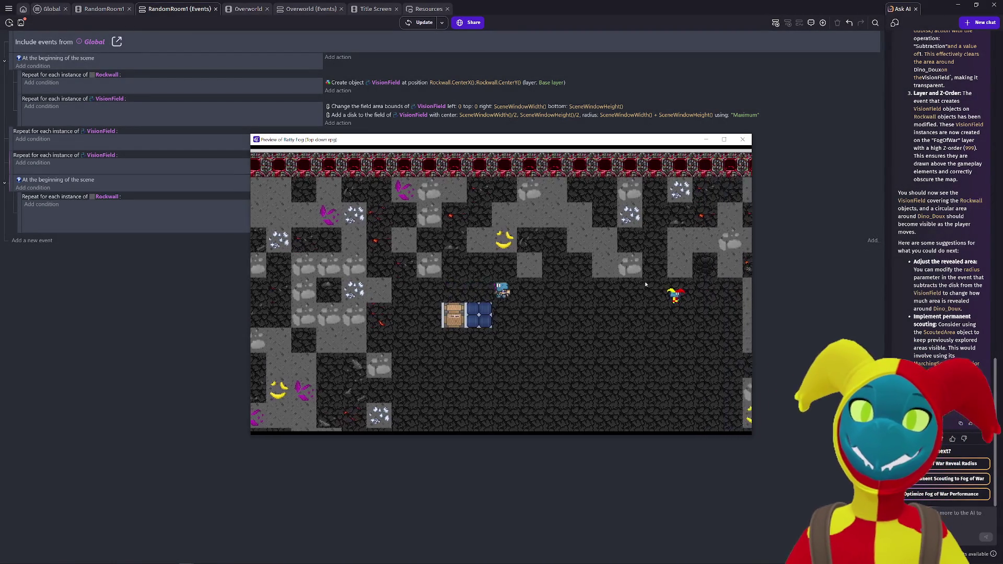
{"action": "key", "text": "Down"}
{"action": "key", "text": "Right"}
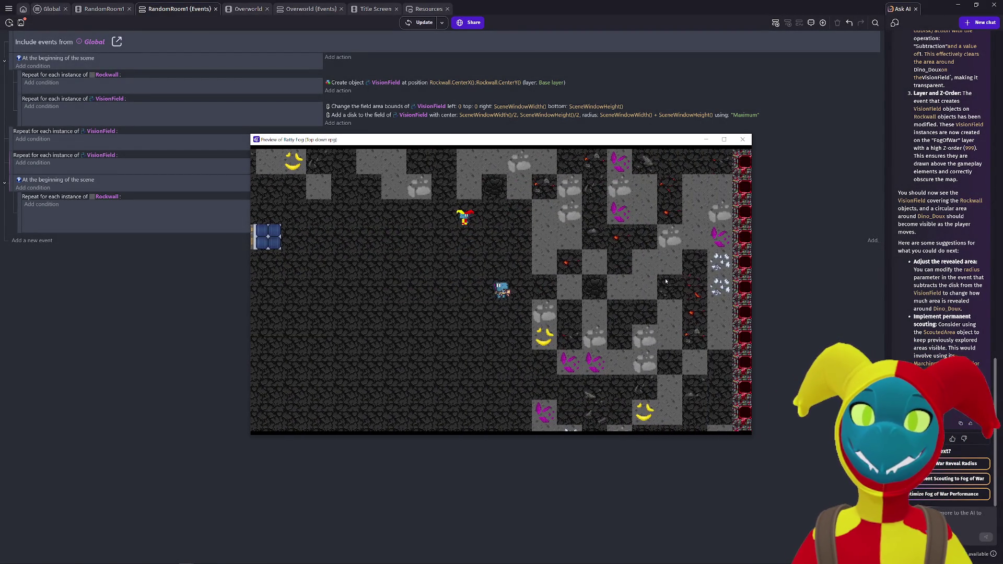
{"action": "scroll", "coordinate": [963, 221], "scroll_direction": "down", "scroll_amount": 6}
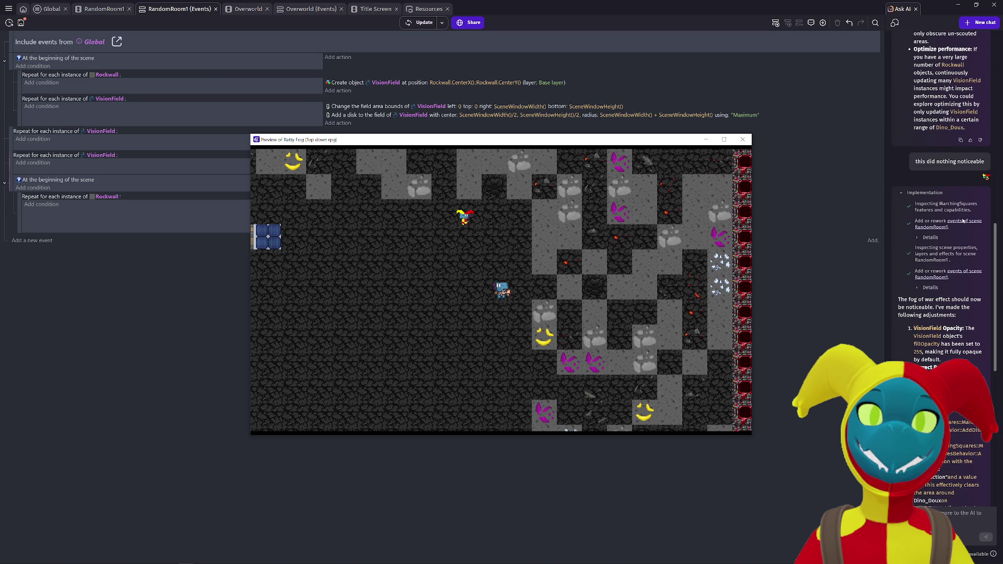
{"action": "scroll", "coordinate": [963, 221], "scroll_direction": "down", "scroll_amount": 3}
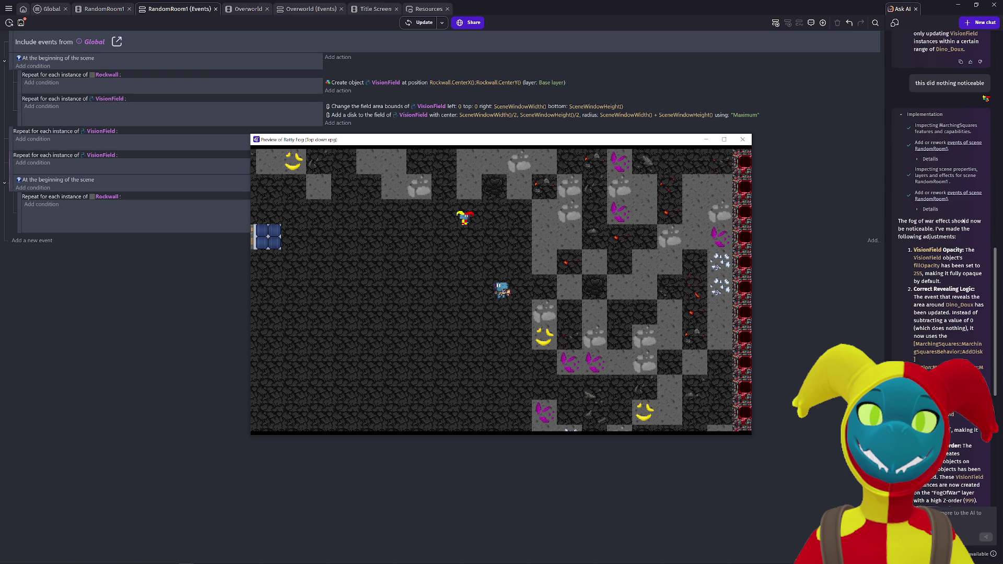
{"action": "scroll", "coordinate": [962, 221], "scroll_direction": "down", "scroll_amount": 12}
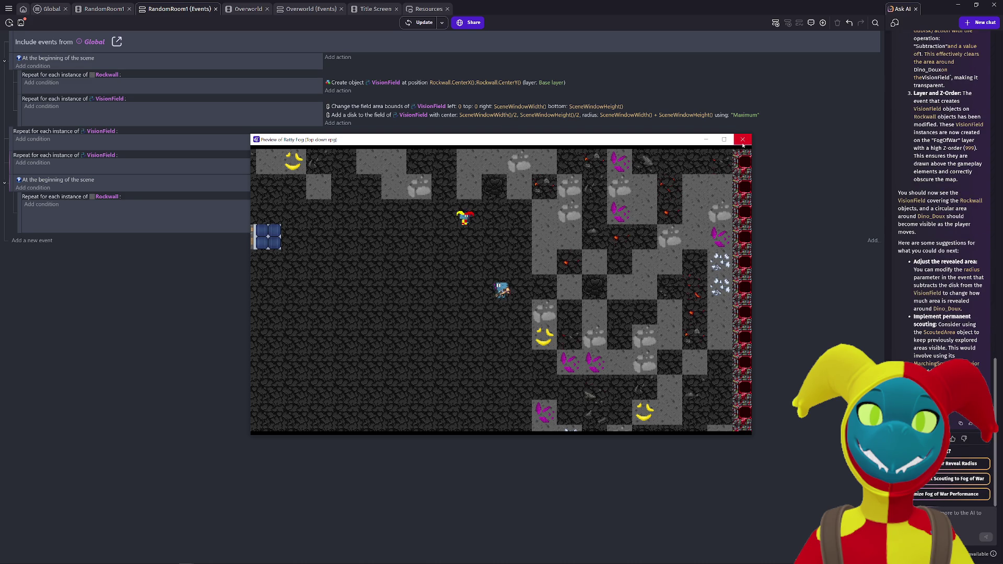
{"action": "left_click", "coordinate": [742, 139]}
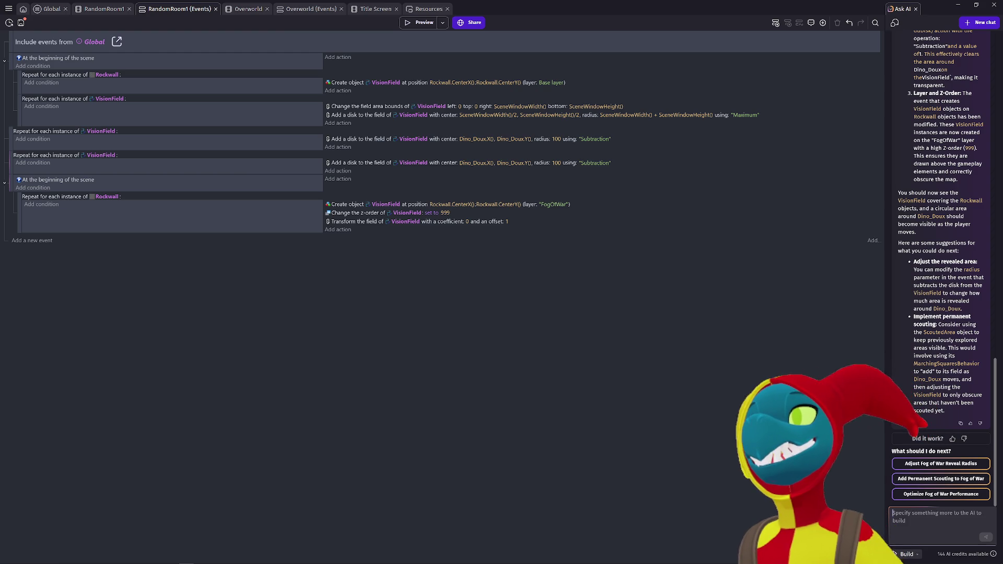
Step: Tell the AI assistant the fog still isn't working and send the reply
{"action": "left_click", "coordinate": [104, 8]}
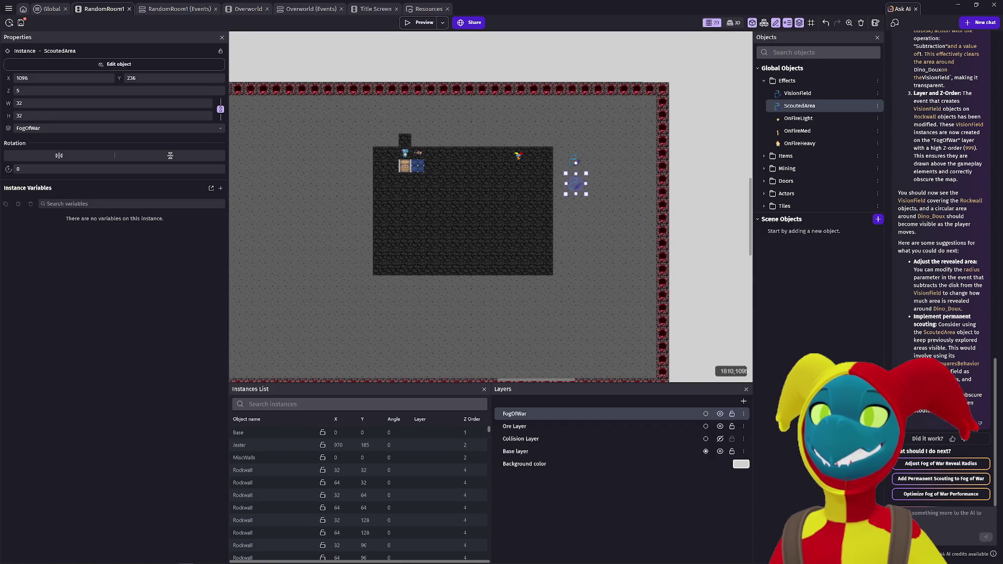
{"action": "type", "text": "Nope that didnt do anythi"}
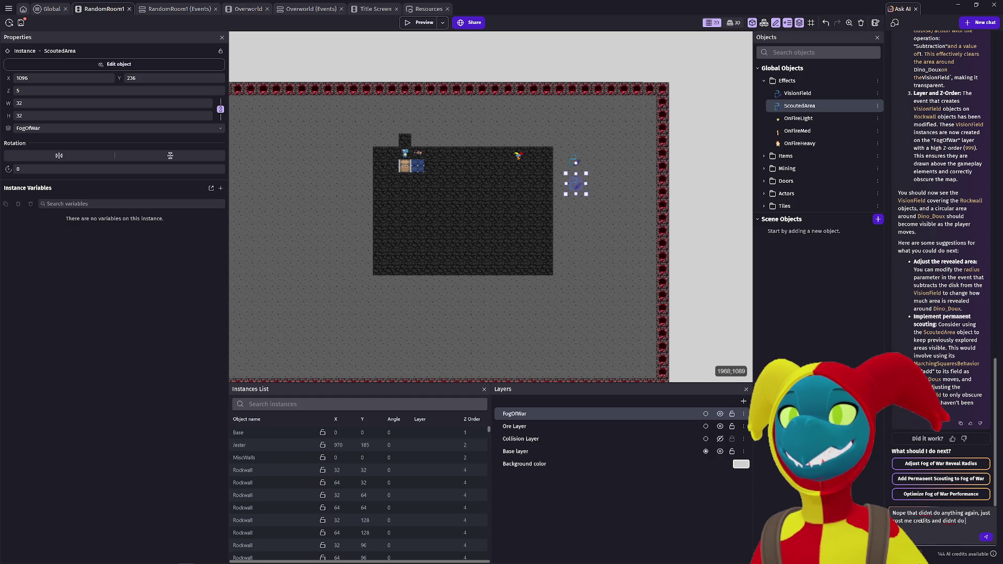
{"action": "type", "text": "ng"}
{"action": "key", "text": "shift+Return"}
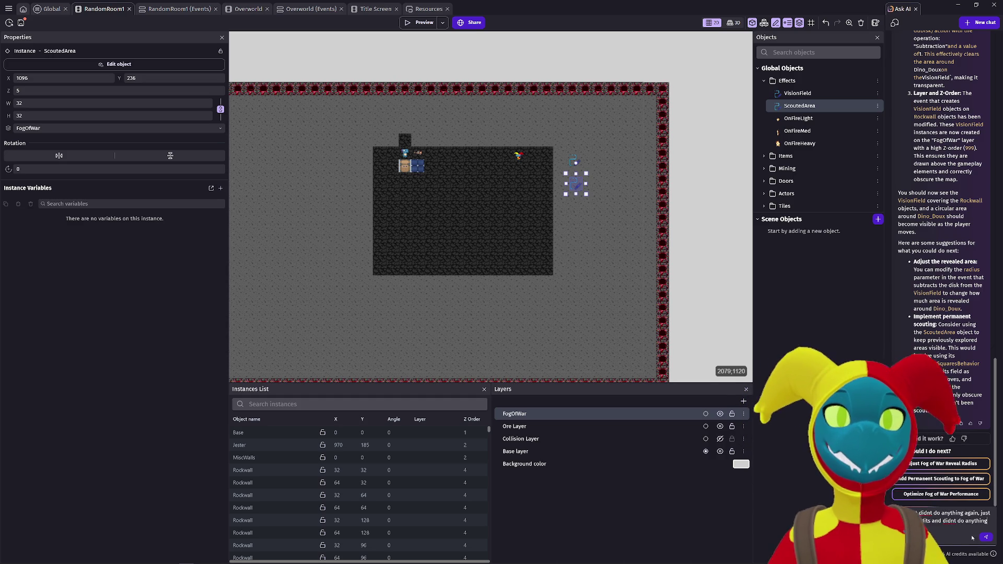
{"action": "left_click", "coordinate": [989, 539]}
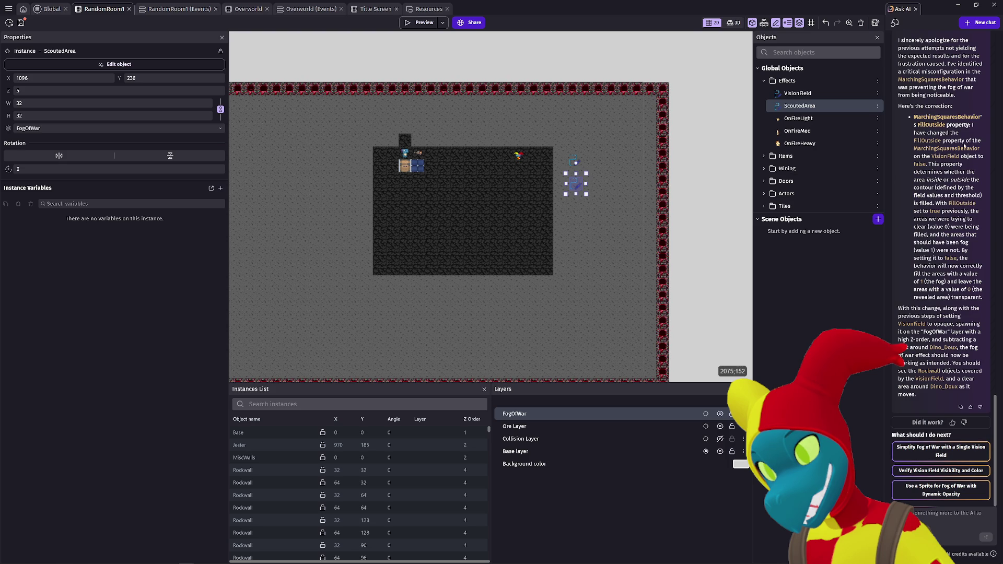
{"action": "left_click", "coordinate": [428, 24]}
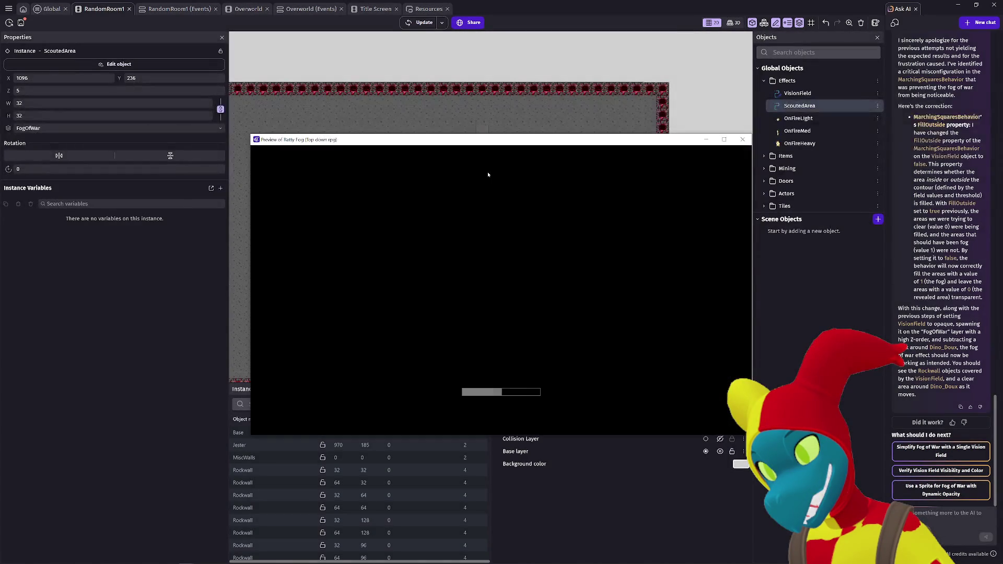
{"action": "key", "text": "Right"}
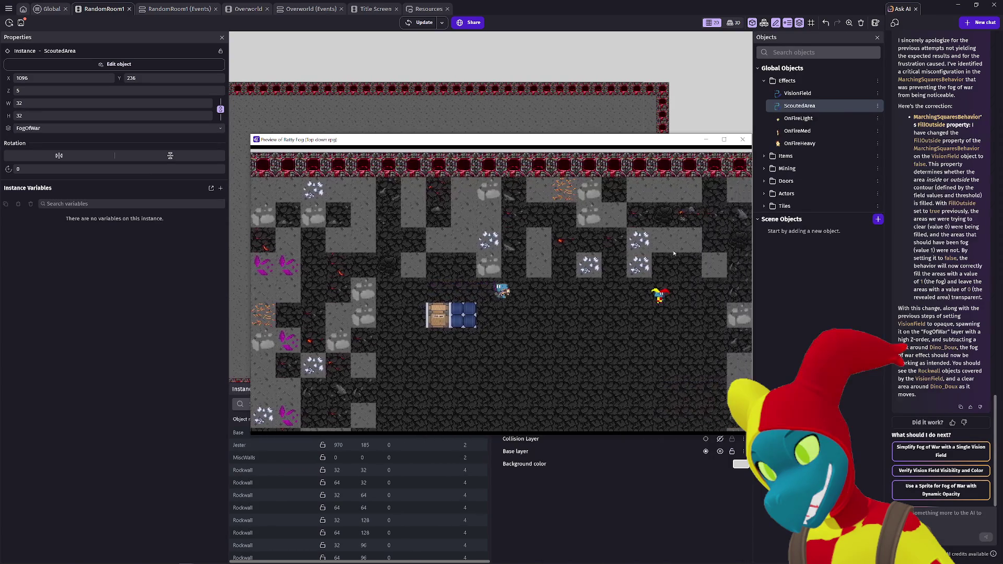
{"action": "key", "text": "Right"}
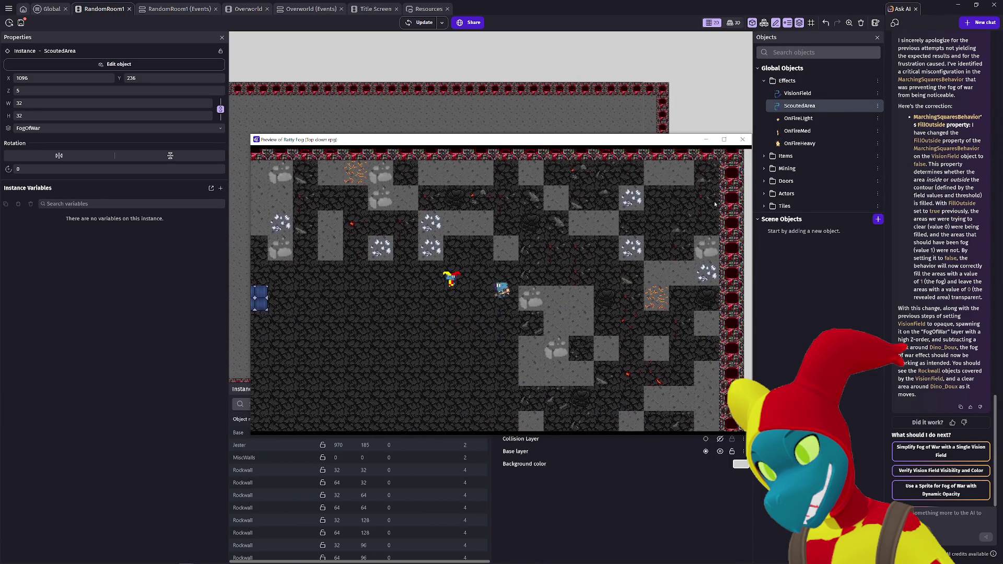
{"action": "key", "text": "Up"}
{"action": "key", "text": "Down"}
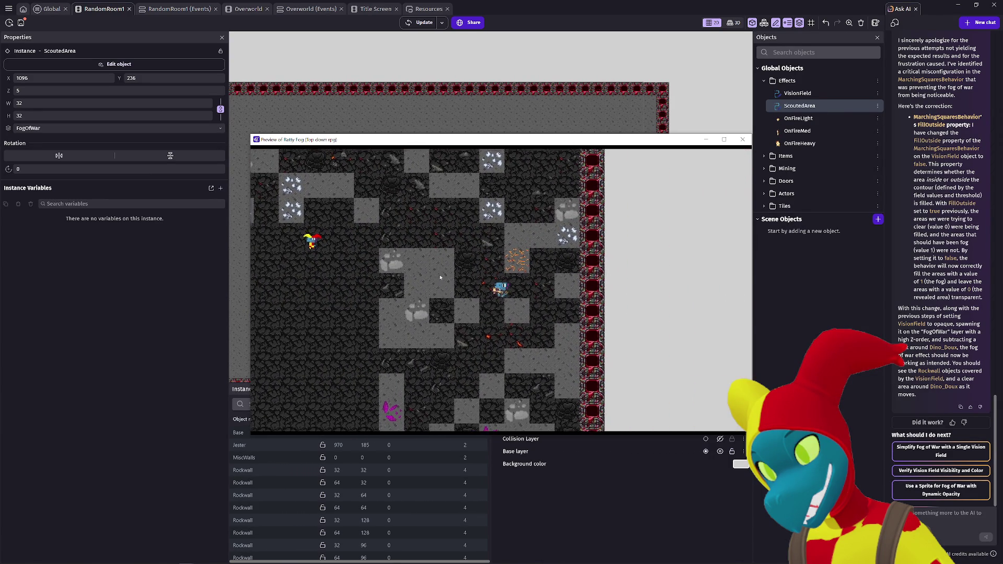
{"action": "left_click", "coordinate": [742, 139]}
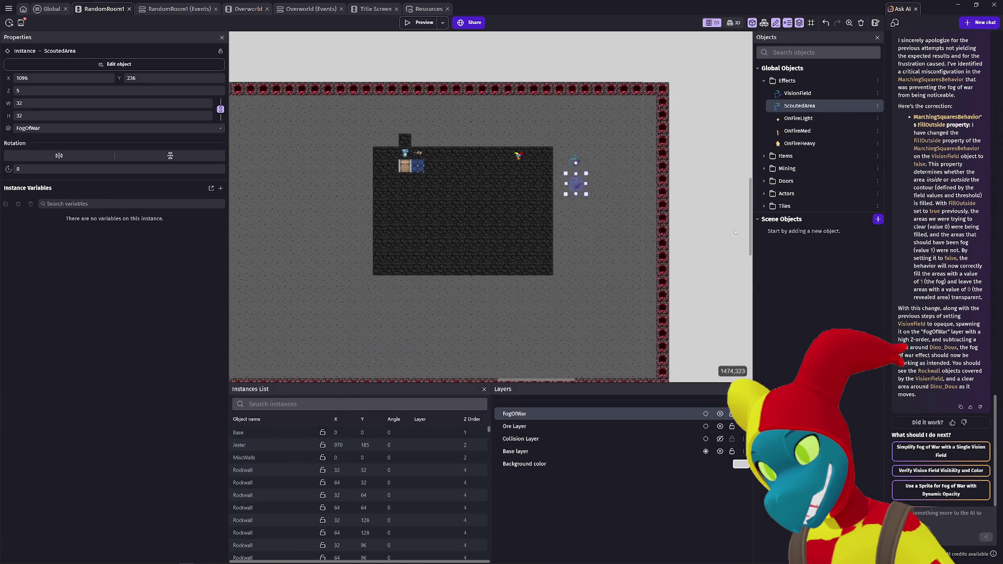
Step: Inspect the Change the field area bounds action in RandomRoom1's events without changing it
{"action": "left_click", "coordinate": [180, 9]}
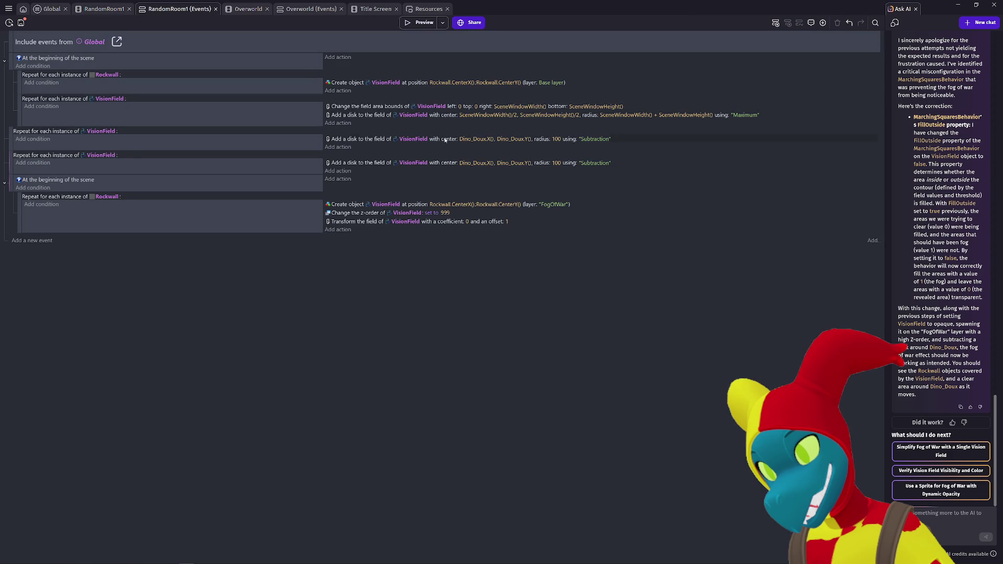
{"action": "double_click", "coordinate": [381, 109]}
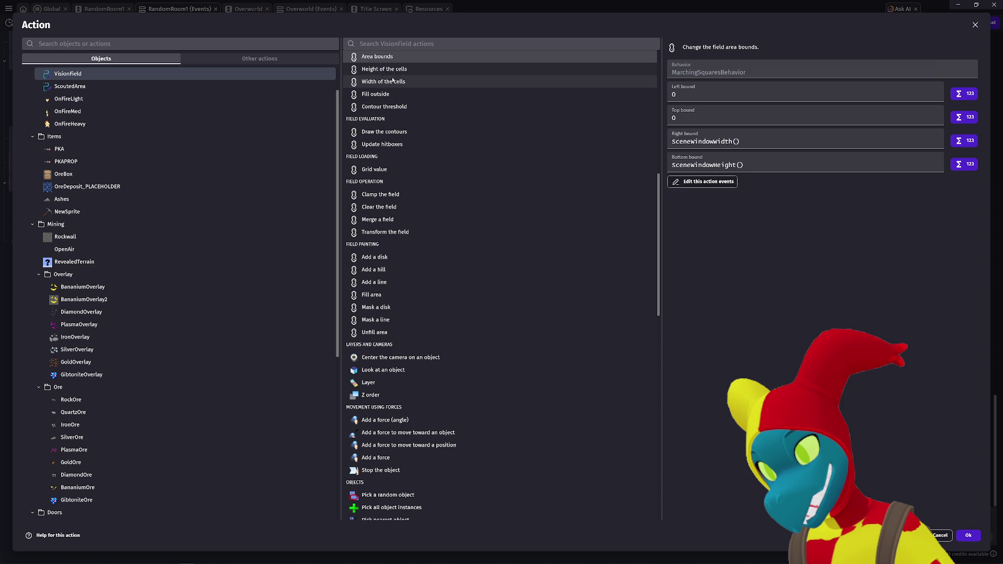
{"action": "key", "text": "Escape"}
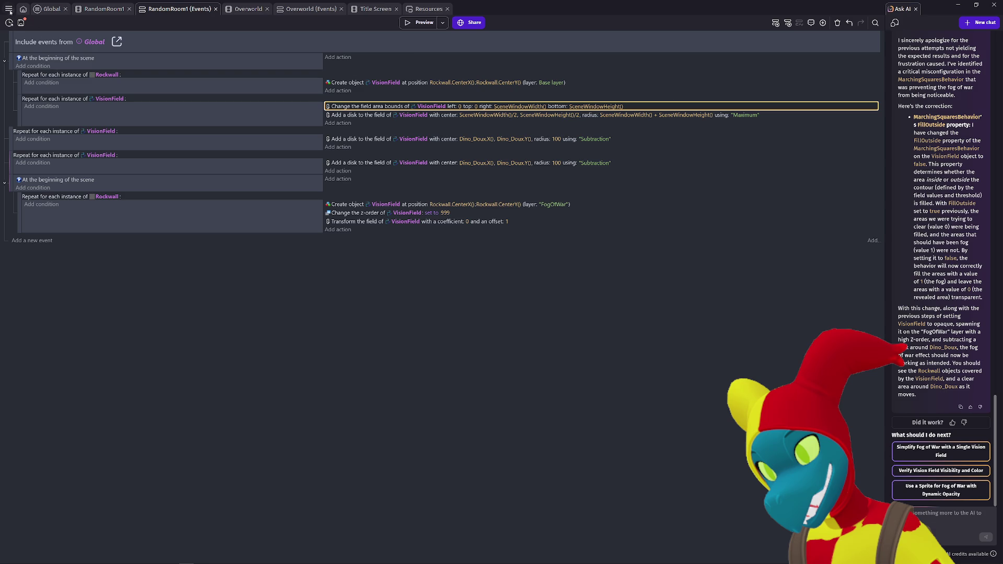
Step: Quit GDevelop, confirming the exit prompt
{"action": "left_click", "coordinate": [9, 9]}
{"action": "left_click", "coordinate": [26, 23]}
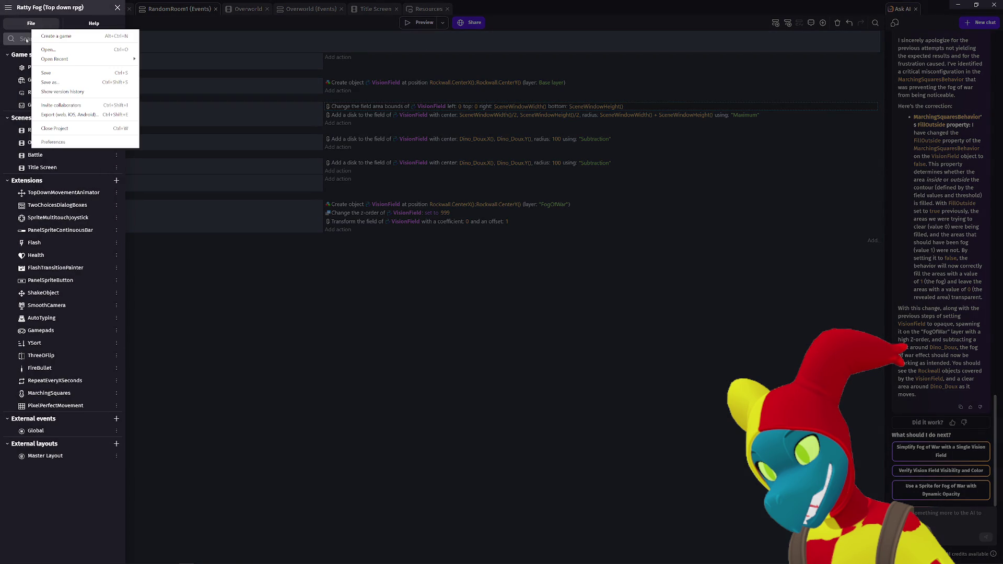
{"action": "mouse_move", "coordinate": [59, 63]}
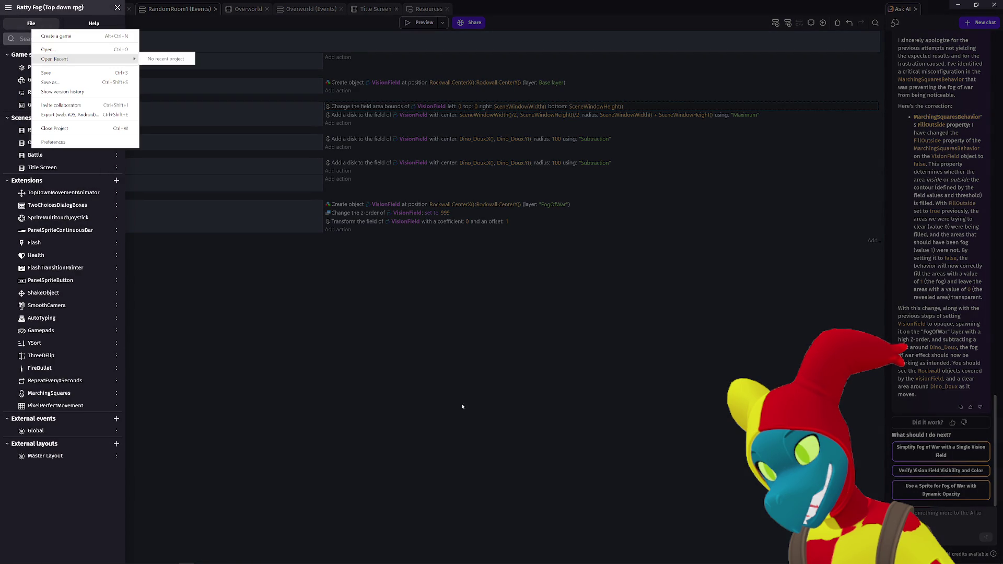
{"action": "left_click", "coordinate": [417, 346]}
{"action": "left_click", "coordinate": [417, 347]}
{"action": "key", "text": "alt+F4"}
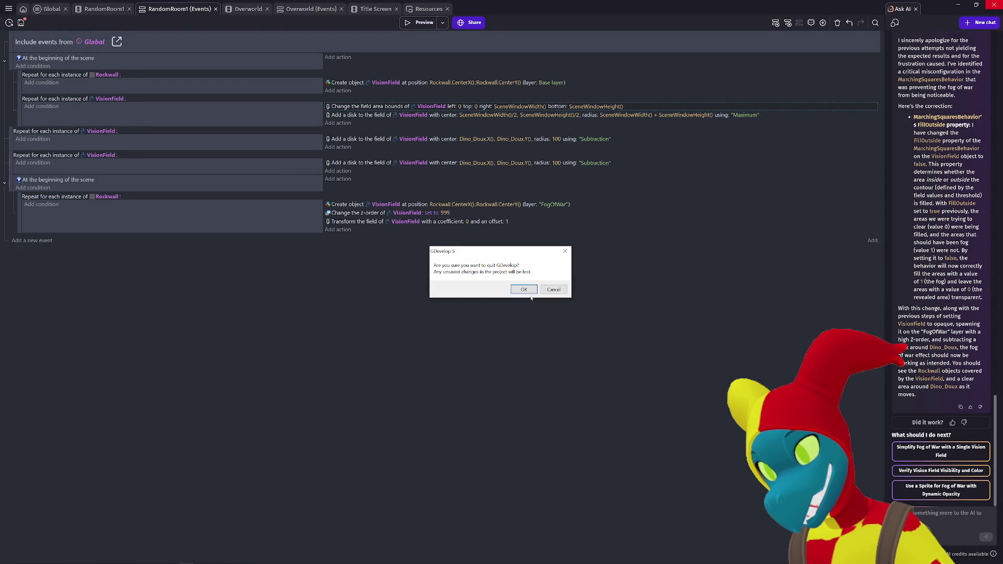
{"action": "left_click", "coordinate": [531, 292]}
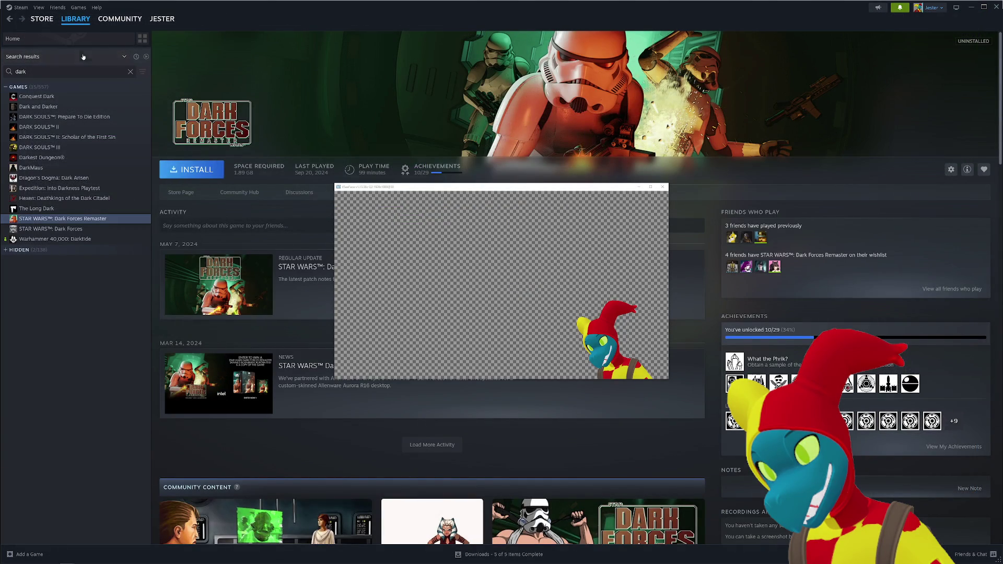
Step: Relaunch GDevelop 5 by searching 'g' in the Windows Start menu
{"action": "key", "text": "super"}
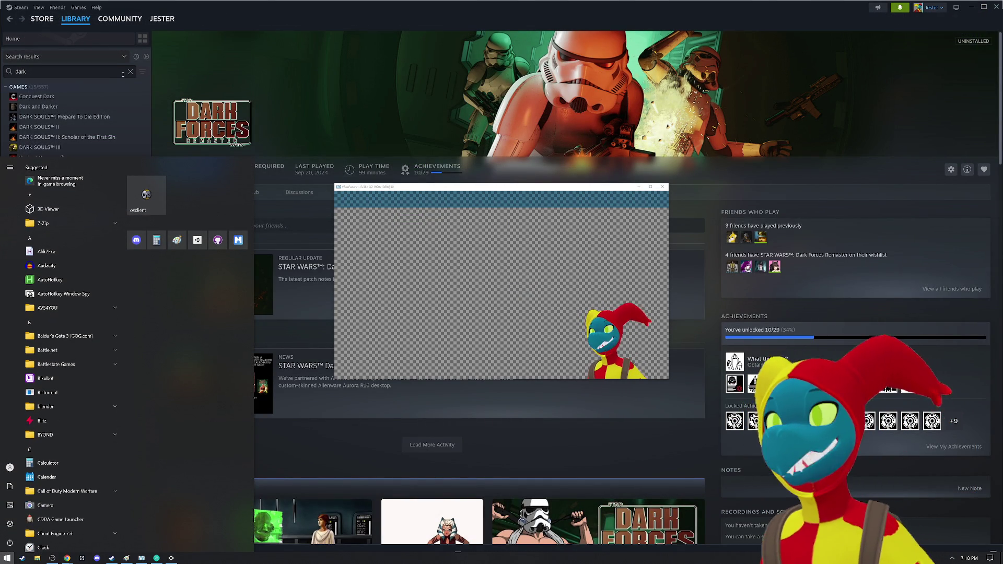
{"action": "key", "text": "super"}
{"action": "key", "text": "super"}
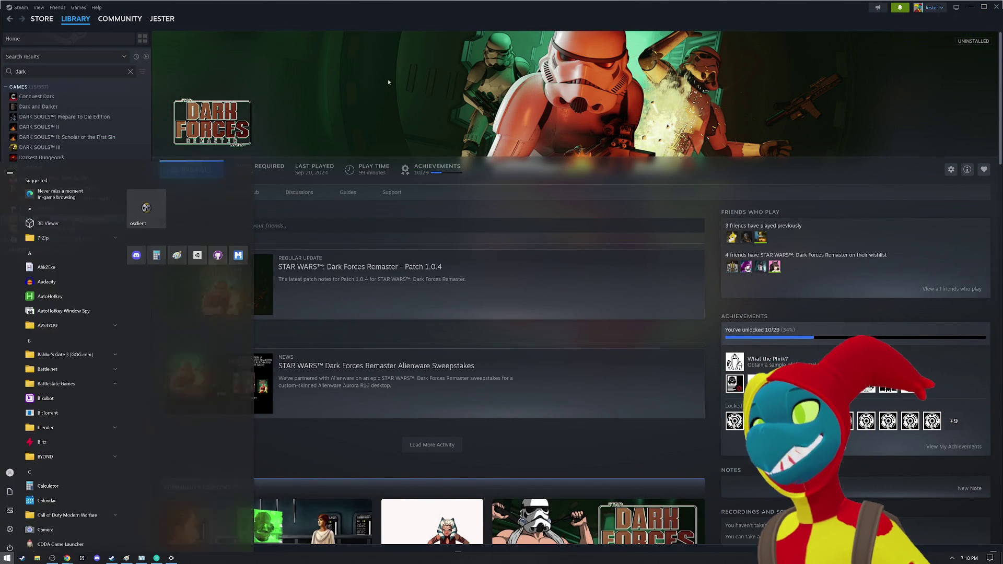
{"action": "type", "text": "gde"}
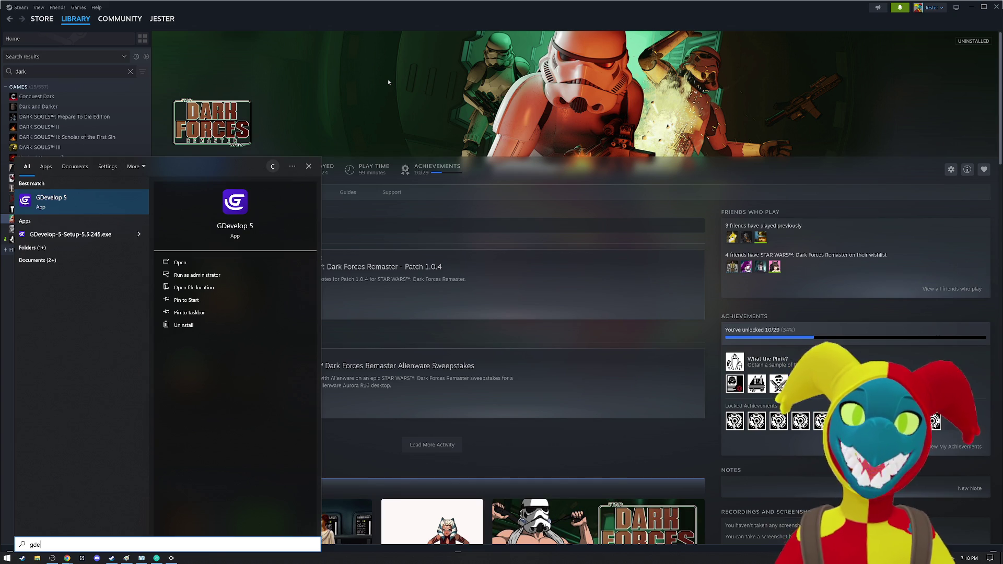
{"action": "key", "text": "Return"}
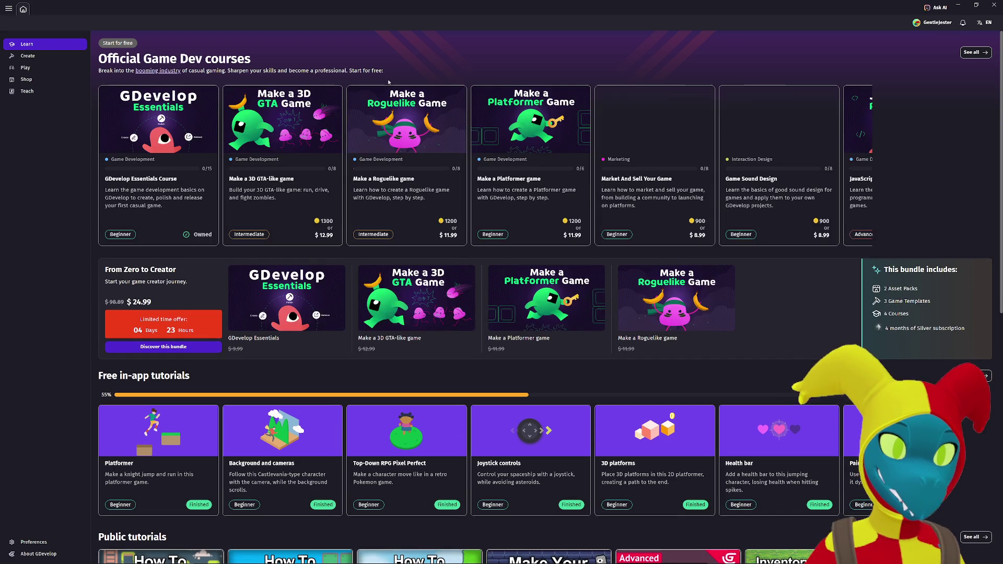
Step: Reopen the Ashwalker project from 'My manual save' and start a preview
{"action": "left_click", "coordinate": [43, 58]}
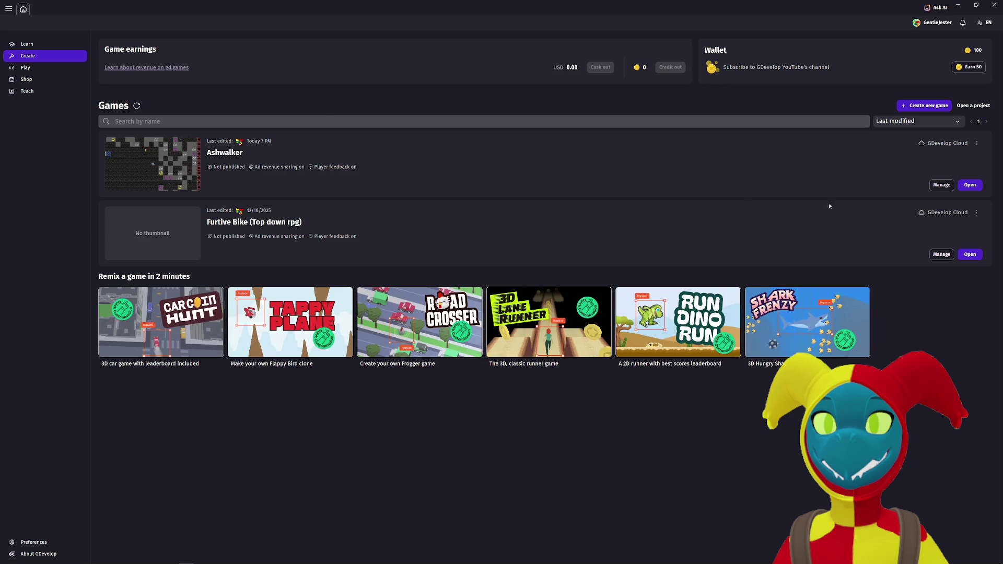
{"action": "left_click", "coordinate": [969, 185]}
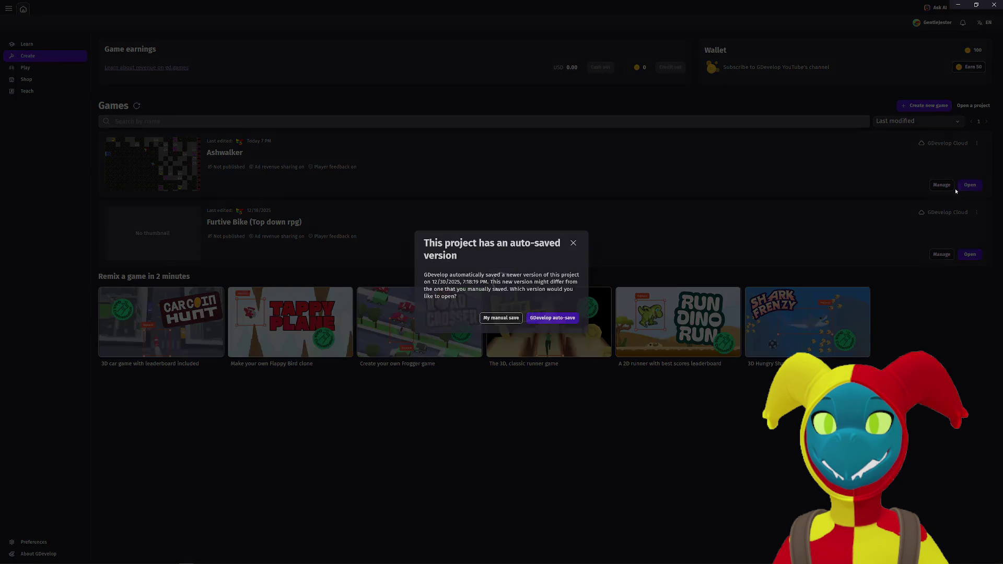
{"action": "left_click", "coordinate": [503, 316]}
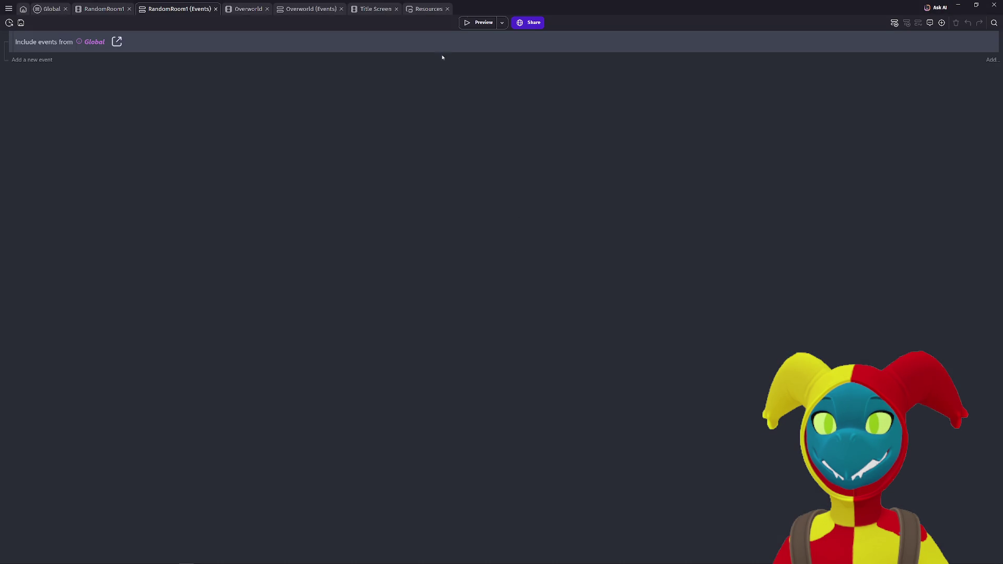
{"action": "left_click", "coordinate": [477, 22]}
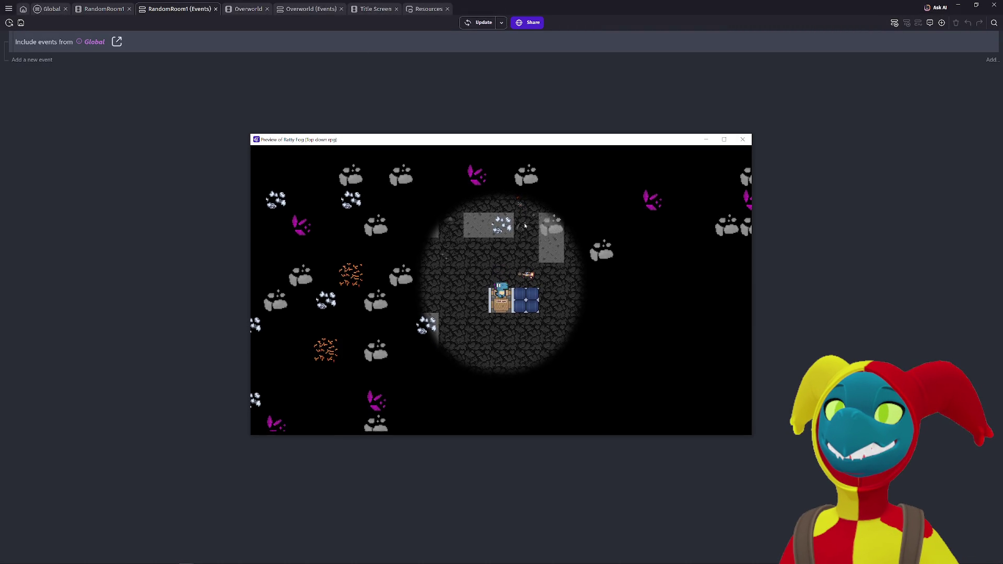
Step: Walk the player right and down to check the fog, then show the Global events sheet
{"action": "key", "text": "Right"}
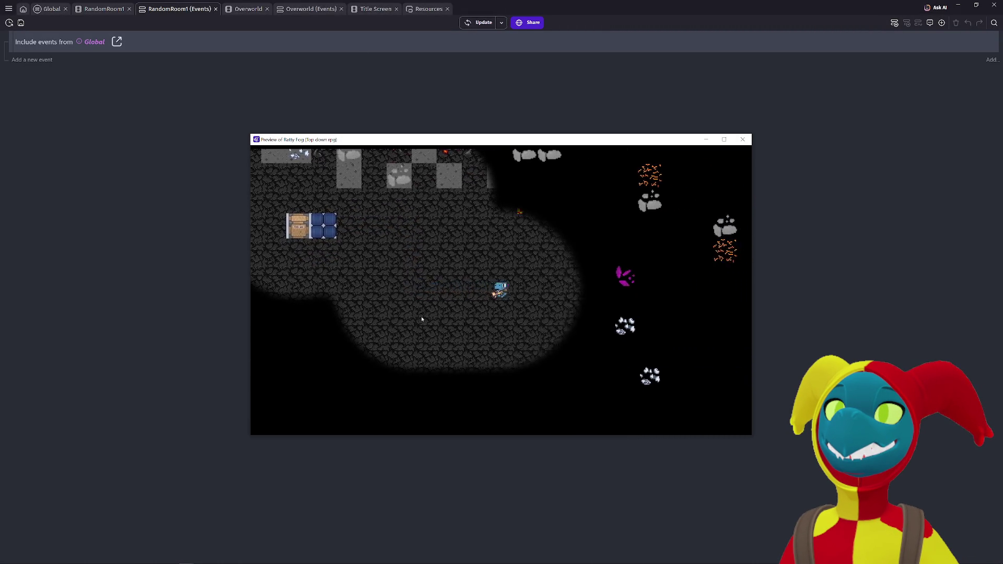
{"action": "key", "text": "Down"}
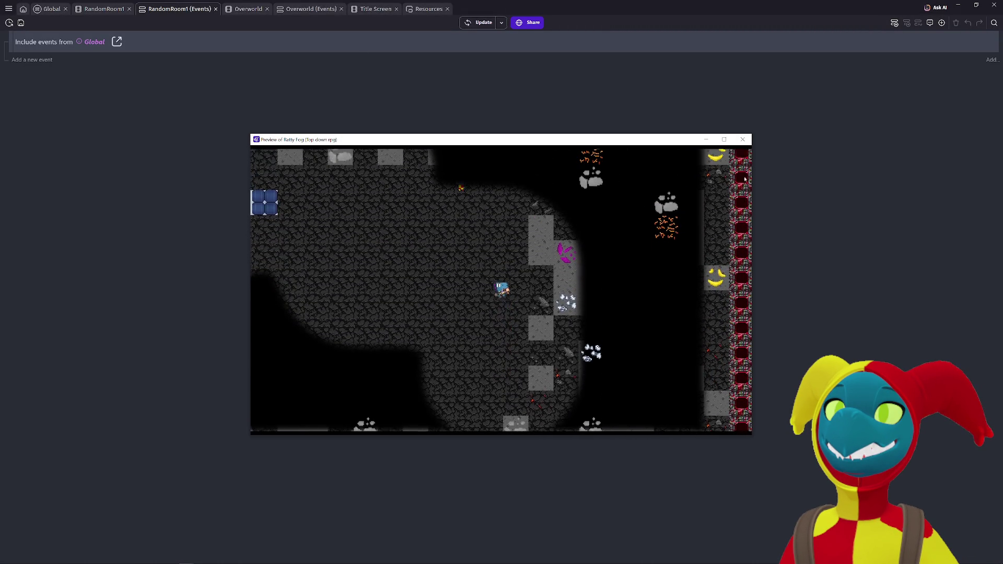
{"action": "left_click", "coordinate": [746, 143]}
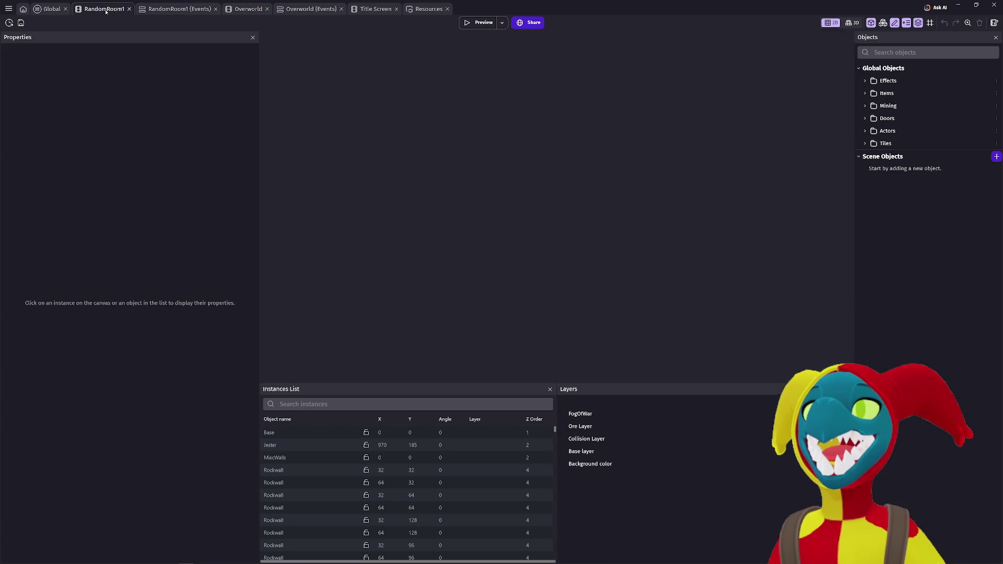
{"action": "left_click", "coordinate": [104, 9]}
{"action": "left_click", "coordinate": [52, 9]}
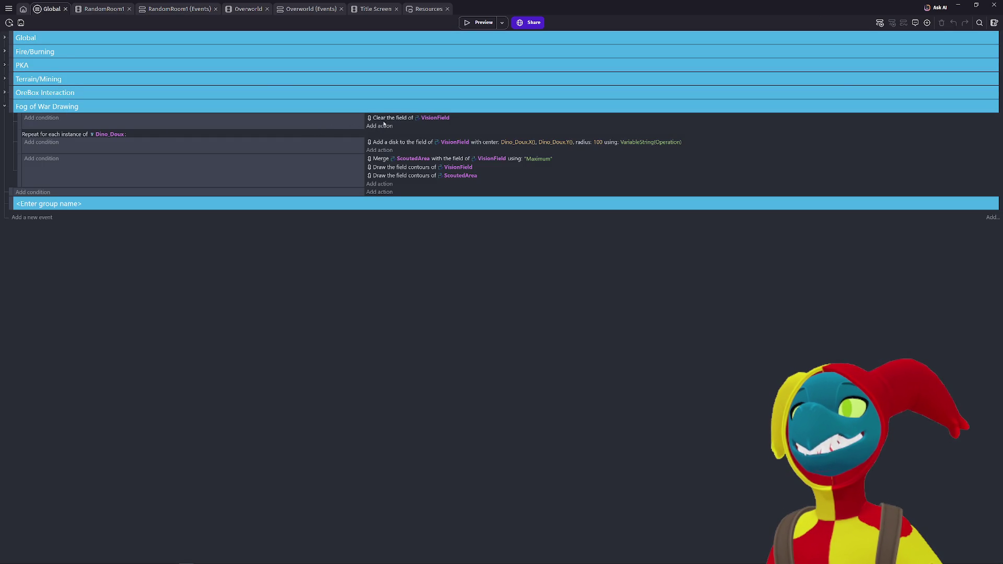
Step: Add a new action after the disk action, searching 'add a' and 'fit' to try Transform the field
{"action": "left_click", "coordinate": [382, 150]}
{"action": "type", "text": "add"}
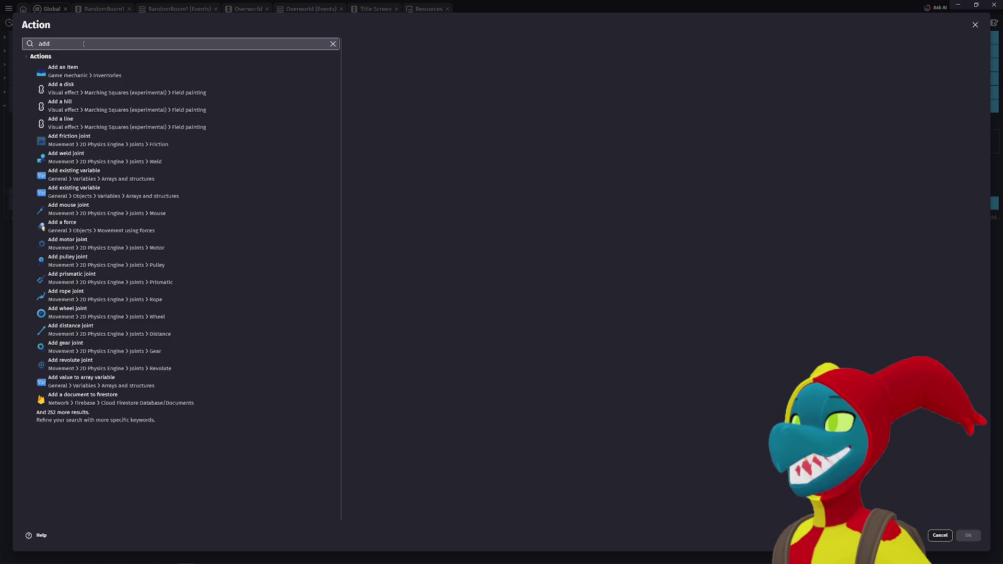
{"action": "key", "text": "BackSpace"}
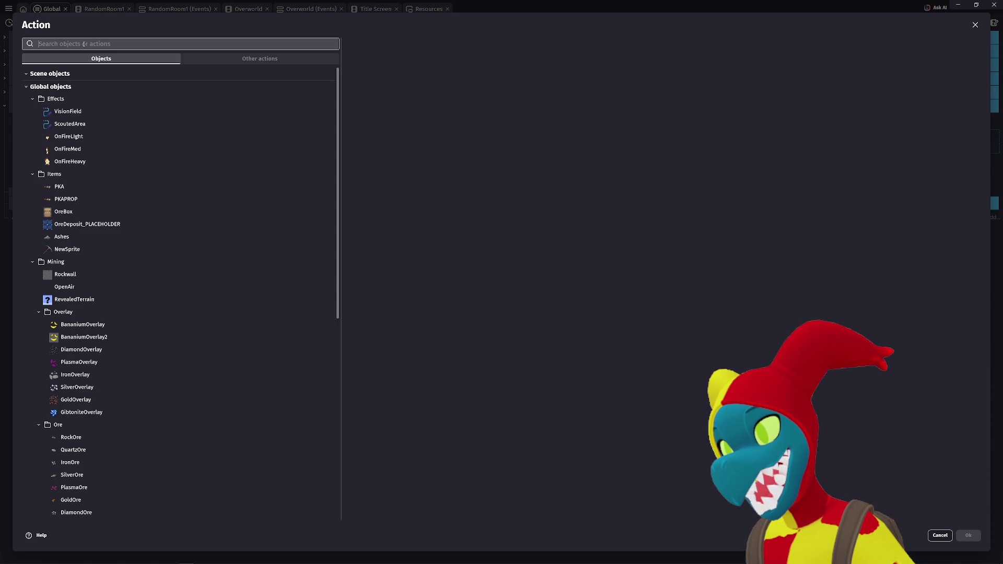
{"action": "type", "text": "add"}
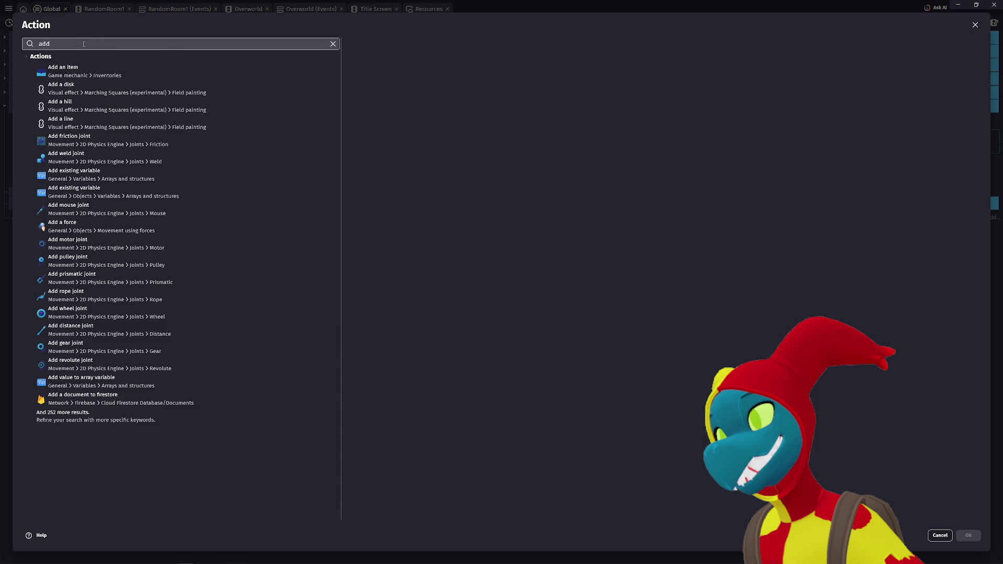
{"action": "type", "text": " a"}
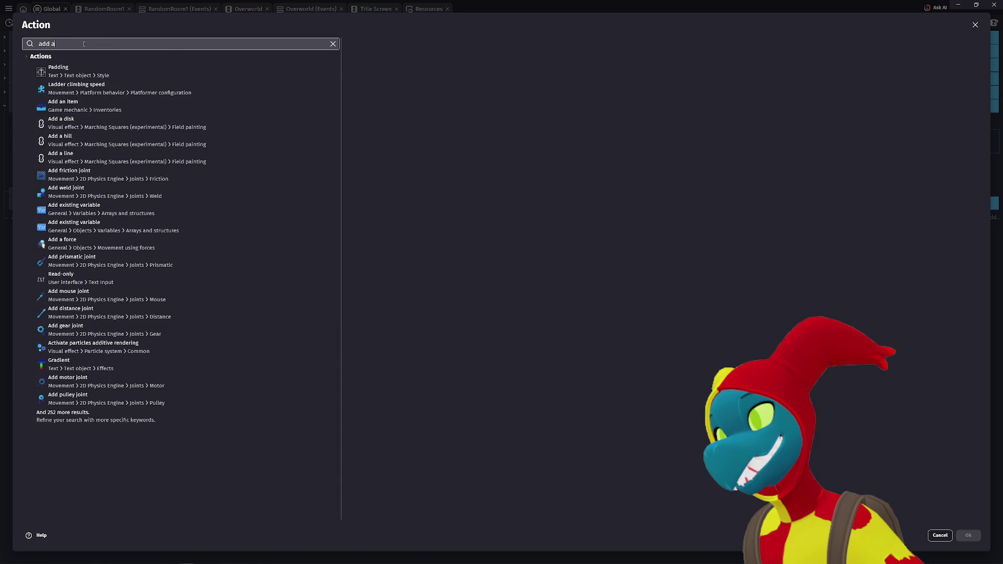
{"action": "key", "text": "ctrl+a"}
{"action": "type", "text": "fi"}
{"action": "type", "text": "t"}
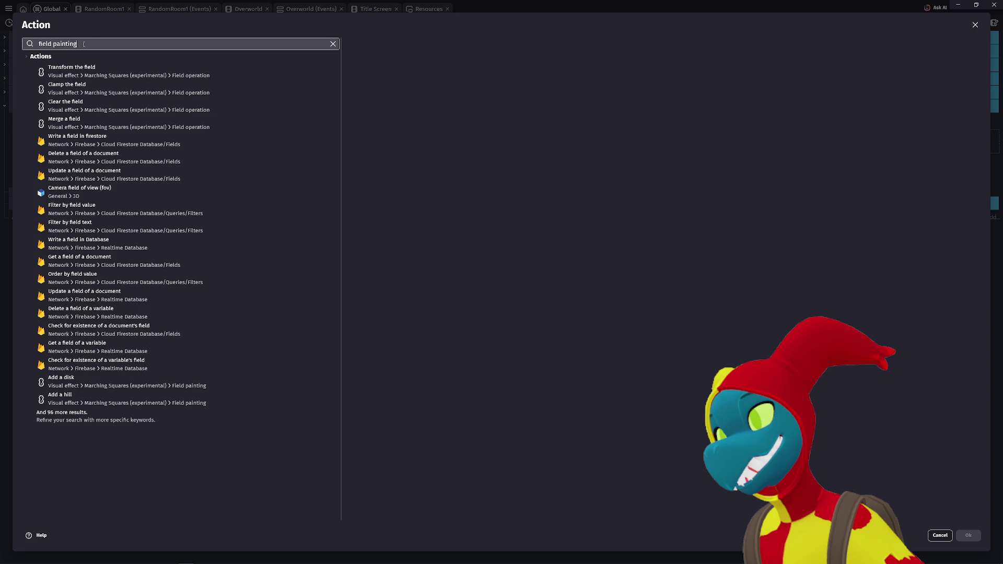
{"action": "left_click", "coordinate": [118, 76]}
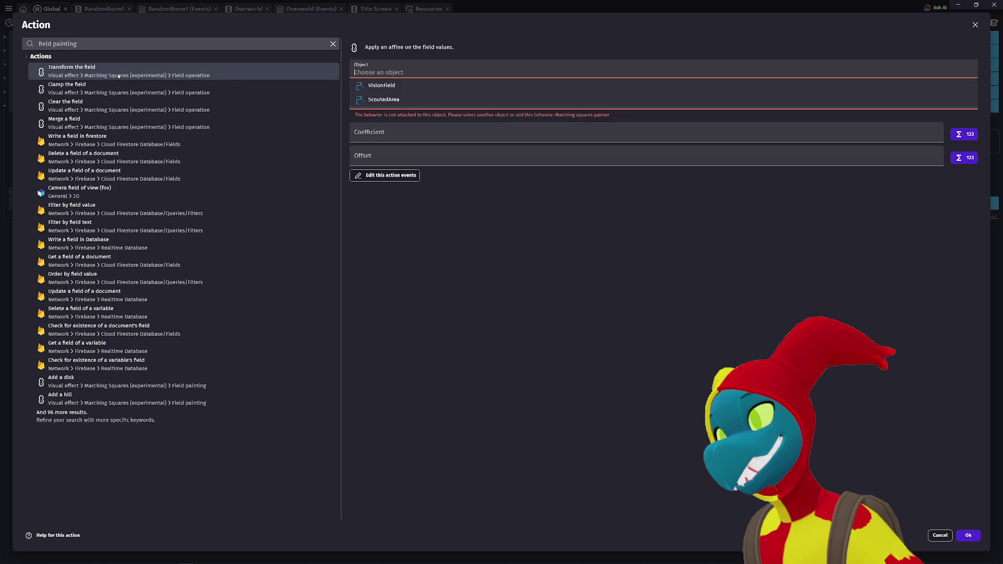
Step: Apply Transform the field to VisionField and browse expressions for its Coefficient
{"action": "left_click", "coordinate": [374, 85]}
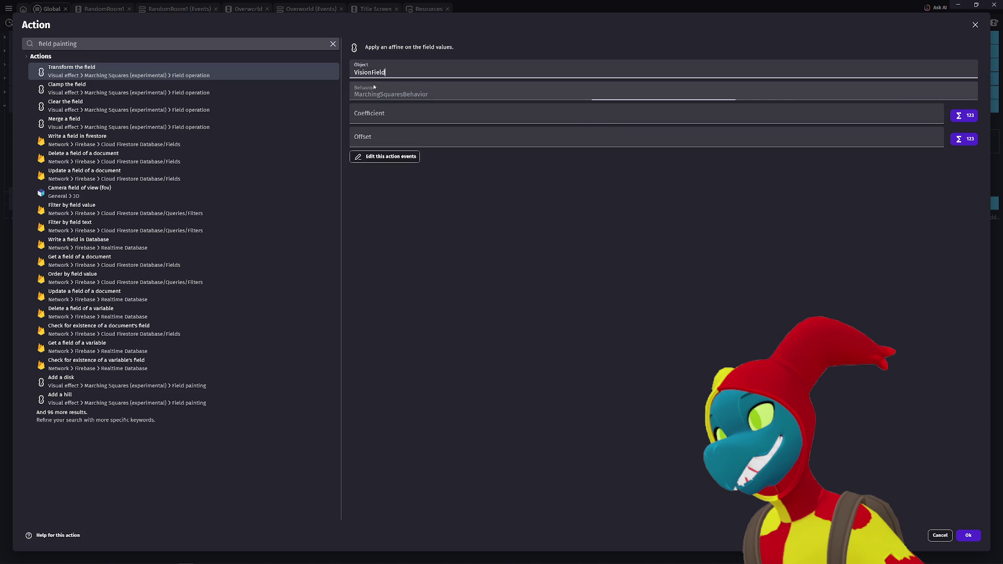
{"action": "left_click", "coordinate": [380, 115]}
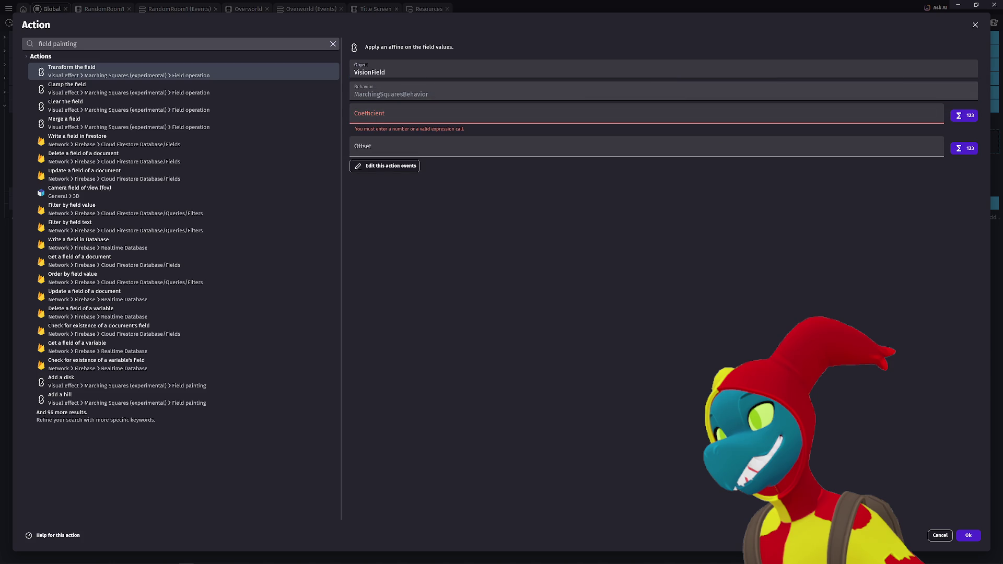
{"action": "left_click", "coordinate": [964, 115]}
{"action": "left_click", "coordinate": [855, 295]}
{"action": "left_click", "coordinate": [975, 117]}
{"action": "left_click", "coordinate": [459, 344]}
{"action": "left_click", "coordinate": [394, 113]}
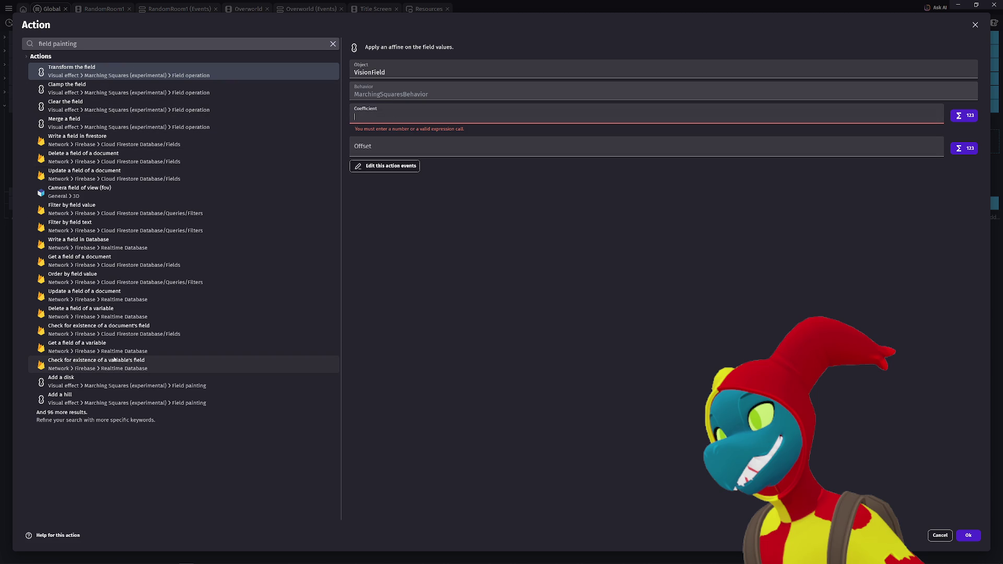
{"action": "left_click", "coordinate": [89, 420]}
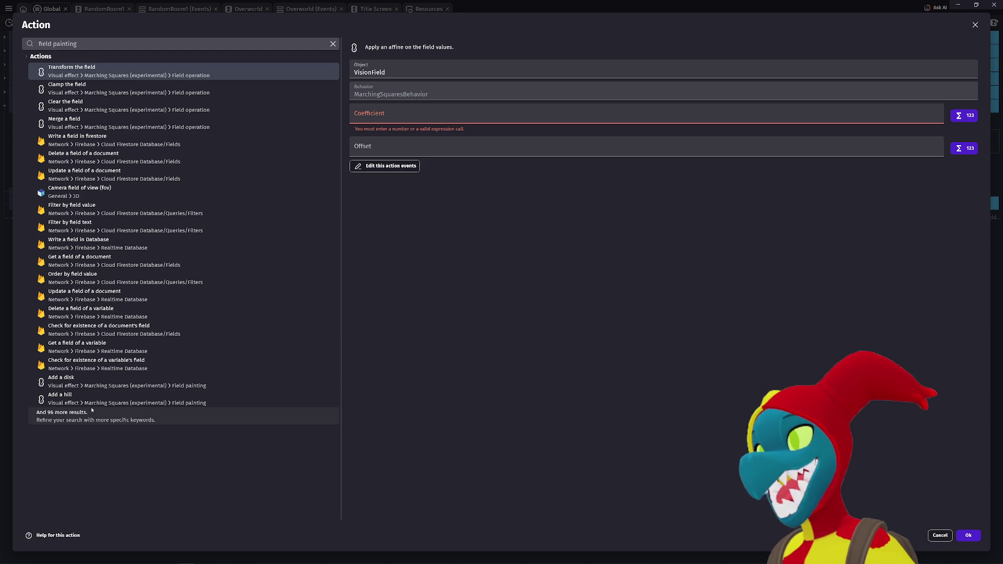
Step: Search 'bound' instead and choose the Area bounds action
{"action": "triple_click", "coordinate": [55, 44]}
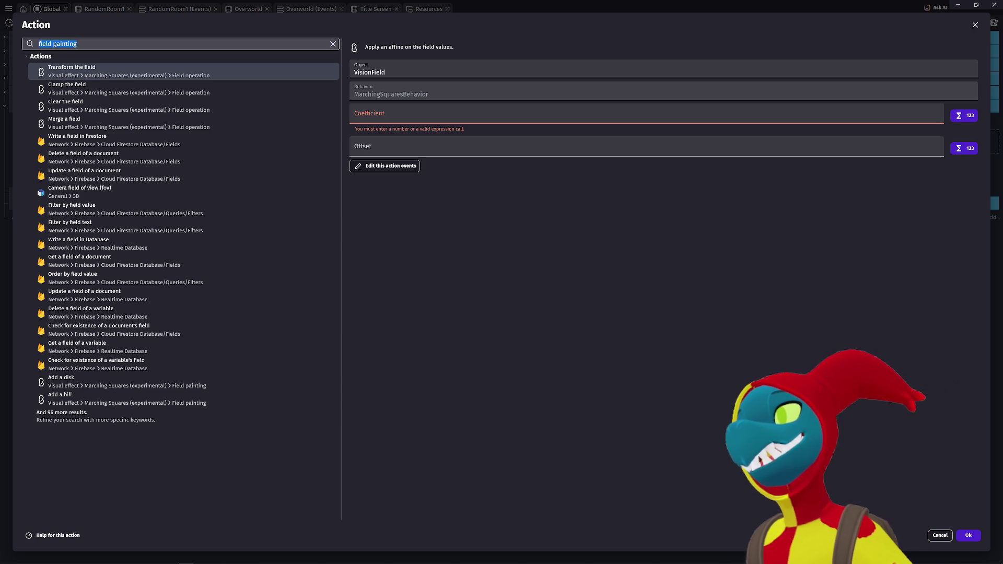
{"action": "type", "text": "bounding"}
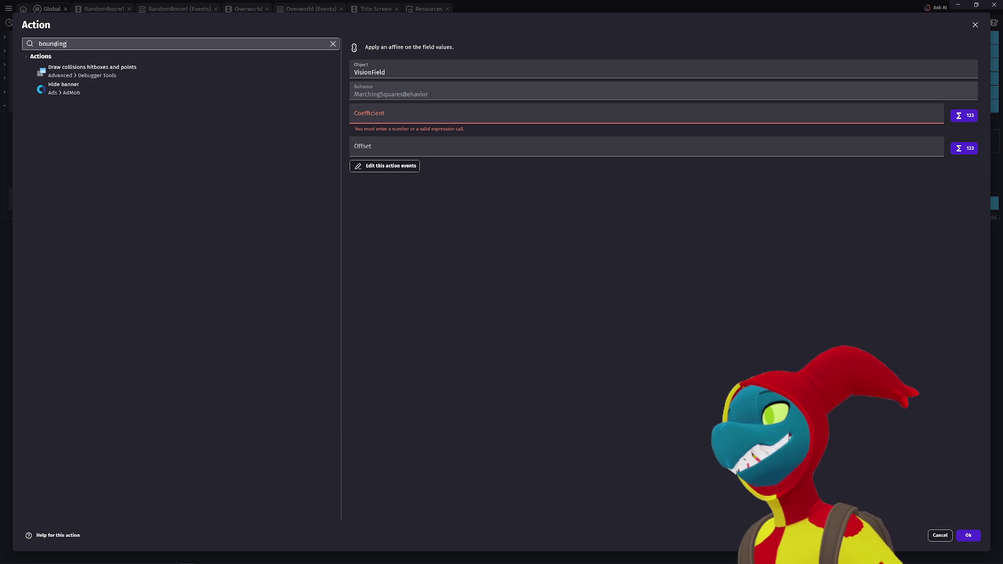
{"action": "triple_click", "coordinate": [55, 44]}
{"action": "key", "text": "BackSpace"}
{"action": "type", "text": "boiun"}
{"action": "key", "text": "BackSpace"}
{"action": "key", "text": "BackSpace"}
{"action": "key", "text": "BackSpace"}
{"action": "type", "text": "und"}
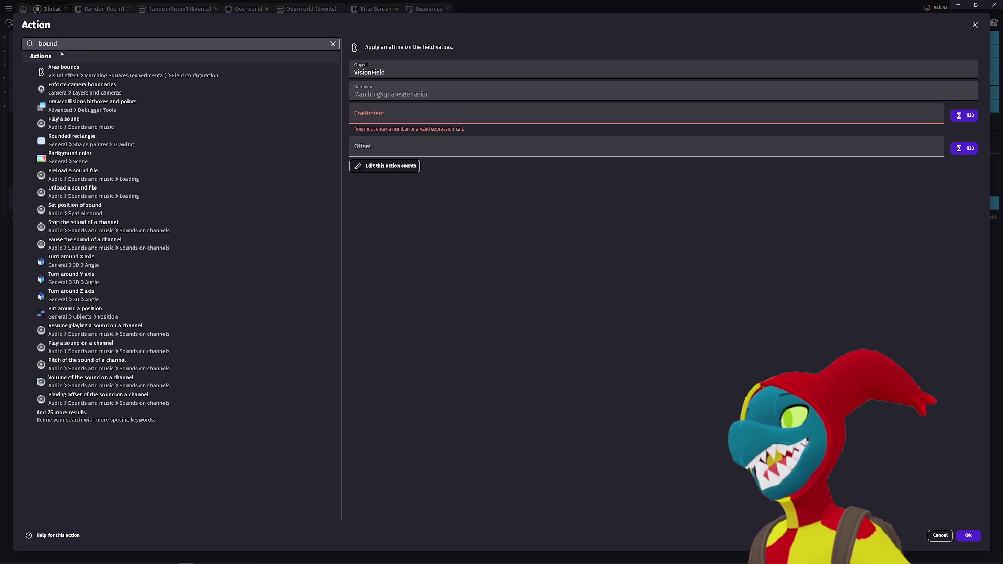
{"action": "left_click", "coordinate": [63, 69]}
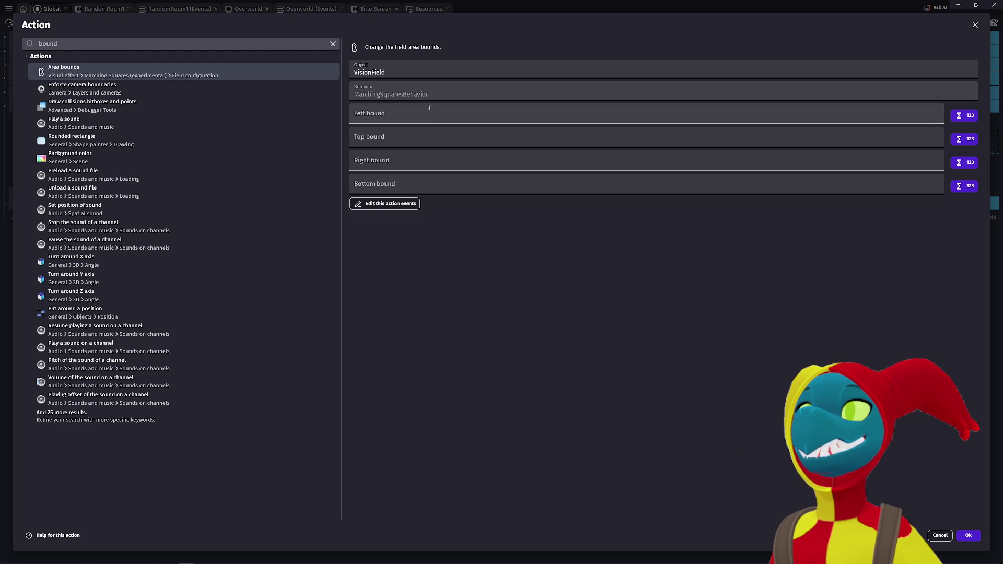
Step: Set the bounds to left -100, top 100, right 100, bottom -100 and confirm
{"action": "left_click", "coordinate": [419, 119]}
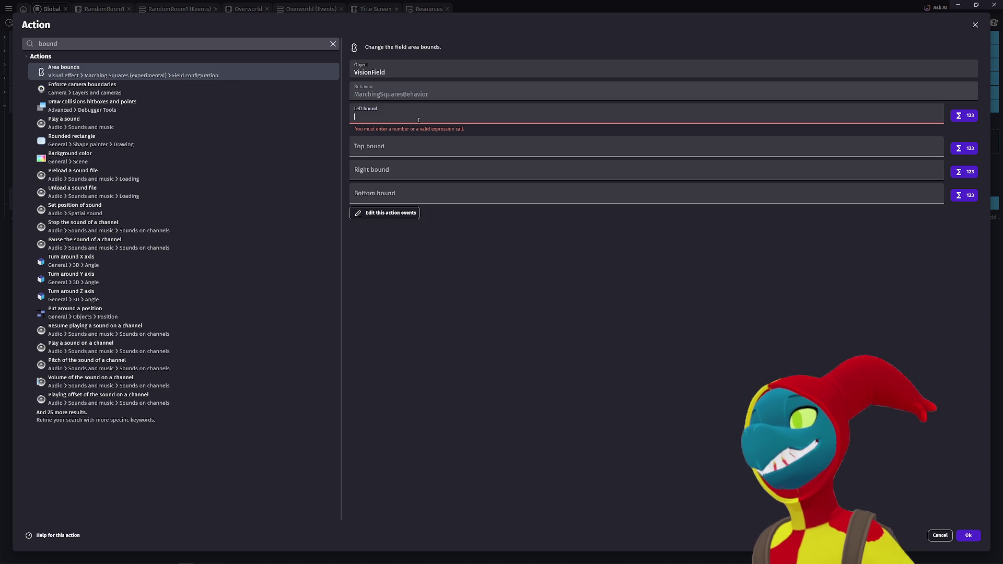
{"action": "type", "text": "-100"}
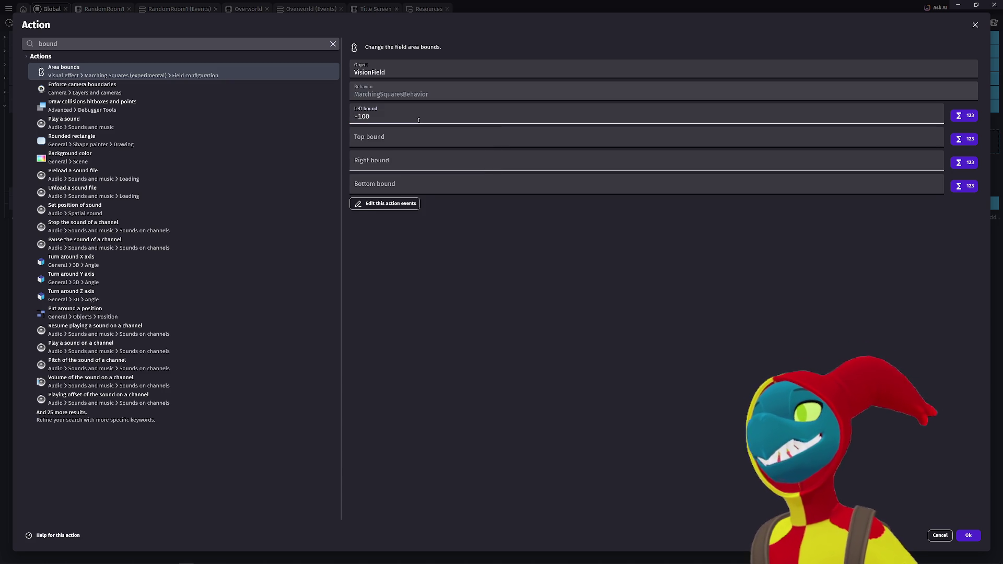
{"action": "left_click", "coordinate": [419, 134]}
{"action": "type", "text": "100"}
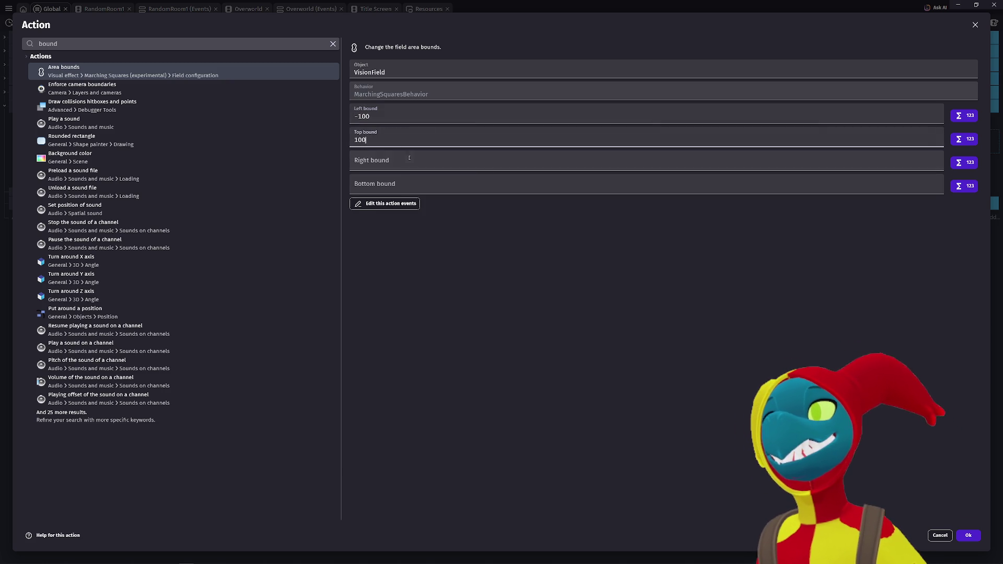
{"action": "left_click", "coordinate": [407, 161]}
{"action": "type", "text": "100"}
{"action": "left_click", "coordinate": [424, 186]}
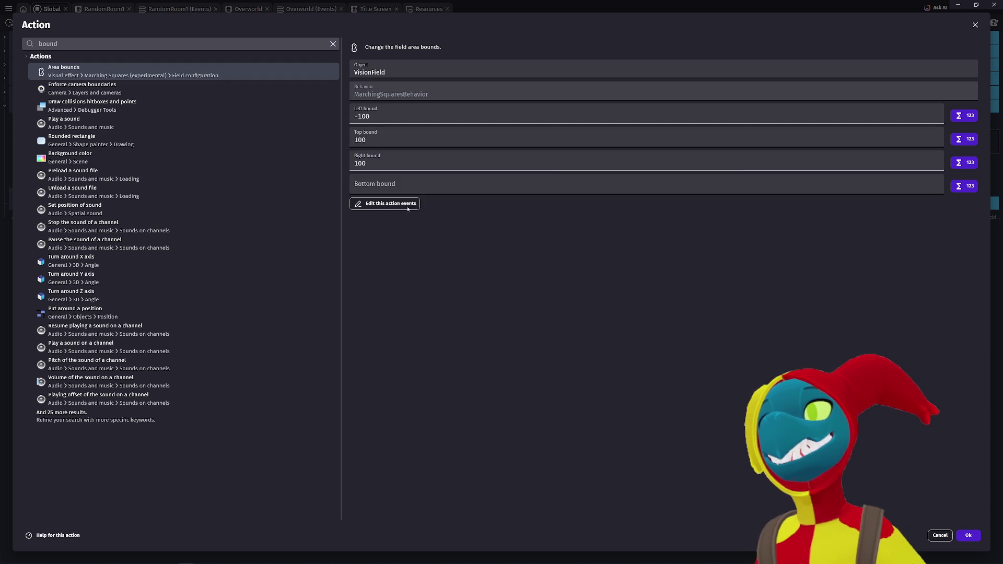
{"action": "type", "text": "-100"}
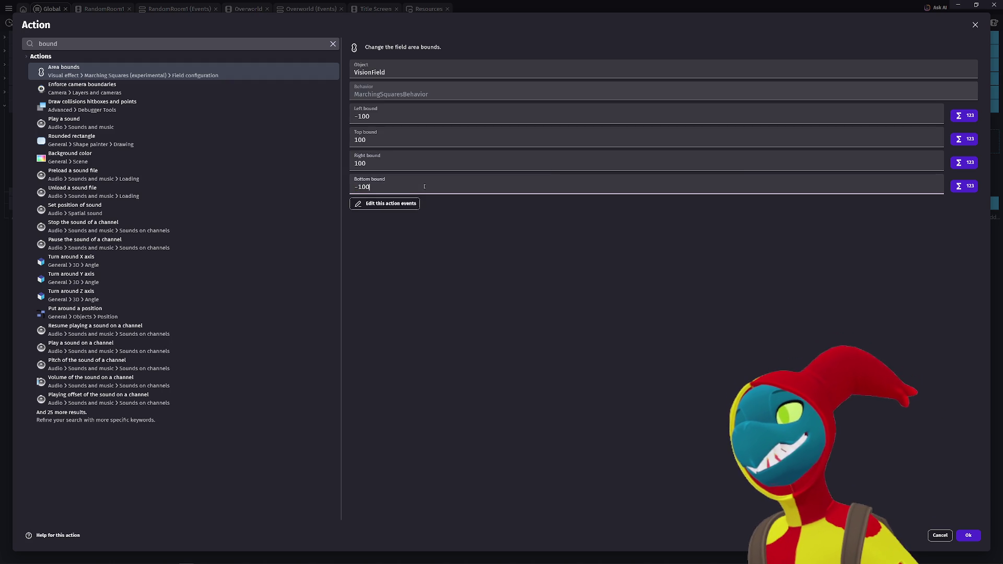
{"action": "left_click", "coordinate": [972, 549]}
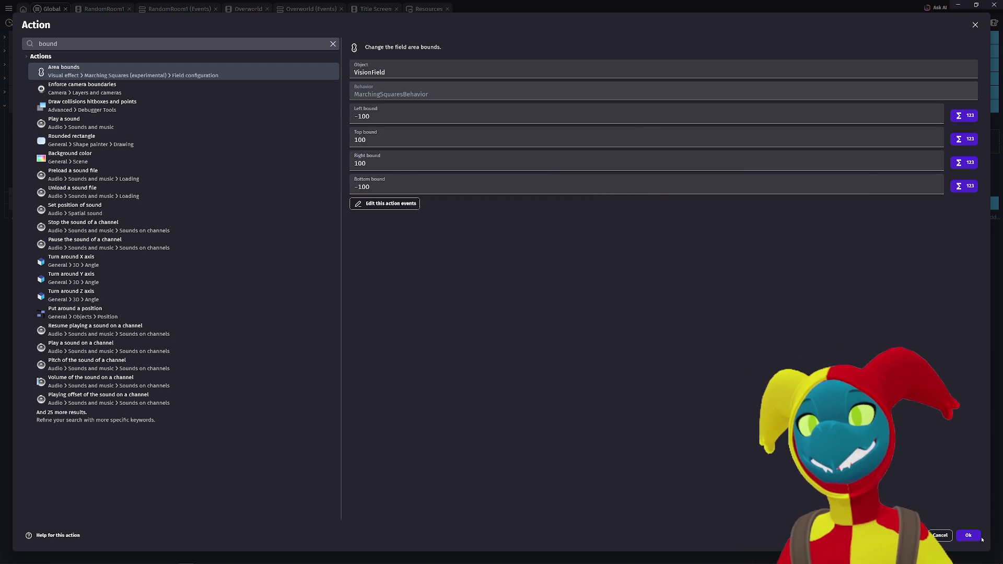
{"action": "left_click", "coordinate": [973, 536]}
Step: Preview to see the 'Invalid array length' error, then change the top bound to 10
{"action": "left_click", "coordinate": [480, 23]}
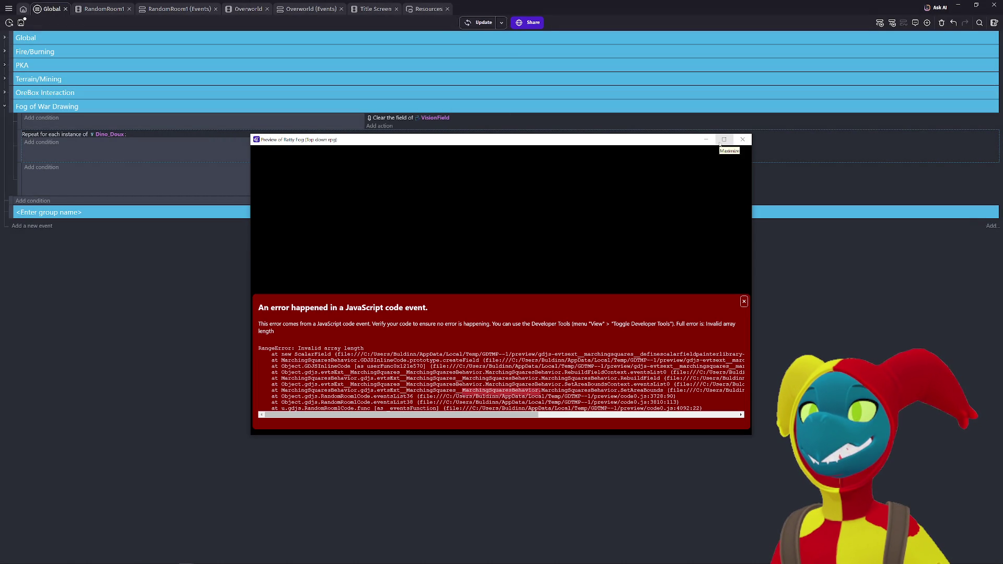
{"action": "left_click", "coordinate": [750, 142]}
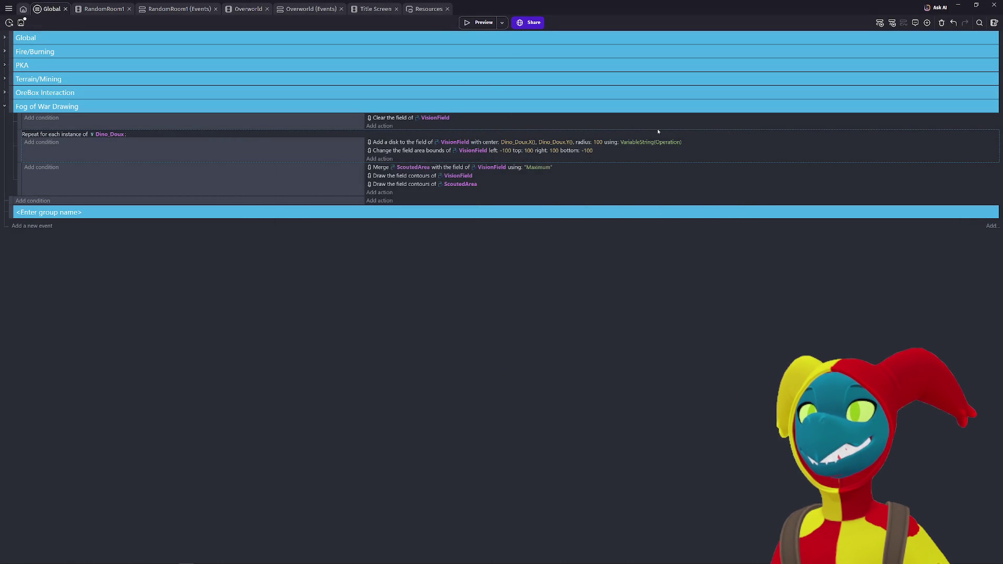
{"action": "left_click", "coordinate": [529, 151]}
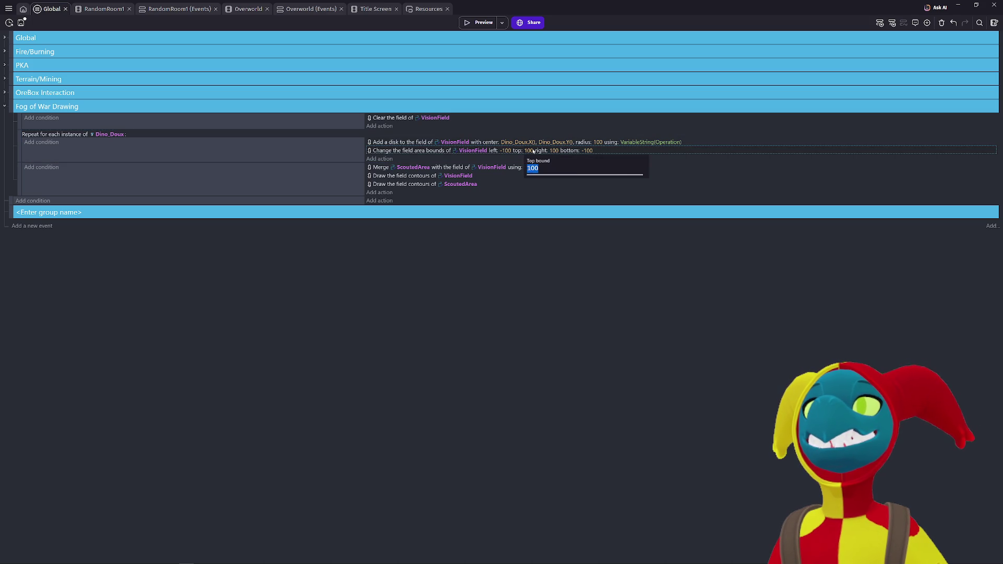
{"action": "type", "text": "0"}
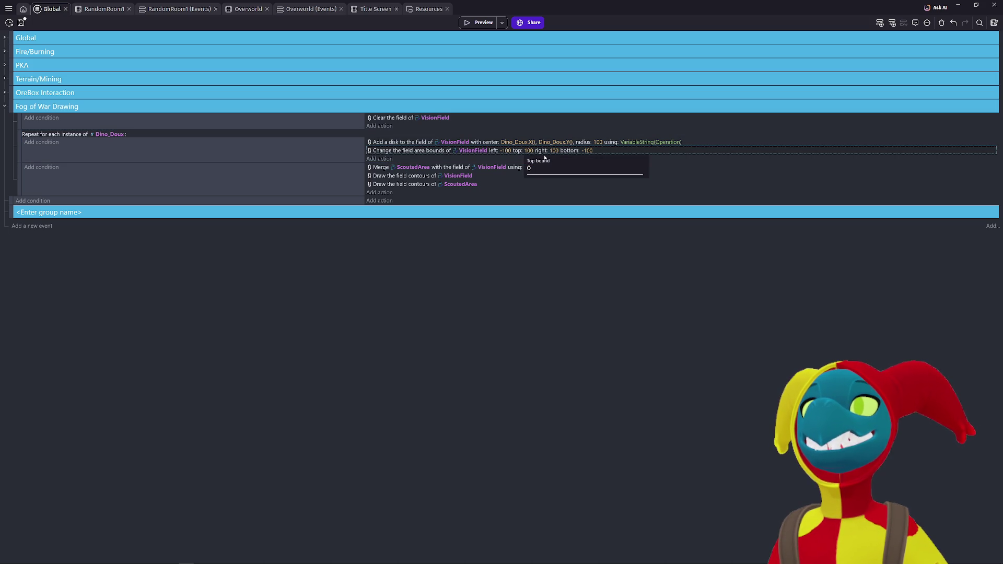
{"action": "key", "text": "BackSpace"}
{"action": "type", "text": "10"}
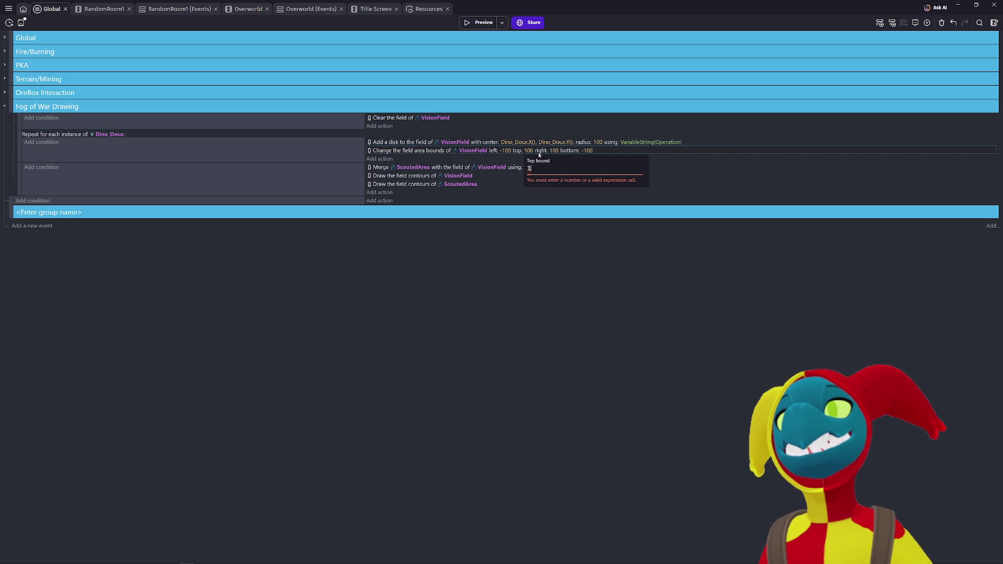
{"action": "key", "text": "Return"}
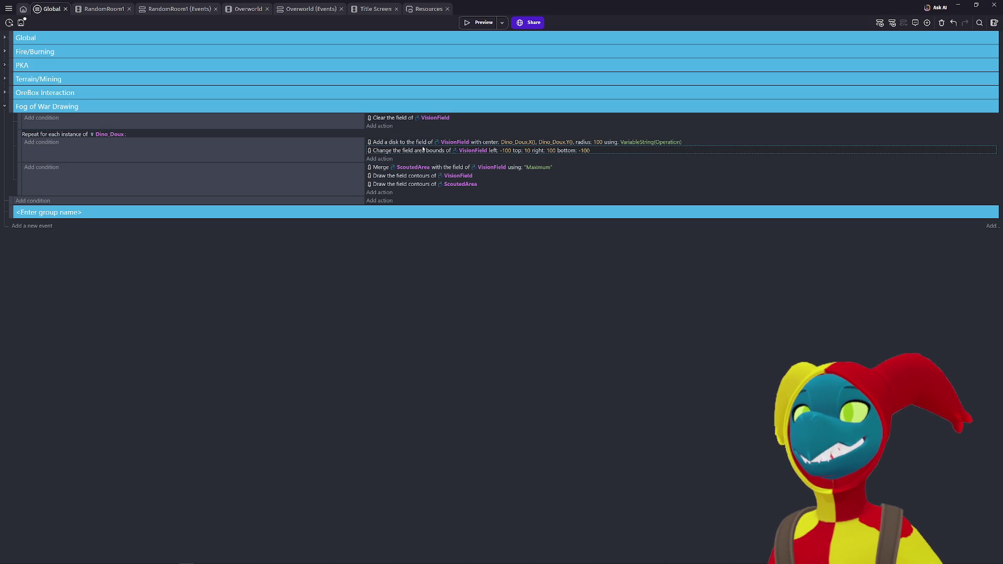
Step: Move the bounds action into the first event and set the bottom and left bounds to 100
{"action": "left_click_drag", "start_coordinate": [404, 126], "coordinate": [409, 131]}
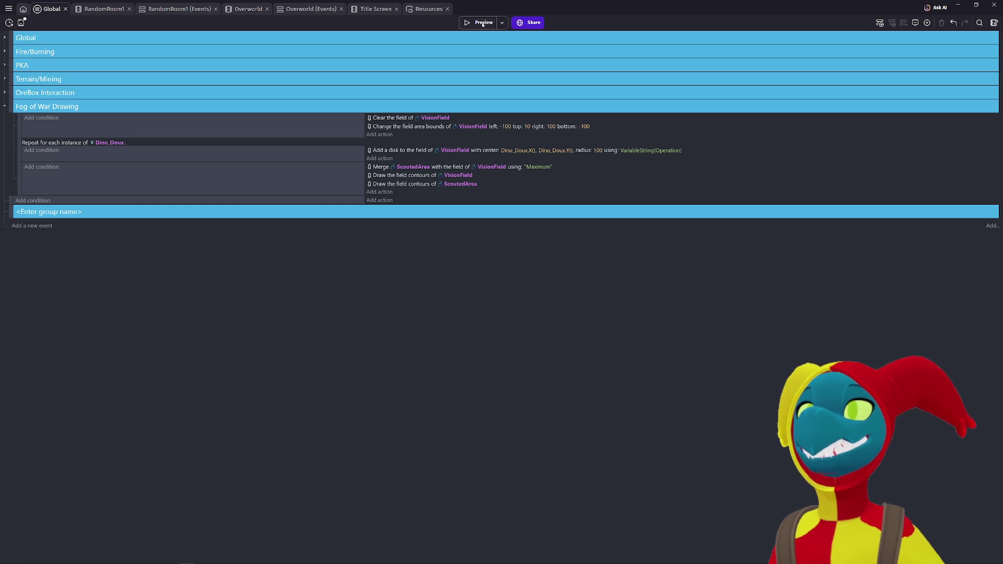
{"action": "left_click", "coordinate": [483, 23]}
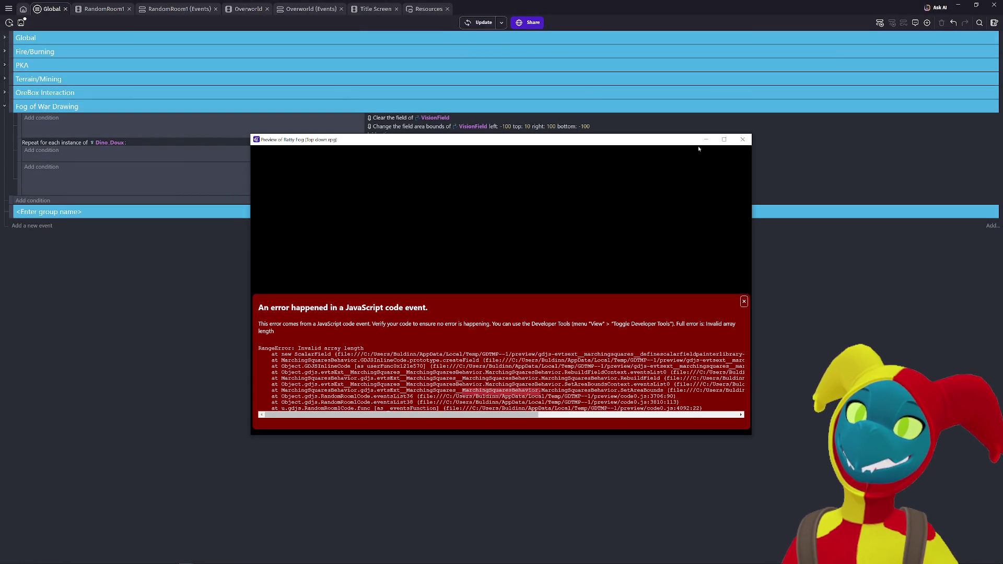
{"action": "left_click", "coordinate": [742, 139]}
{"action": "left_click", "coordinate": [585, 126]}
{"action": "type", "text": "100"}
{"action": "left_click", "coordinate": [506, 126]}
{"action": "type", "text": "100"}
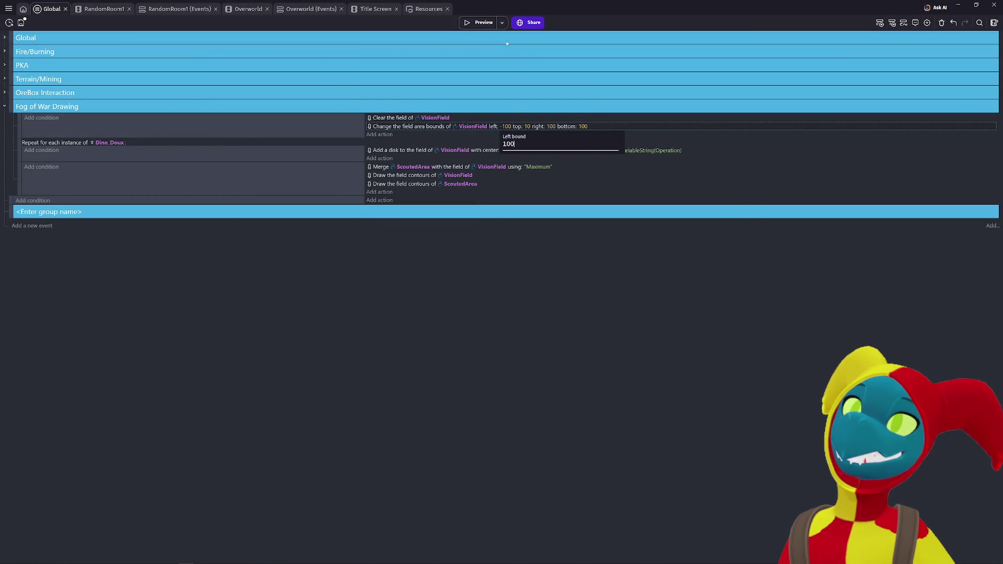
{"action": "left_click", "coordinate": [482, 23]}
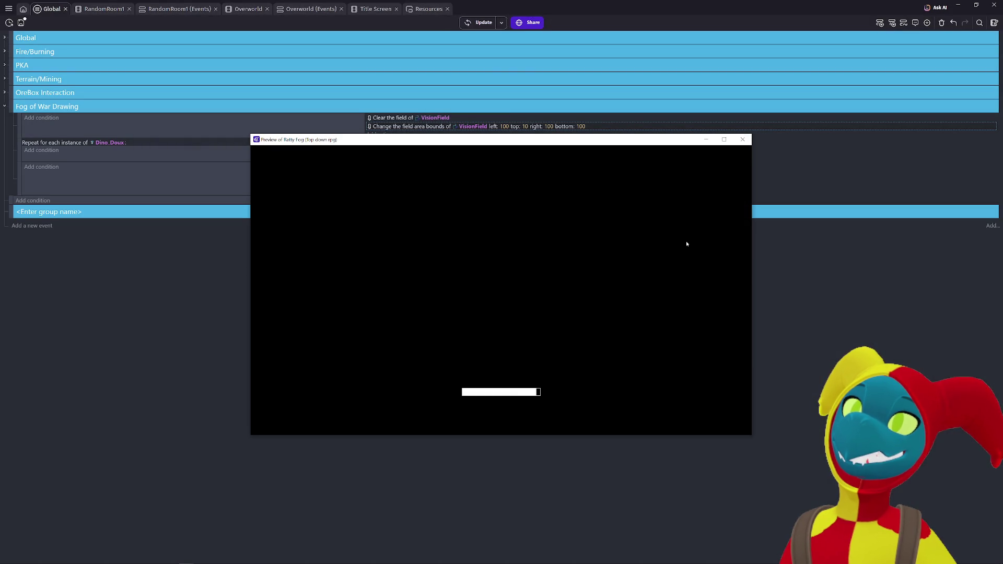
Step: Walk the player right and down in the preview to test the fog
{"action": "key", "text": "Right"}
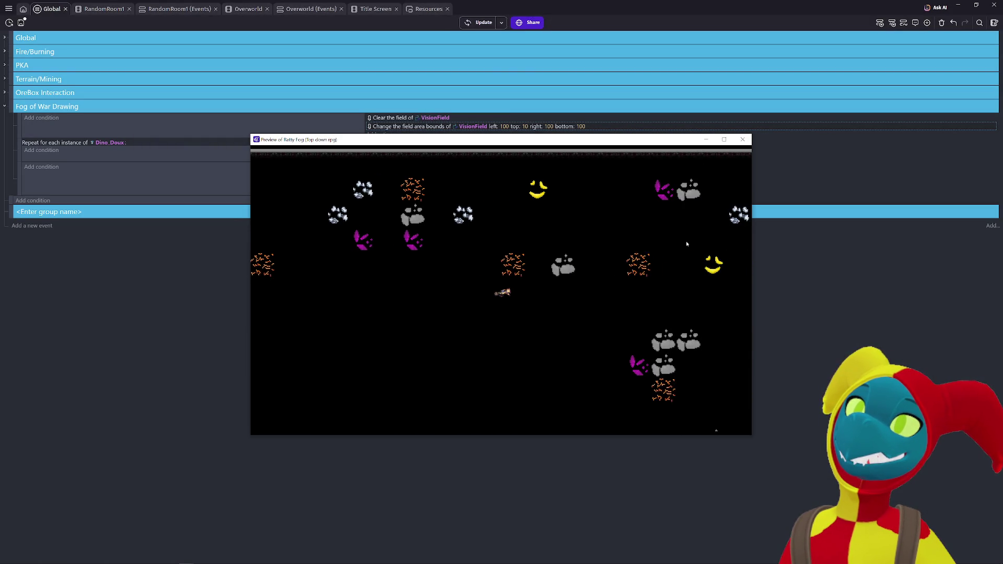
{"action": "key", "text": "Down"}
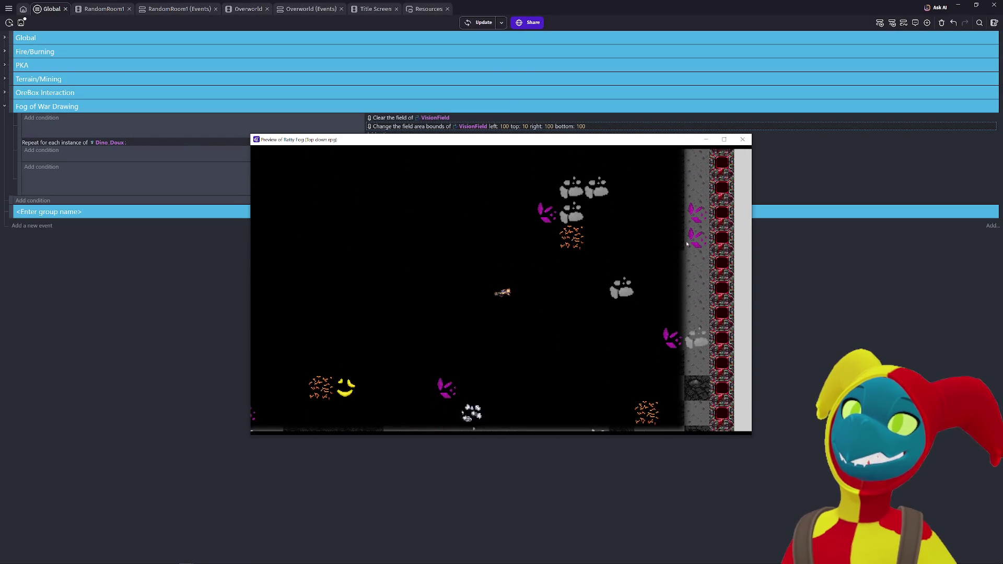
{"action": "key", "text": "Down"}
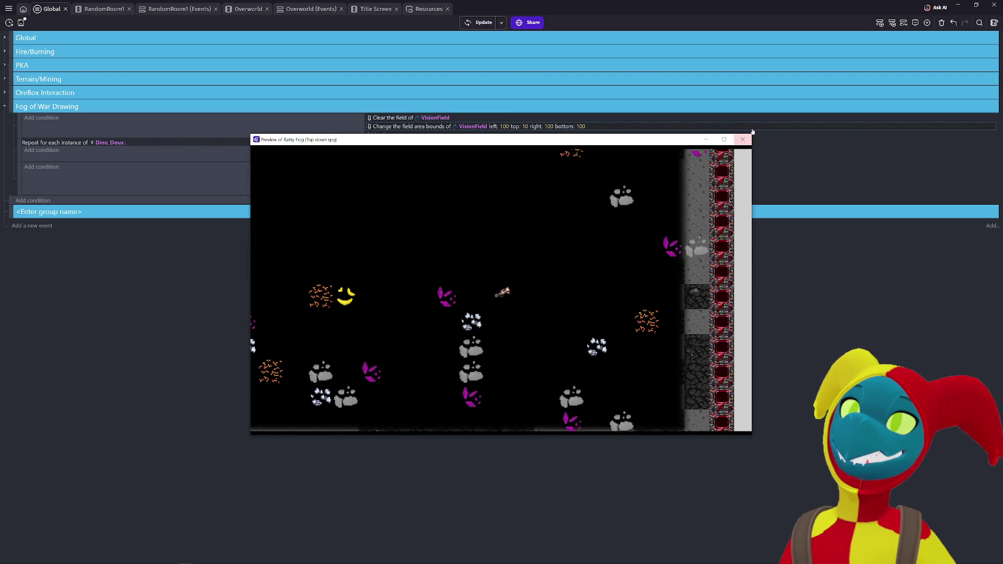
{"action": "left_click", "coordinate": [742, 139]}
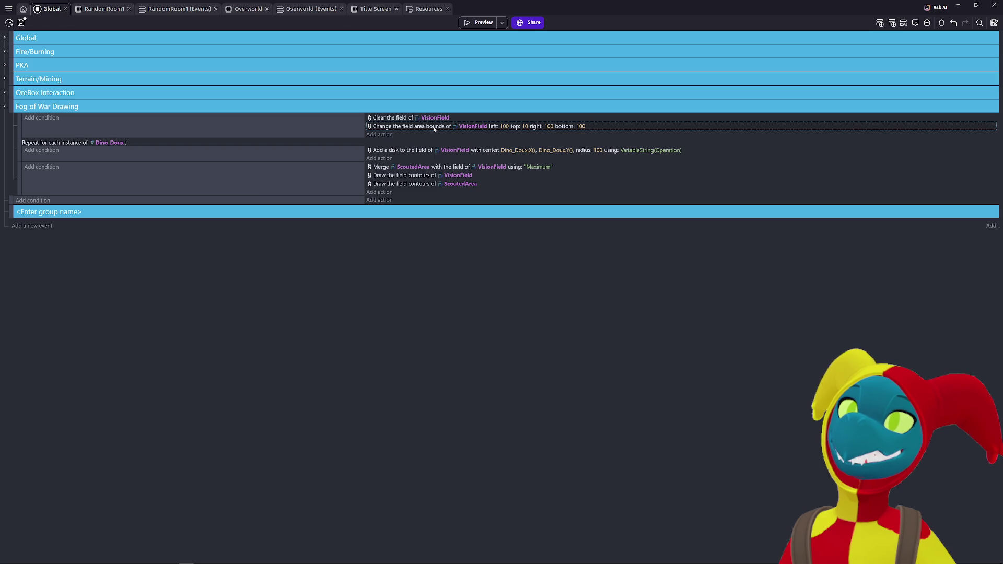
Step: Move the area-bounds action below the disk action, re-test in preview, then select it
{"action": "left_click_drag", "start_coordinate": [430, 126], "coordinate": [418, 157]}
{"action": "left_click", "coordinate": [485, 24]}
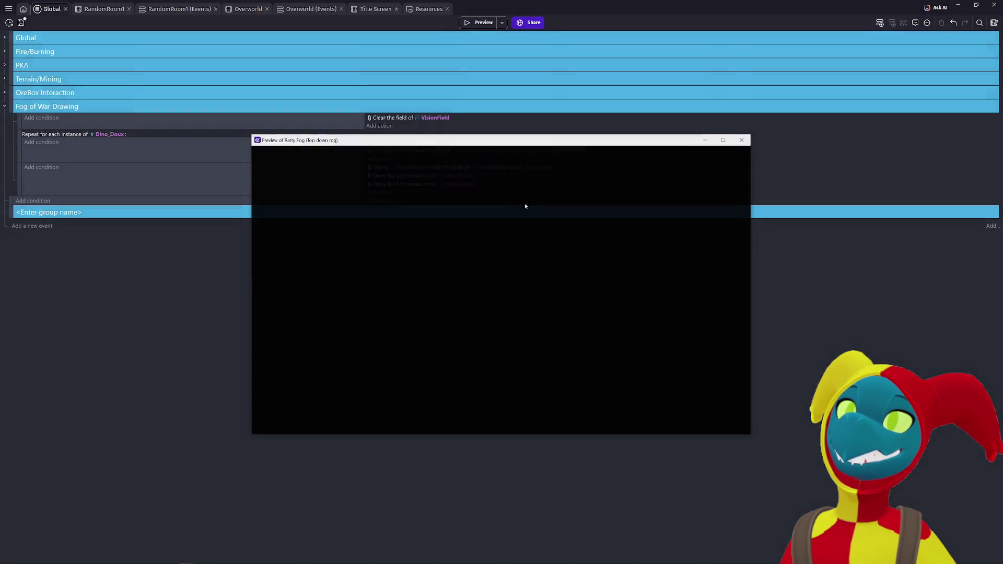
{"action": "key", "text": "Right"}
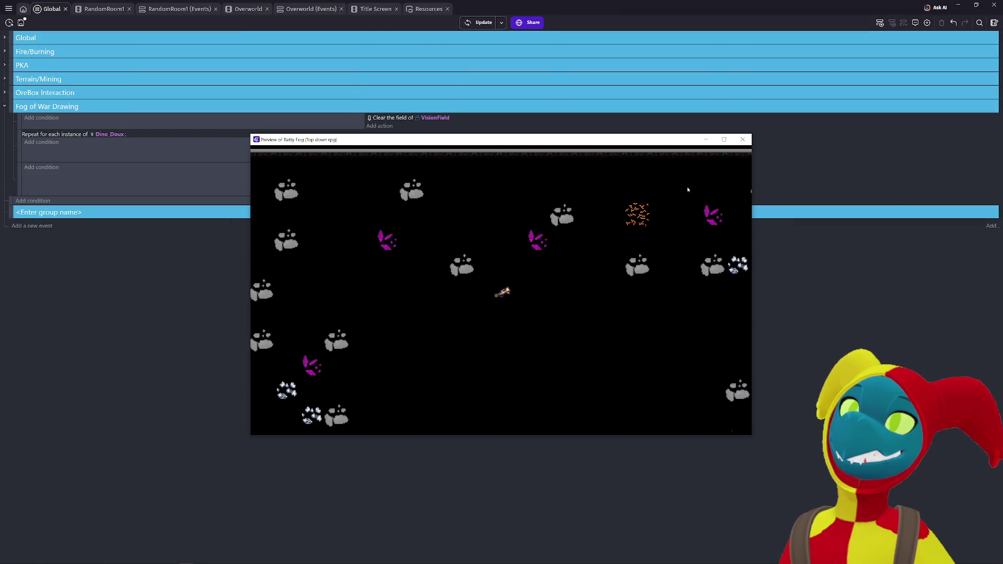
{"action": "key", "text": "Right"}
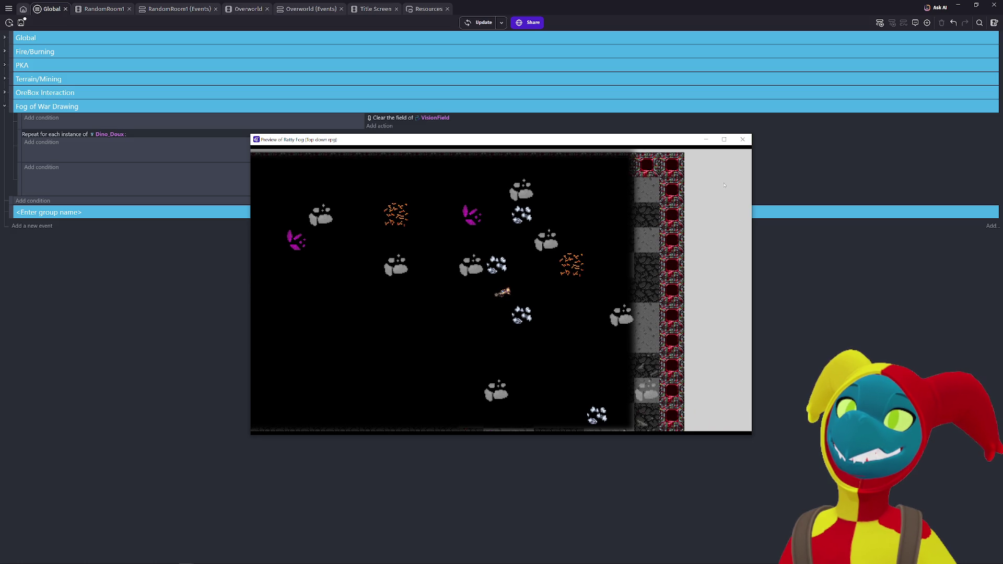
{"action": "left_click", "coordinate": [742, 140]}
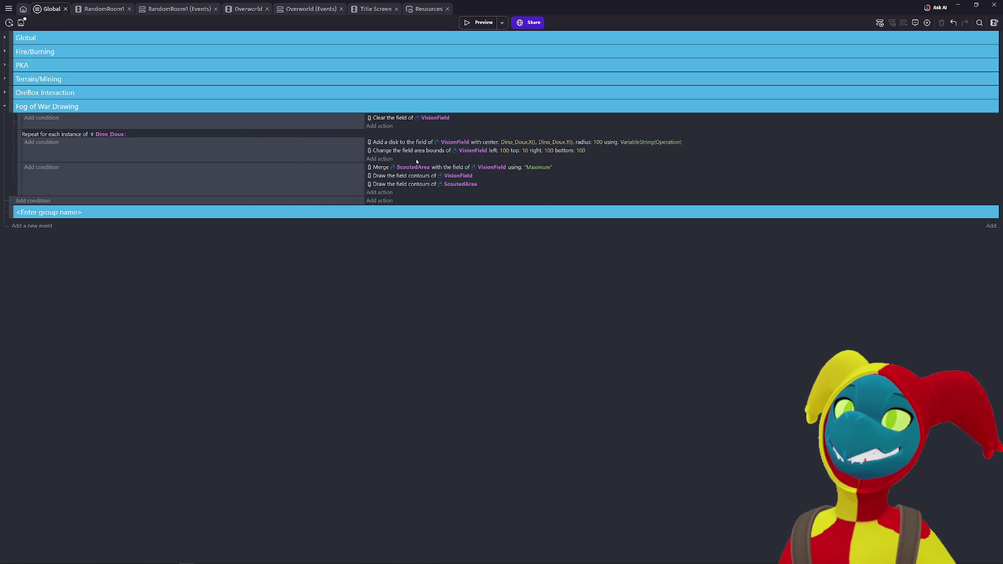
{"action": "left_click", "coordinate": [422, 152]}
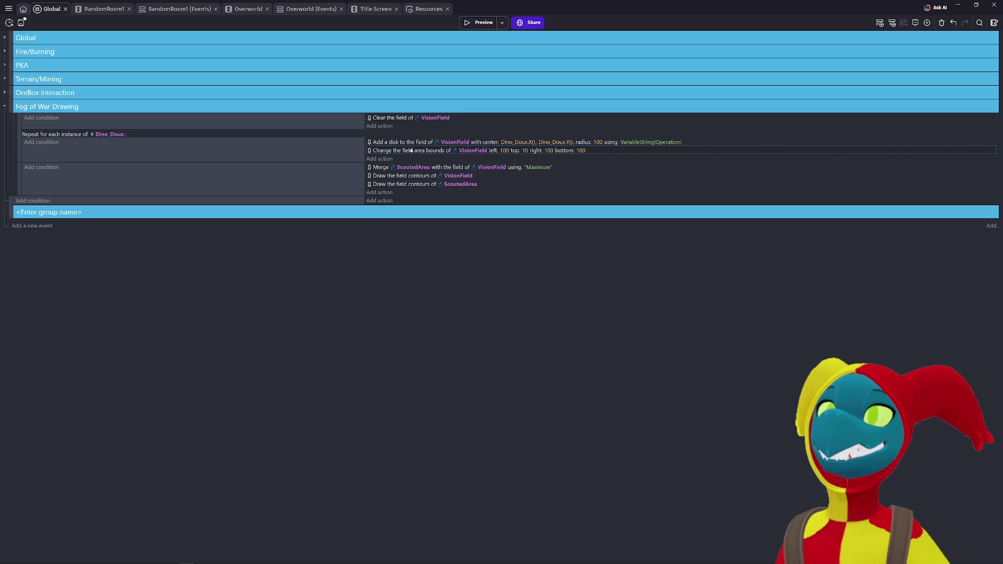
Step: Paste the area-bounds action into the Global 'At the beginning of the scene' event and test in preview
{"action": "left_click", "coordinate": [5, 37]}
{"action": "scroll", "coordinate": [404, 351], "scroll_direction": "down", "scroll_amount": 3}
{"action": "scroll", "coordinate": [408, 337], "scroll_direction": "up", "scroll_amount": 3}
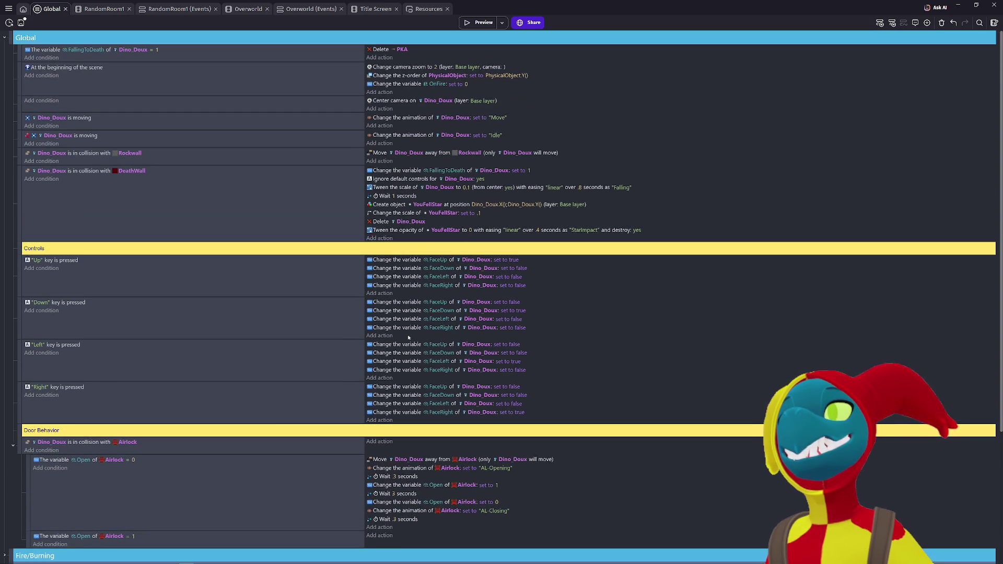
{"action": "scroll", "coordinate": [409, 337], "scroll_direction": "down", "scroll_amount": 7}
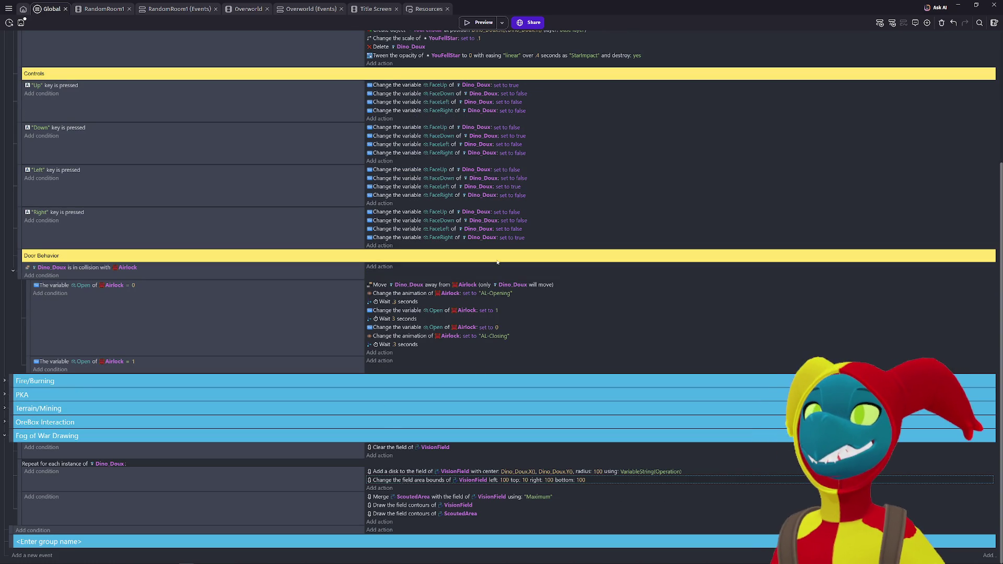
{"action": "scroll", "coordinate": [418, 100], "scroll_direction": "up", "scroll_amount": 7}
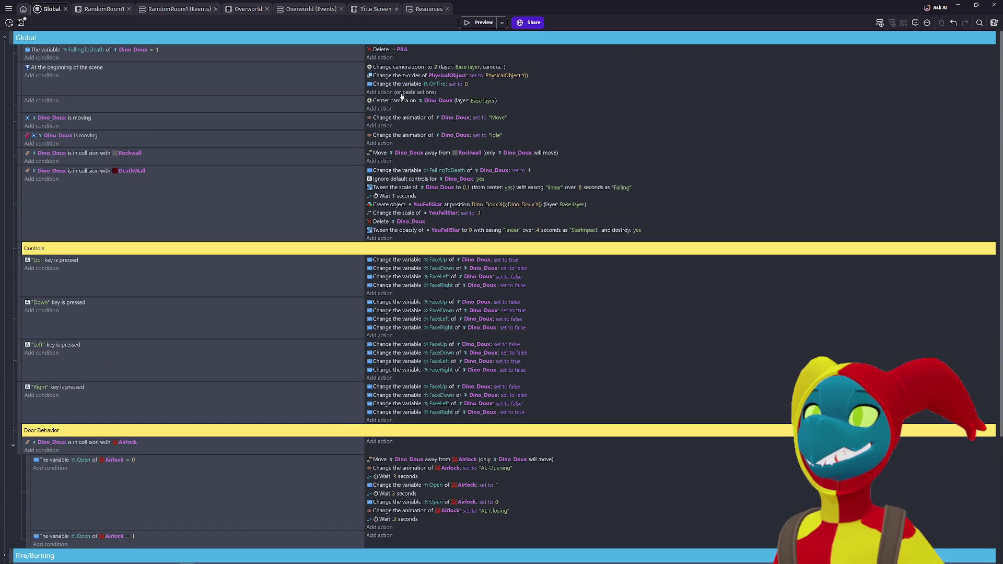
{"action": "key", "text": "ctrl+v"}
{"action": "left_click", "coordinate": [480, 23]}
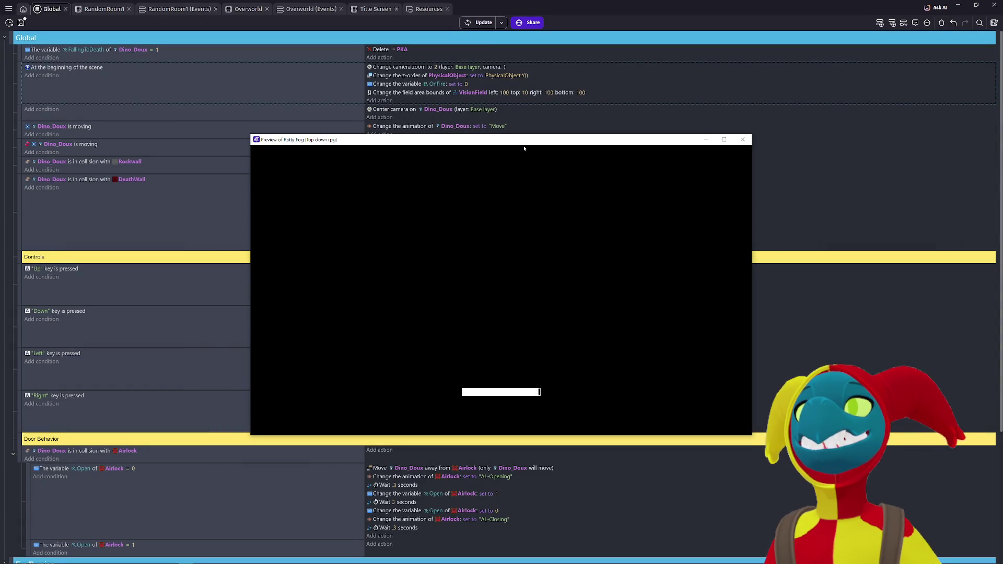
{"action": "key", "text": "Right"}
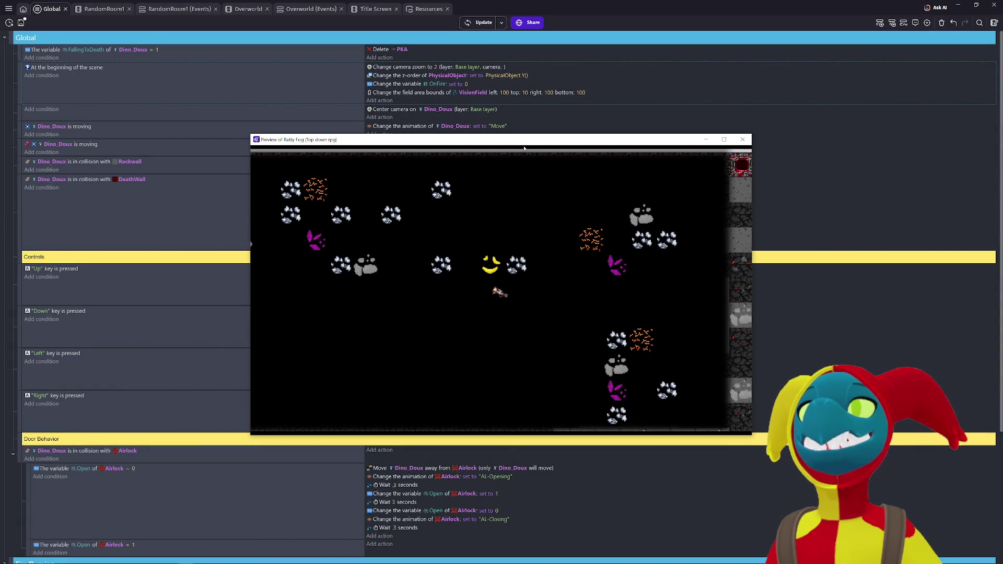
{"action": "left_click", "coordinate": [742, 141]}
Step: Change the scene-start action to VisionField's Fill outside set to Yes
{"action": "double_click", "coordinate": [424, 93]}
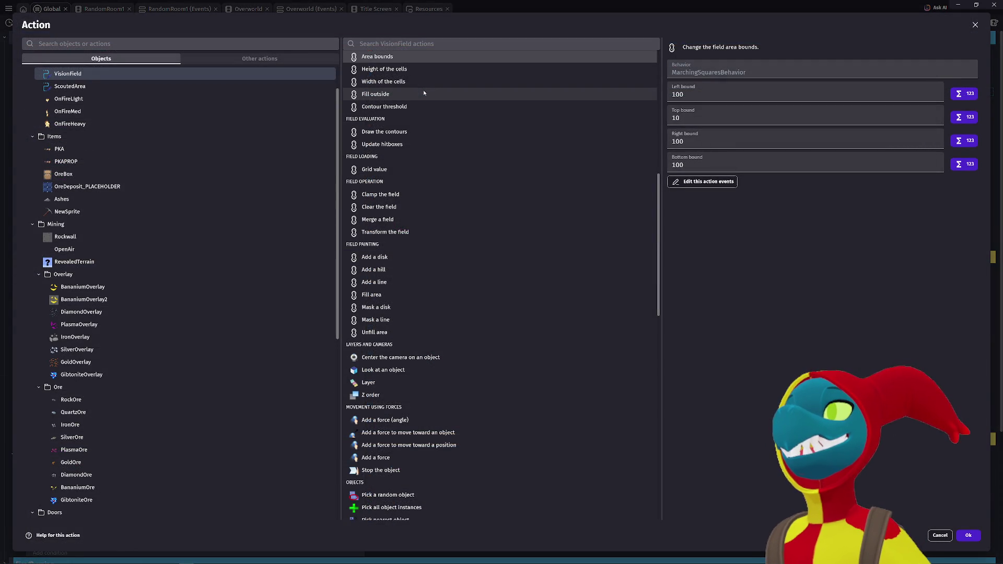
{"action": "left_click", "coordinate": [451, 94]}
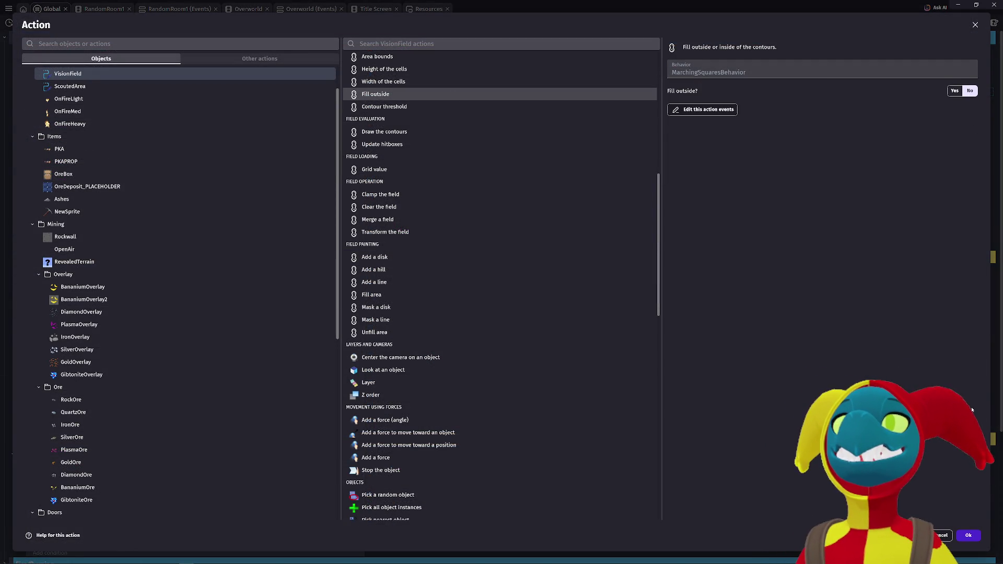
{"action": "left_click", "coordinate": [954, 91]}
{"action": "left_click", "coordinate": [968, 535]}
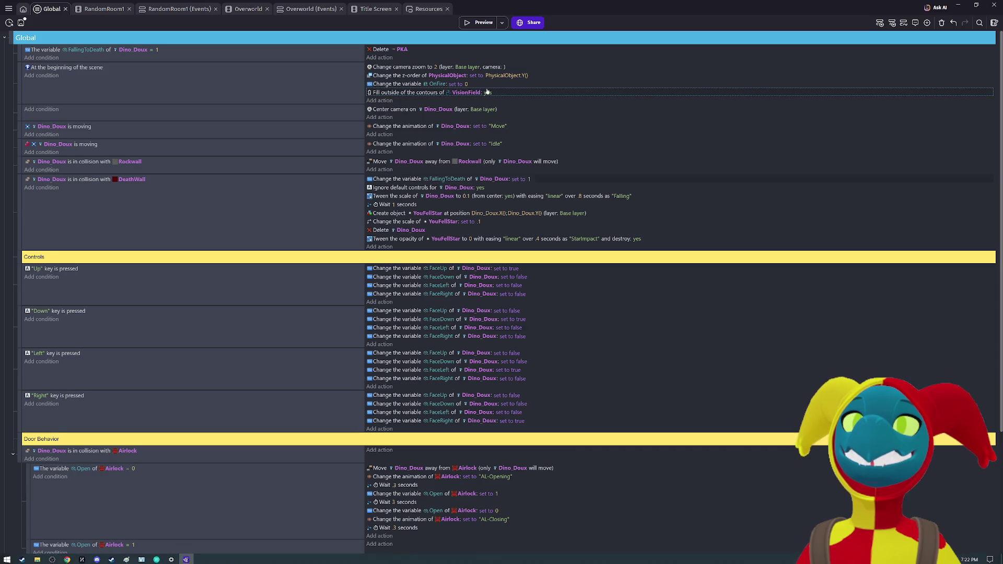
Step: Walk the player right in preview to check the soft vision circle, then reopen the Fill outside action
{"action": "left_click", "coordinate": [469, 23]}
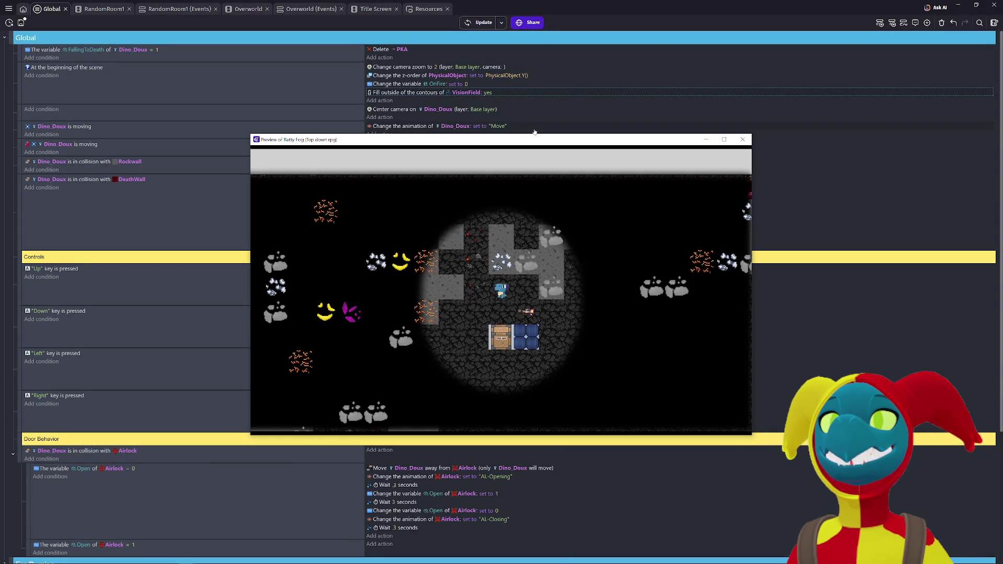
{"action": "key", "text": "Right"}
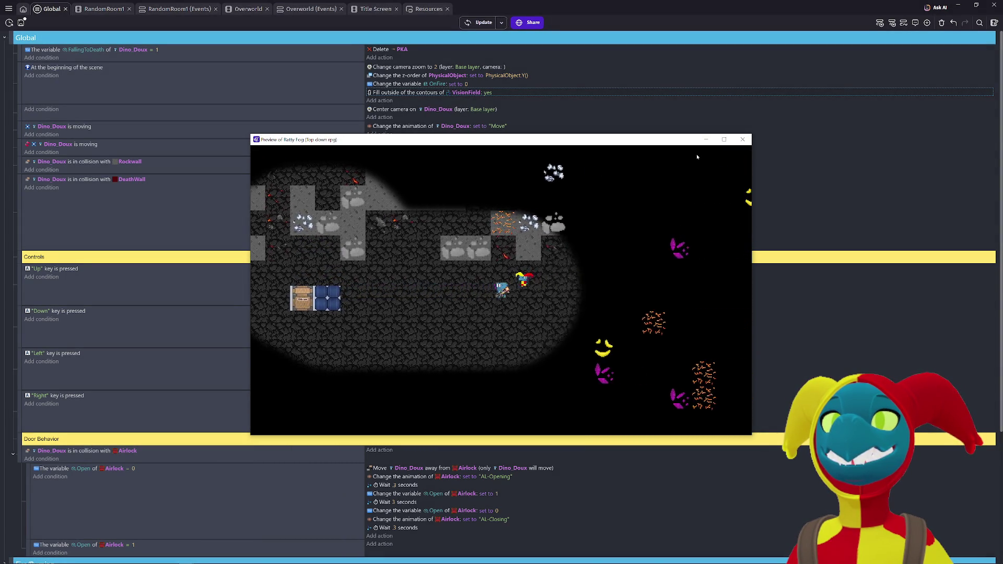
{"action": "left_click", "coordinate": [742, 139]}
{"action": "double_click", "coordinate": [425, 93]}
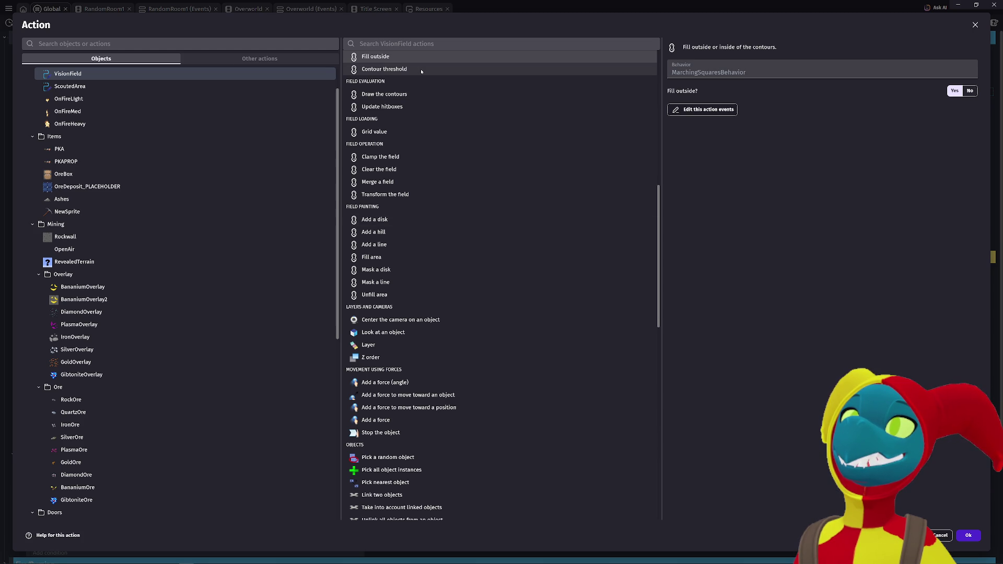
Step: Try switching to Add a disk with Center X/Y cleared, then cancel with Escape
{"action": "left_click", "coordinate": [395, 220]}
{"action": "left_click", "coordinate": [680, 96]}
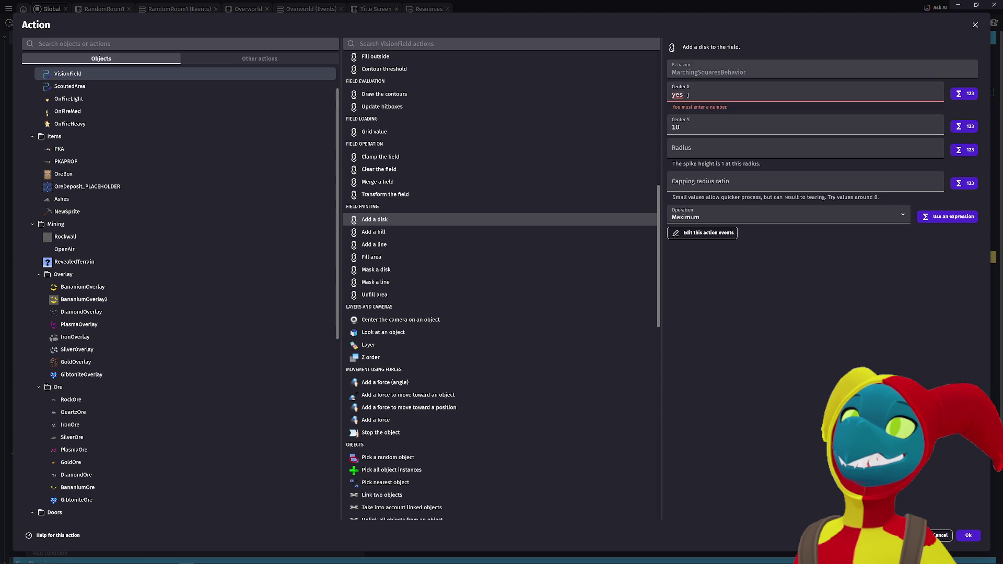
{"action": "left_click", "coordinate": [712, 117]}
{"action": "left_click", "coordinate": [710, 99]}
{"action": "key", "text": "BackSpace"}
{"action": "key", "text": "BackSpace"}
{"action": "key", "text": "BackSpace"}
{"action": "left_click", "coordinate": [674, 129]}
{"action": "key", "text": "BackSpace"}
{"action": "key", "text": "BackSpace"}
{"action": "left_click", "coordinate": [700, 157]}
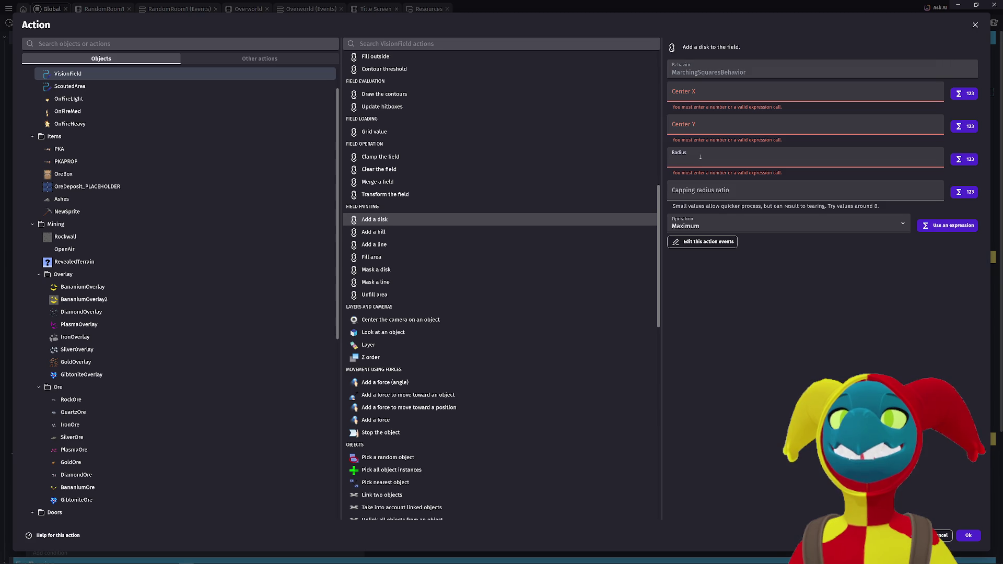
{"action": "key", "text": "Escape"}
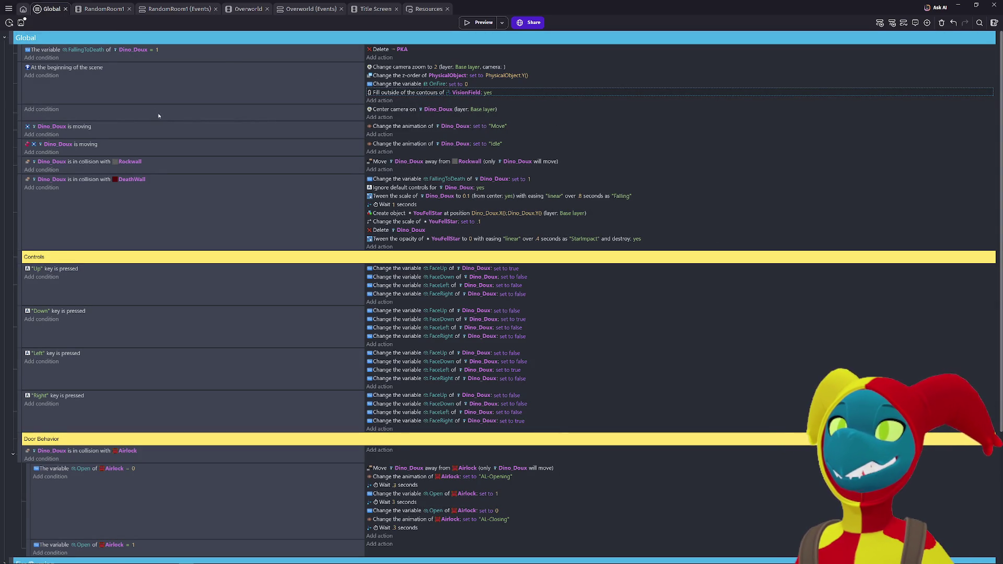
{"action": "scroll", "coordinate": [166, 126], "scroll_direction": "down", "scroll_amount": 3}
{"action": "scroll", "coordinate": [167, 127], "scroll_direction": "up", "scroll_amount": 3}
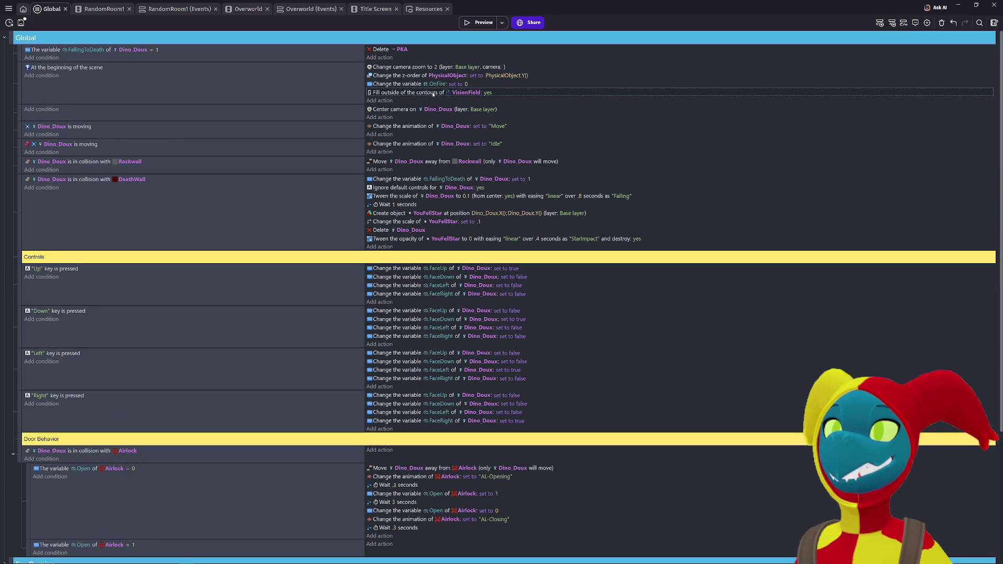
{"action": "scroll", "coordinate": [449, 203], "scroll_direction": "down", "scroll_amount": 3}
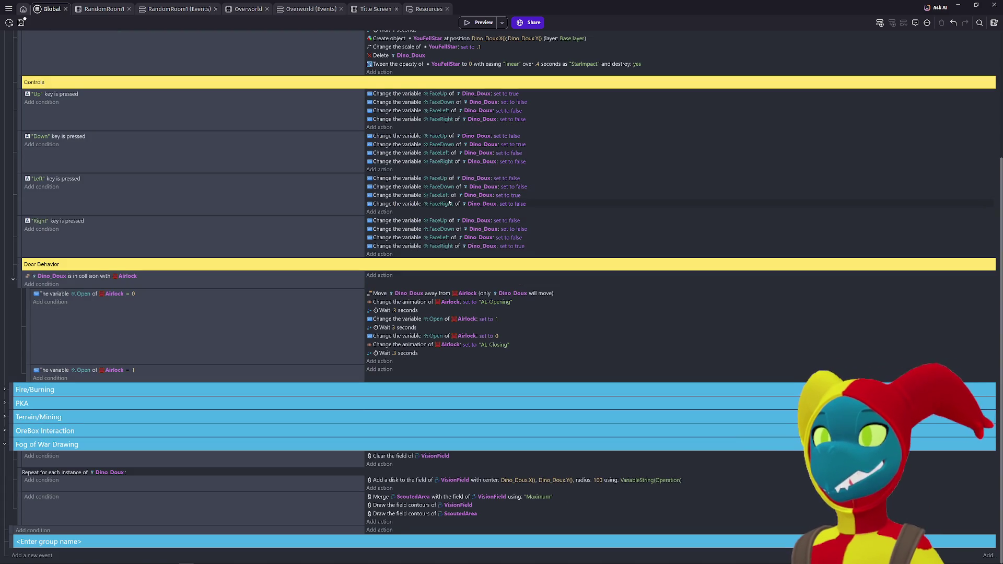
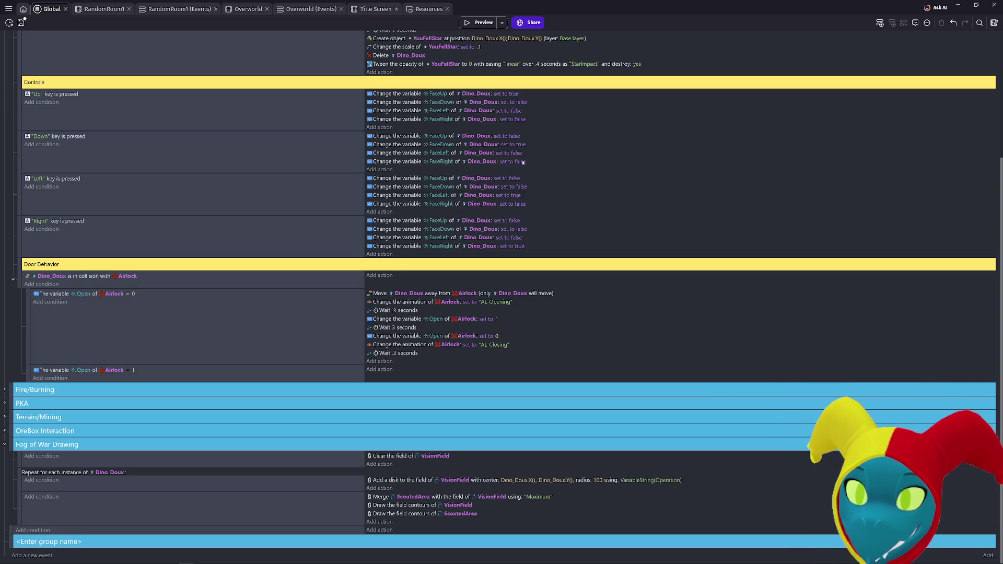
Step: Preview the game to check the fog vision circle, then return to the home page
{"action": "scroll", "coordinate": [547, 155], "scroll_direction": "up", "scroll_amount": 3}
{"action": "scroll", "coordinate": [549, 158], "scroll_direction": "down", "scroll_amount": 3}
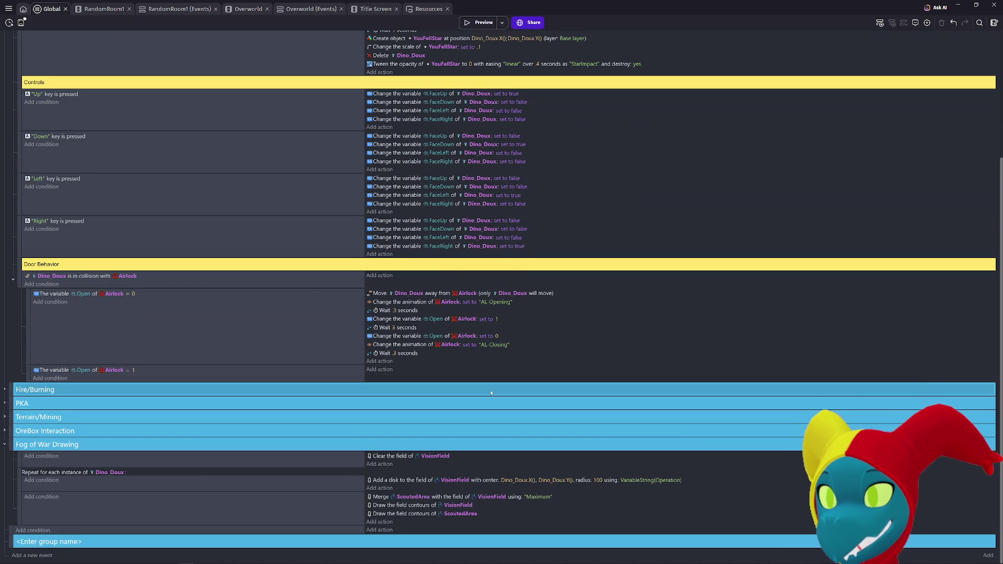
{"action": "left_click", "coordinate": [480, 29]}
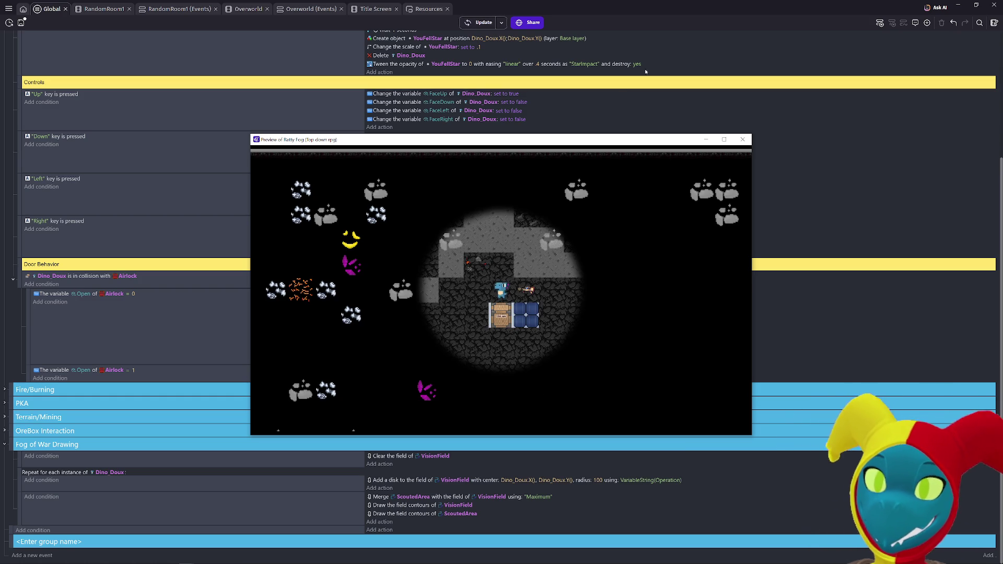
{"action": "left_click", "coordinate": [743, 139]}
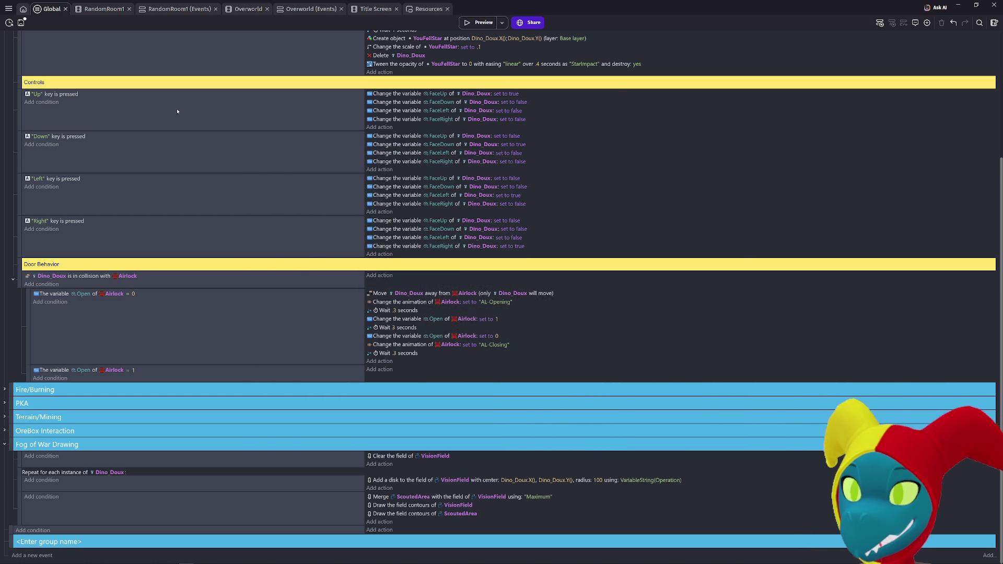
{"action": "left_click", "coordinate": [23, 9]}
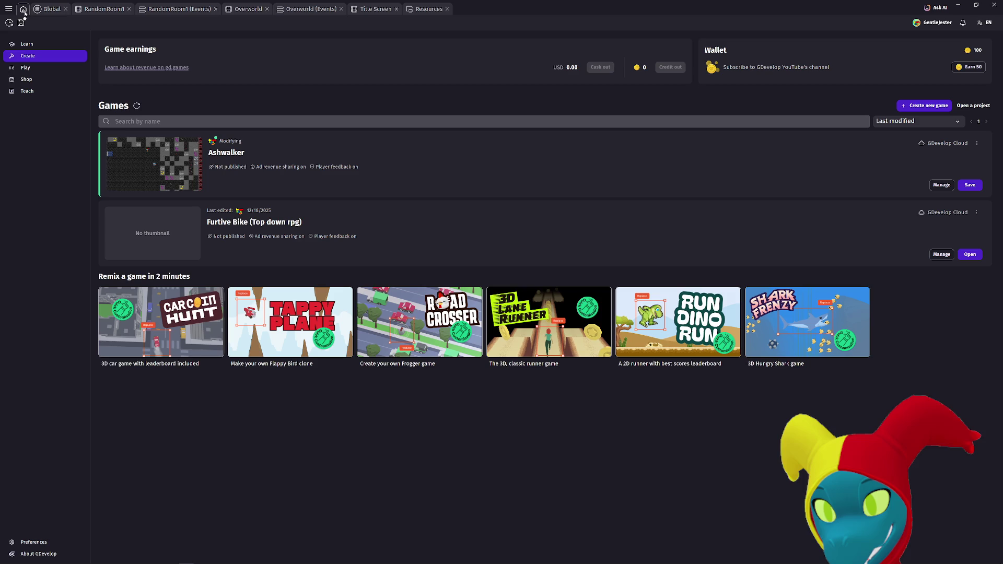
Step: In the RandomRoom1 scene, create a Sprite object named FogMachine
{"action": "left_click", "coordinate": [52, 9]}
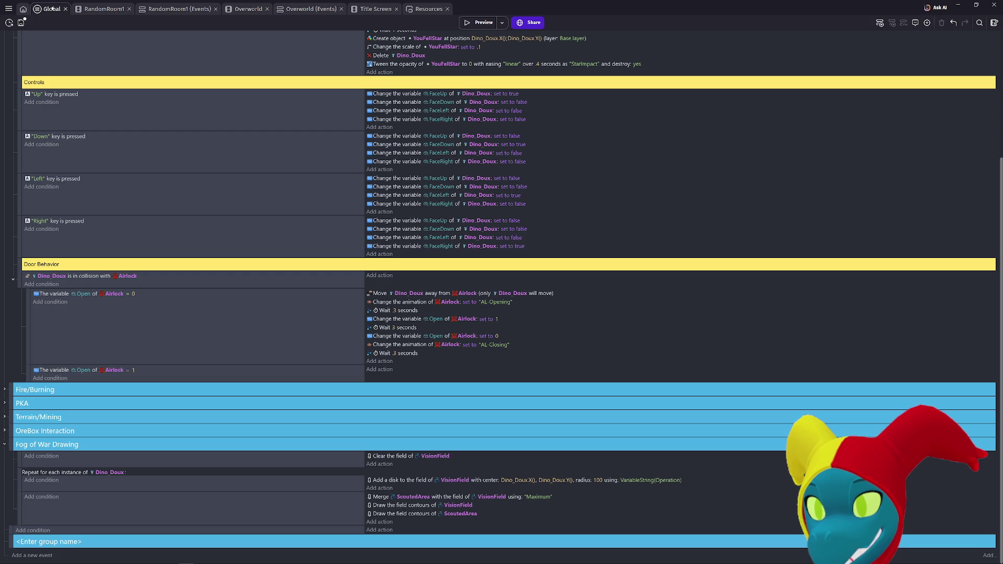
{"action": "left_click", "coordinate": [104, 9]}
{"action": "scroll", "coordinate": [602, 215], "scroll_direction": "up", "scroll_amount": 4}
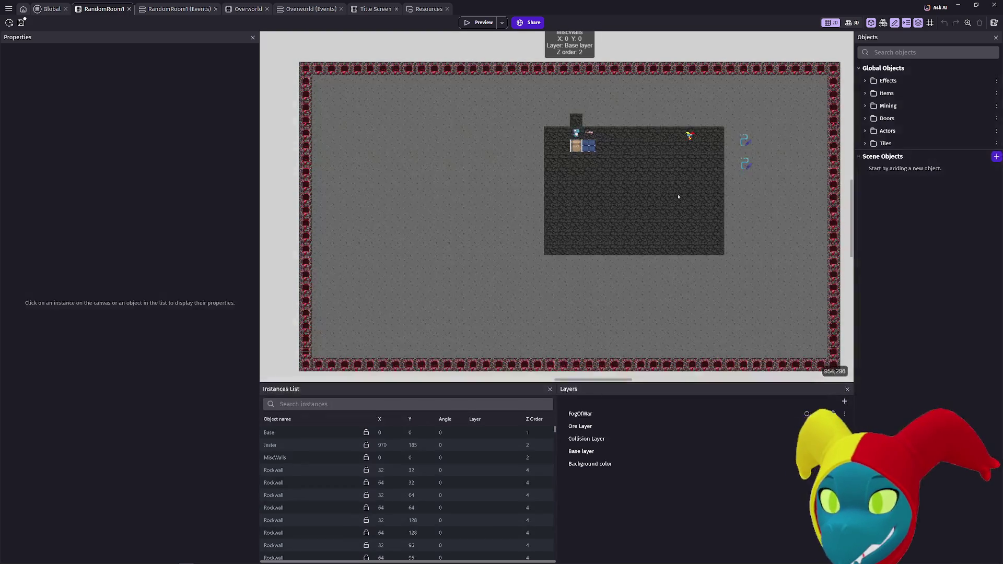
{"action": "scroll", "coordinate": [601, 216], "scroll_direction": "up", "scroll_amount": 3}
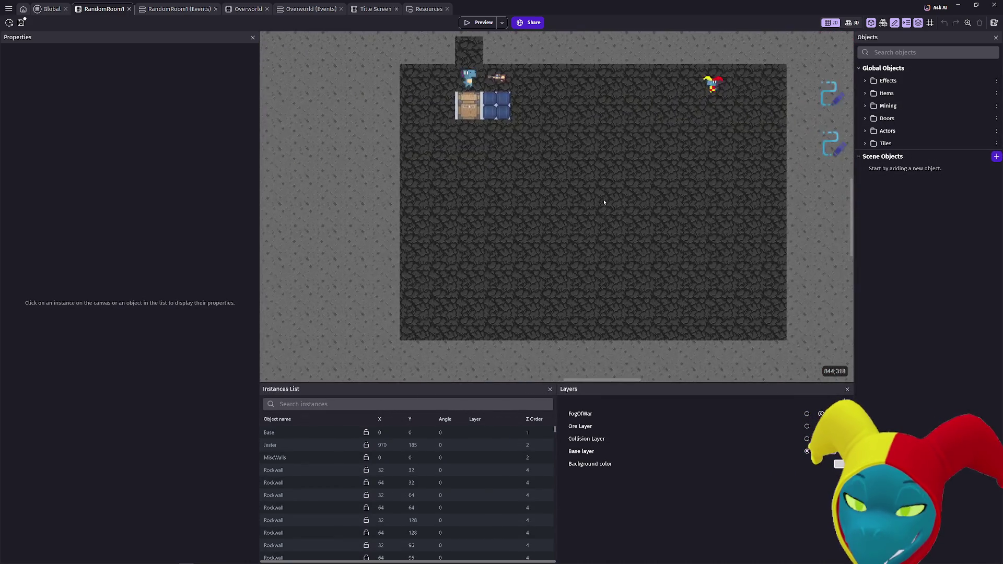
{"action": "scroll", "coordinate": [633, 184], "scroll_direction": "down", "scroll_amount": 2}
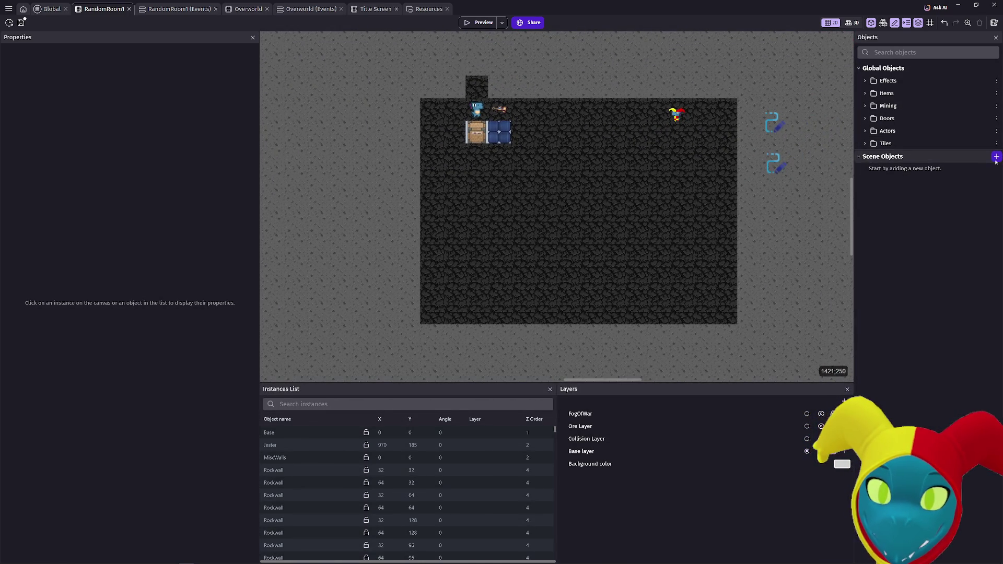
{"action": "left_click", "coordinate": [996, 156]}
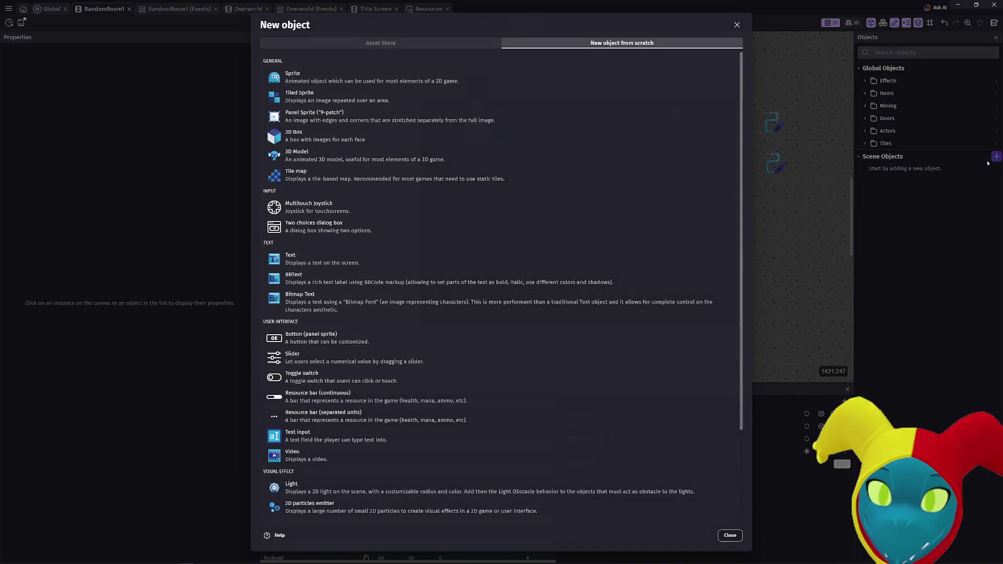
{"action": "left_click", "coordinate": [382, 82]}
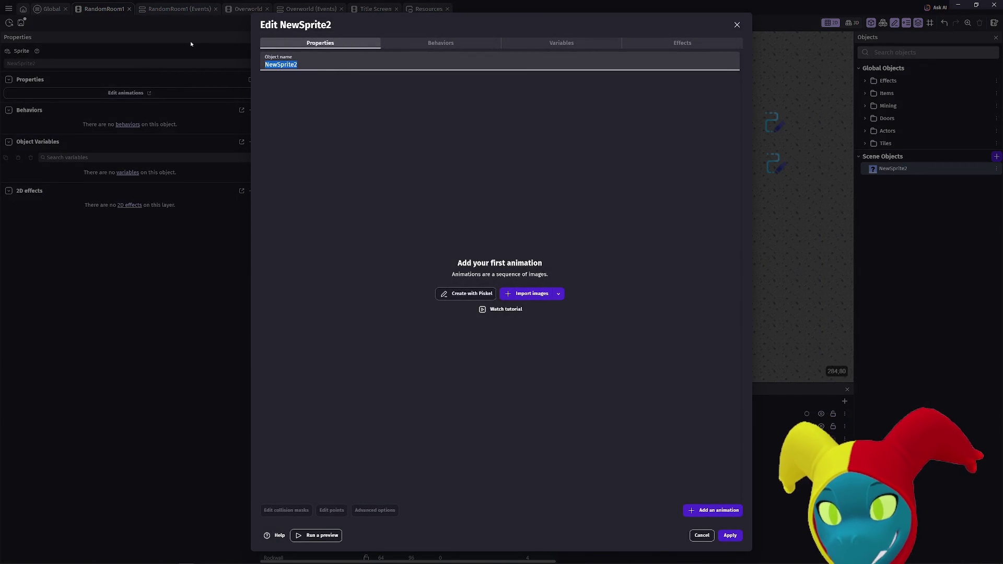
{"action": "type", "text": "Fog"}
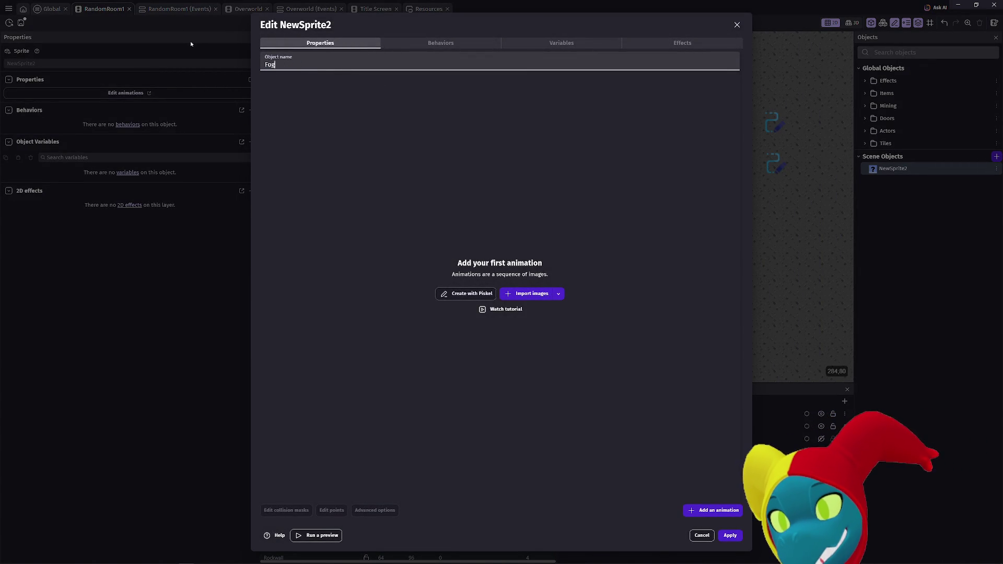
{"action": "type", "text": "Machine"}
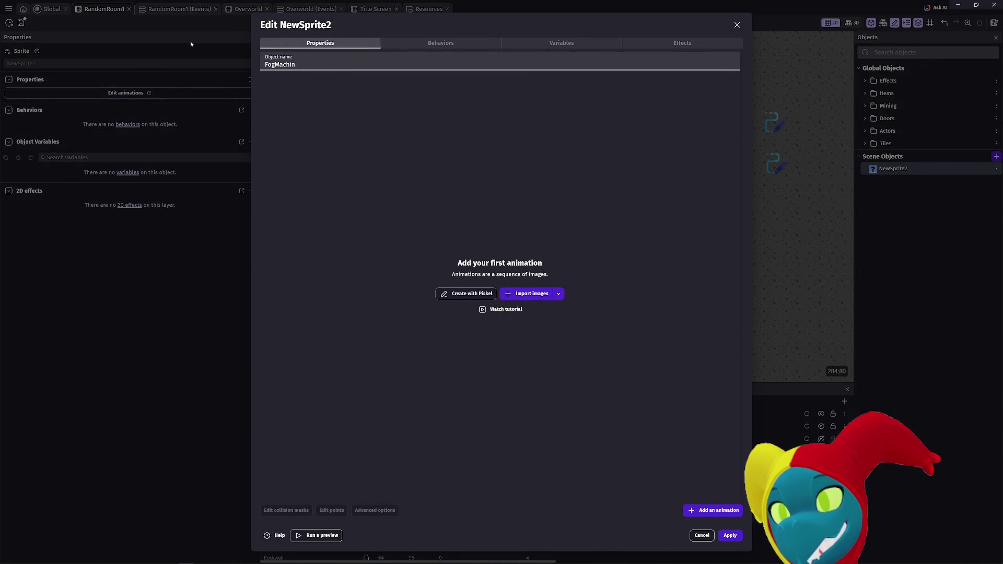
{"action": "key", "text": "BackSpace"}
{"action": "key", "text": "BackSpace"}
{"action": "key", "text": "BackSpace"}
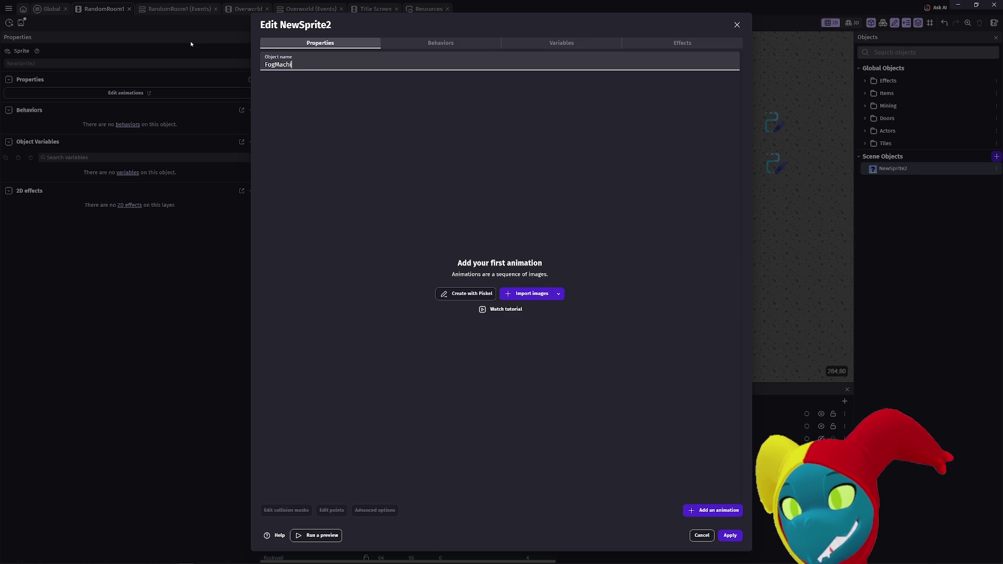
{"action": "type", "text": "hine"}
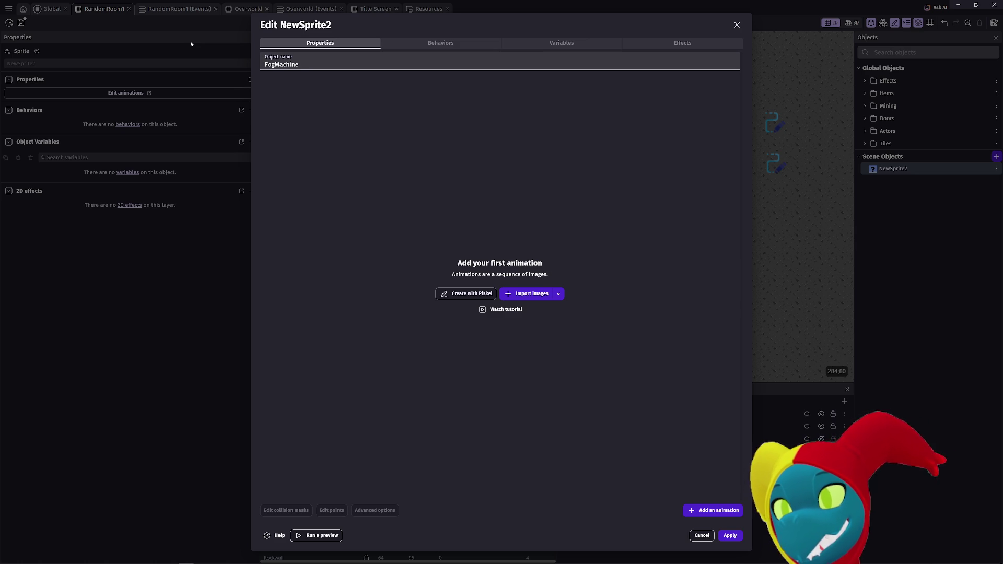
{"action": "left_click", "coordinate": [730, 535]}
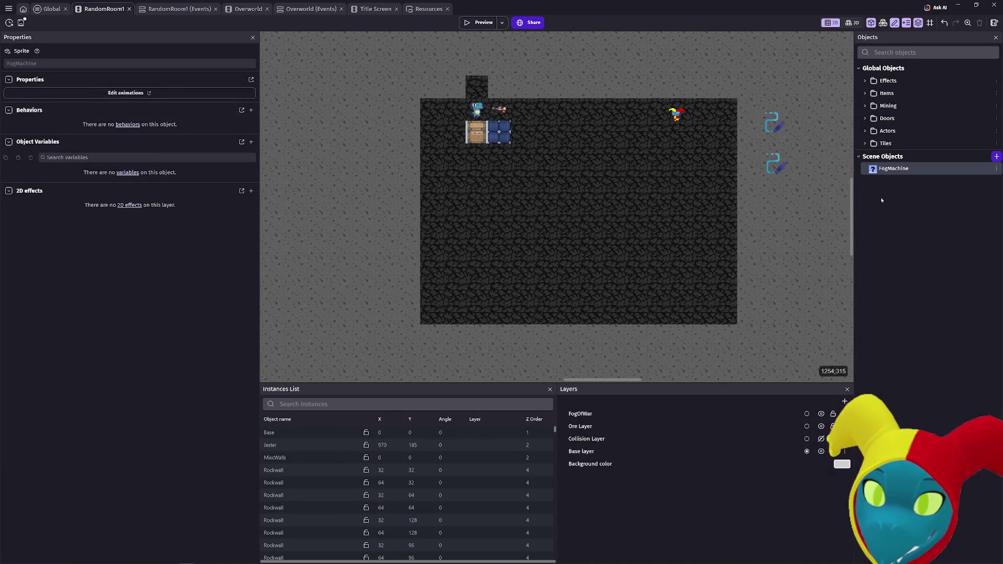
Step: Drop a FogMachine instance into the scene and set its Z to 5 and size to 32×32
{"action": "mouse_move", "coordinate": [880, 170]}
{"action": "left_mouse_down"}
{"action": "mouse_move", "coordinate": [596, 241]}
{"action": "mouse_move", "coordinate": [591, 205]}
{"action": "left_mouse_up"}
{"action": "double_click", "coordinate": [591, 205]}
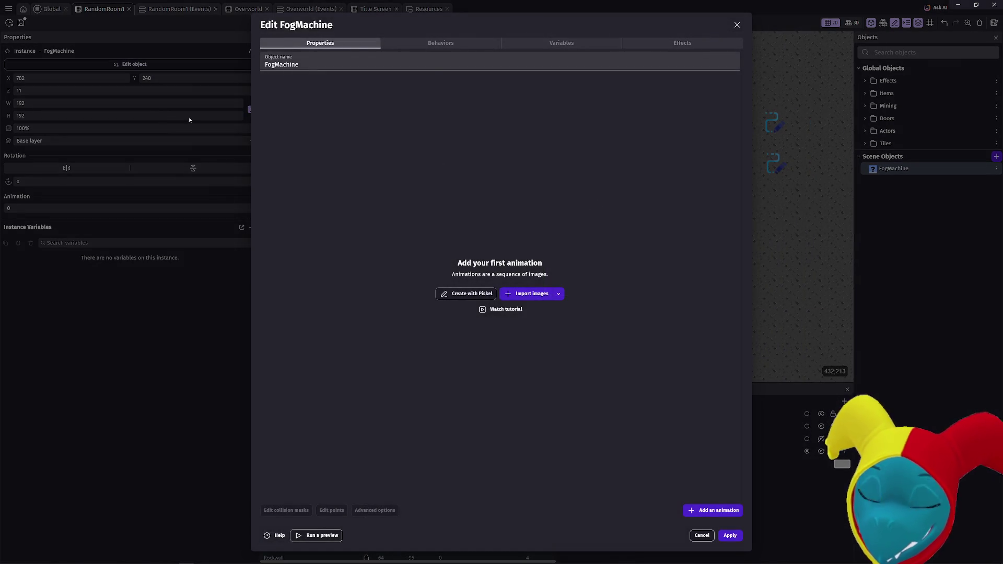
{"action": "key", "text": "Escape"}
{"action": "double_click", "coordinate": [47, 78]}
{"action": "type", "text": "32"}
{"action": "left_click", "coordinate": [158, 79]}
{"action": "double_click", "coordinate": [64, 81]}
{"action": "type", "text": "0"}
{"action": "key", "text": "Tab"}
{"action": "type", "text": "0"}
{"action": "double_click", "coordinate": [63, 90]}
{"action": "type", "text": "32"}
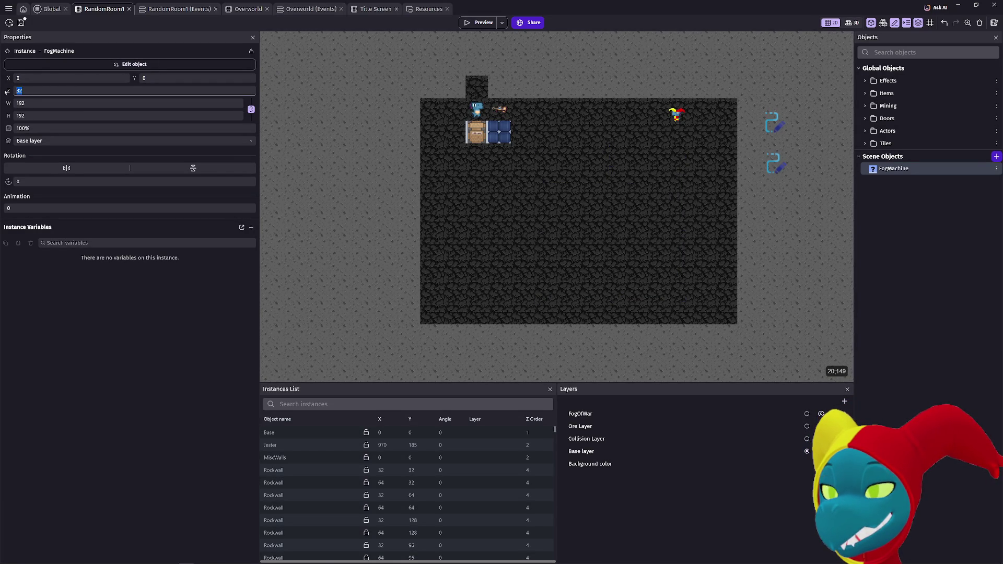
{"action": "type", "text": "5"}
{"action": "left_click", "coordinate": [41, 103]}
{"action": "type", "text": "32"}
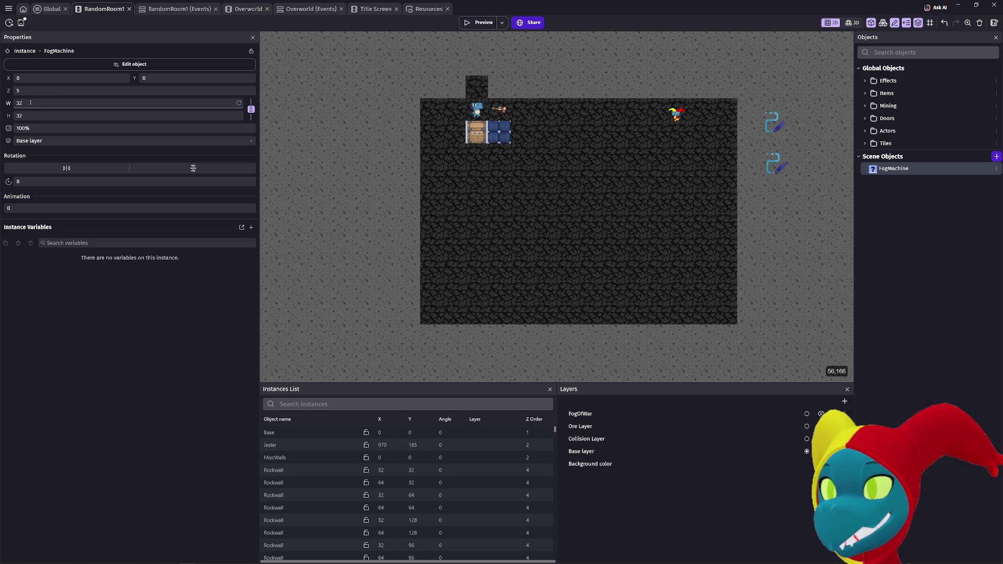
Step: Turn on the grid and snap FogMachine into the dark room at 832, 288
{"action": "scroll", "coordinate": [448, 264], "scroll_direction": "down", "scroll_amount": 5}
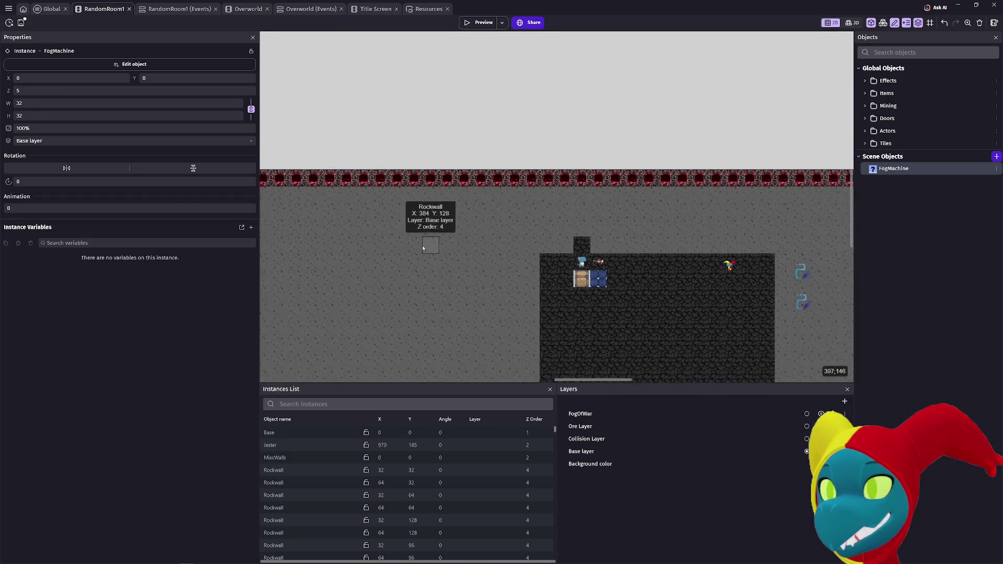
{"action": "scroll", "coordinate": [357, 226], "scroll_direction": "down", "scroll_amount": 1}
{"action": "mouse_move", "coordinate": [269, 191]}
{"action": "left_mouse_down"}
{"action": "mouse_move", "coordinate": [592, 328]}
{"action": "mouse_move", "coordinate": [609, 326]}
{"action": "mouse_move", "coordinate": [574, 302]}
{"action": "left_mouse_up"}
{"action": "scroll", "coordinate": [594, 312], "scroll_direction": "up", "scroll_amount": 3}
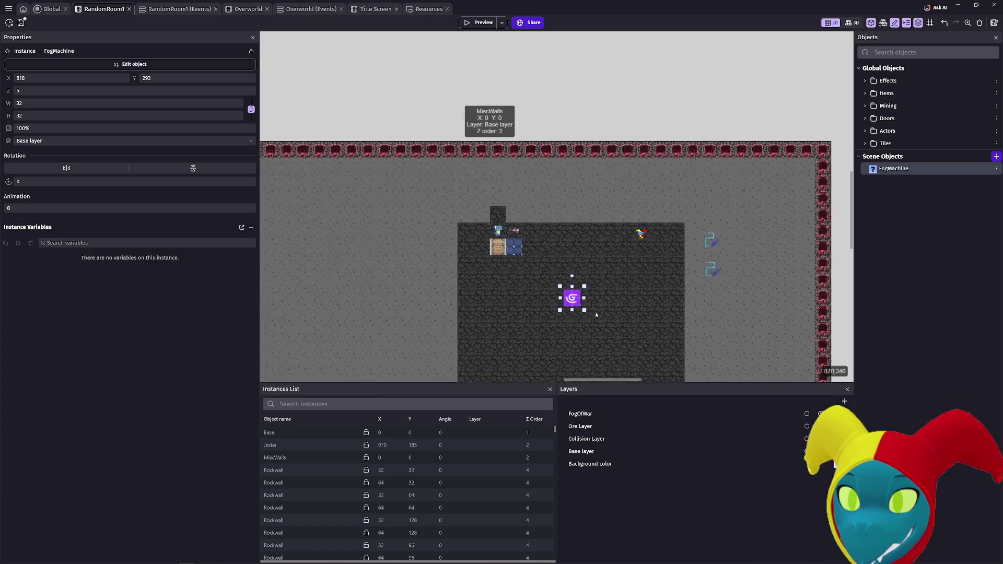
{"action": "left_click", "coordinate": [930, 23]}
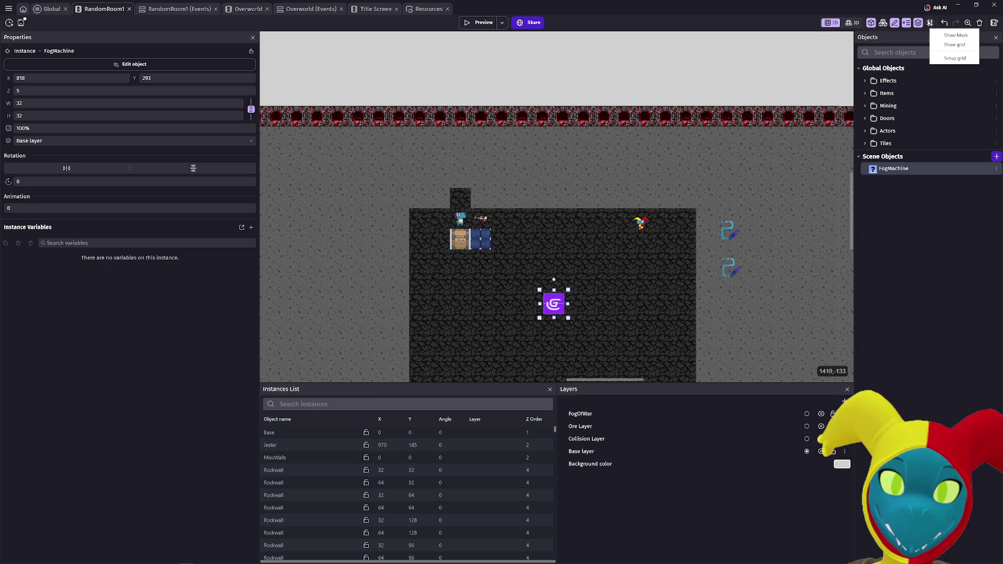
{"action": "left_click", "coordinate": [974, 45]}
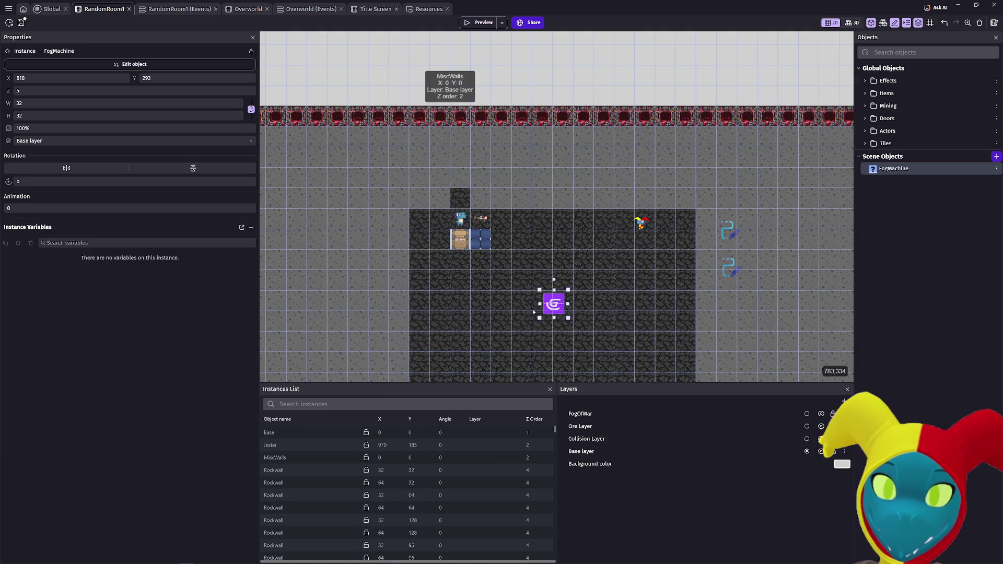
{"action": "left_click_drag", "start_coordinate": [563, 299], "coordinate": [565, 297]}
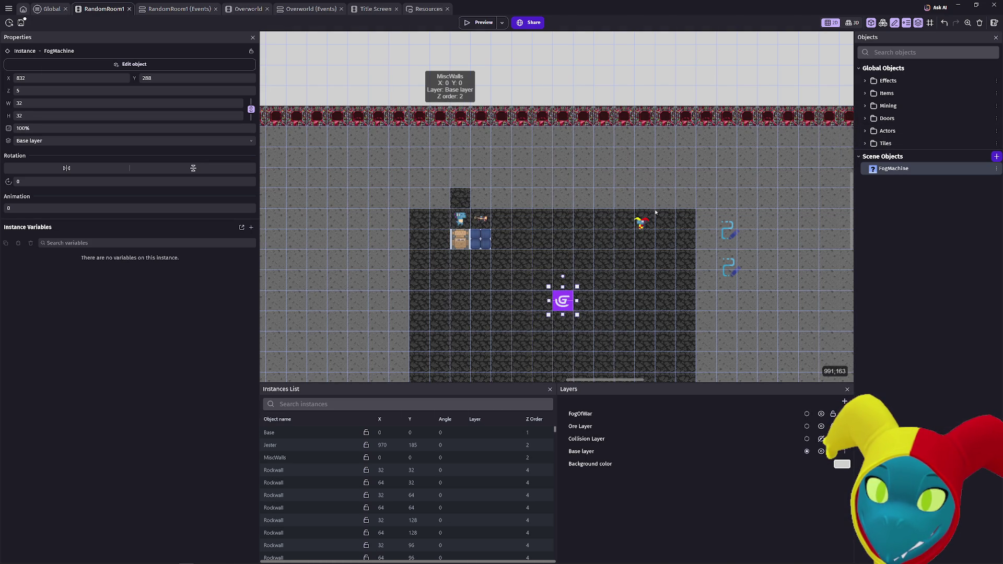
Step: Close the MiscWalls settings unchanged and make FogMachine a global object
{"action": "left_click", "coordinate": [653, 229]}
{"action": "double_click", "coordinate": [641, 224]}
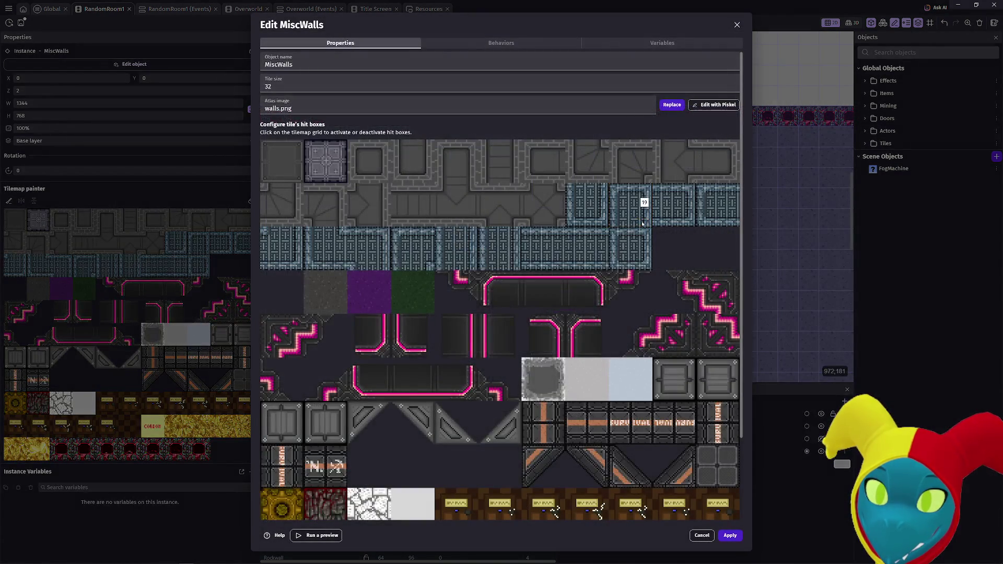
{"action": "key", "text": "Escape"}
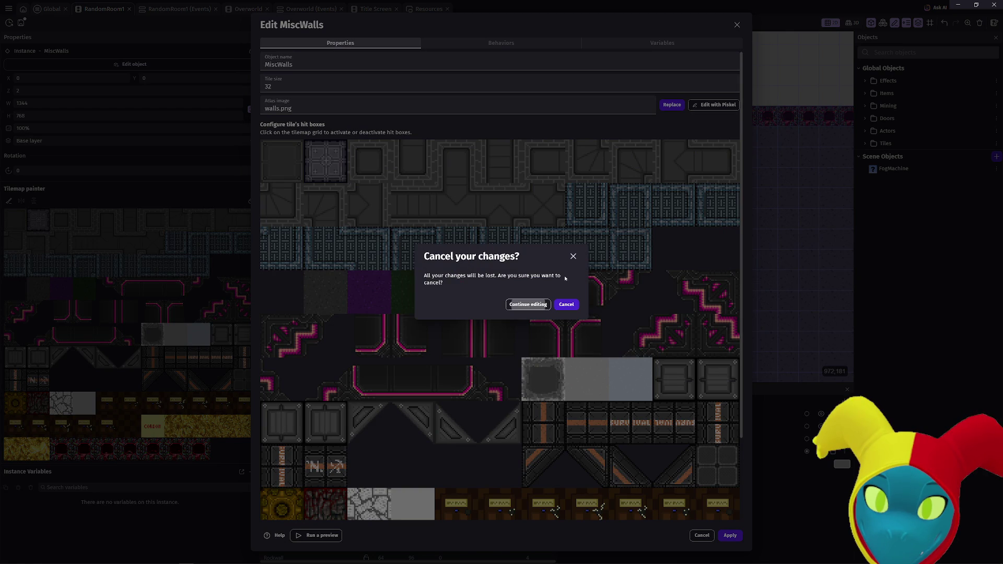
{"action": "left_click", "coordinate": [567, 304]}
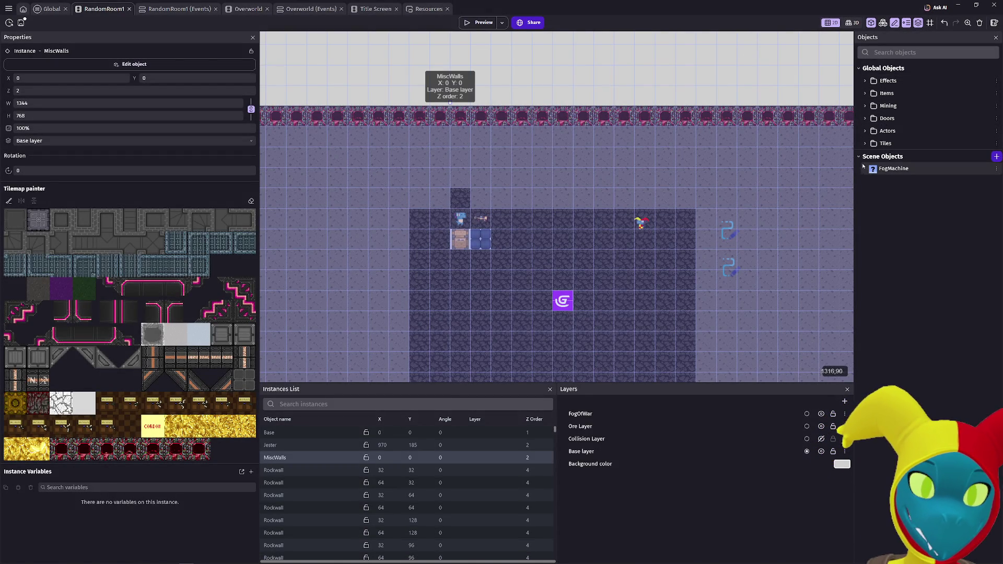
{"action": "left_click_drag", "start_coordinate": [881, 172], "coordinate": [883, 81]}
{"action": "left_click", "coordinate": [563, 290]}
Step: Expand the Items and Actors global folders and select the Jester instance in the room
{"action": "left_click", "coordinate": [864, 93]}
{"action": "scroll", "coordinate": [728, 211], "scroll_direction": "up", "scroll_amount": 1}
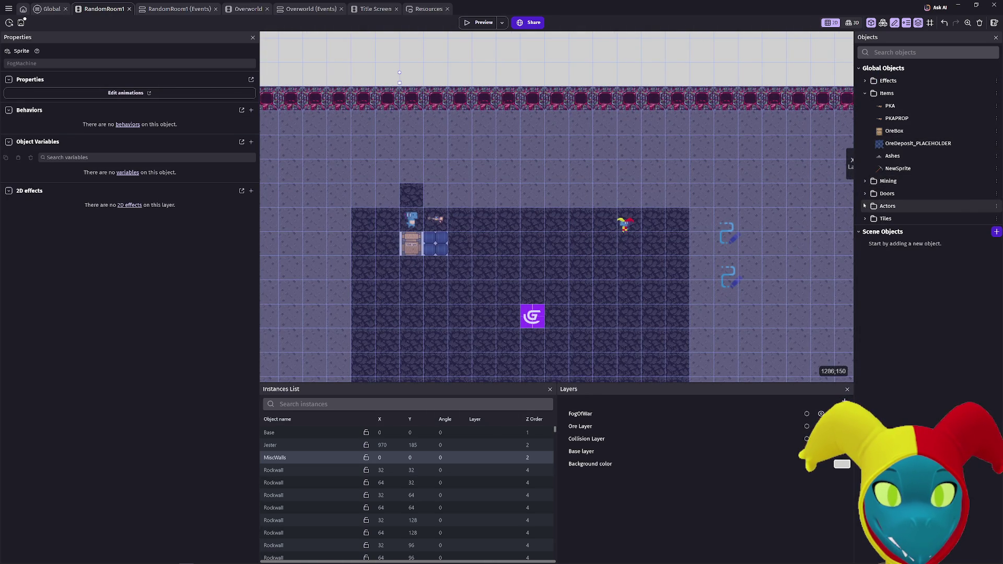
{"action": "left_click", "coordinate": [864, 206]}
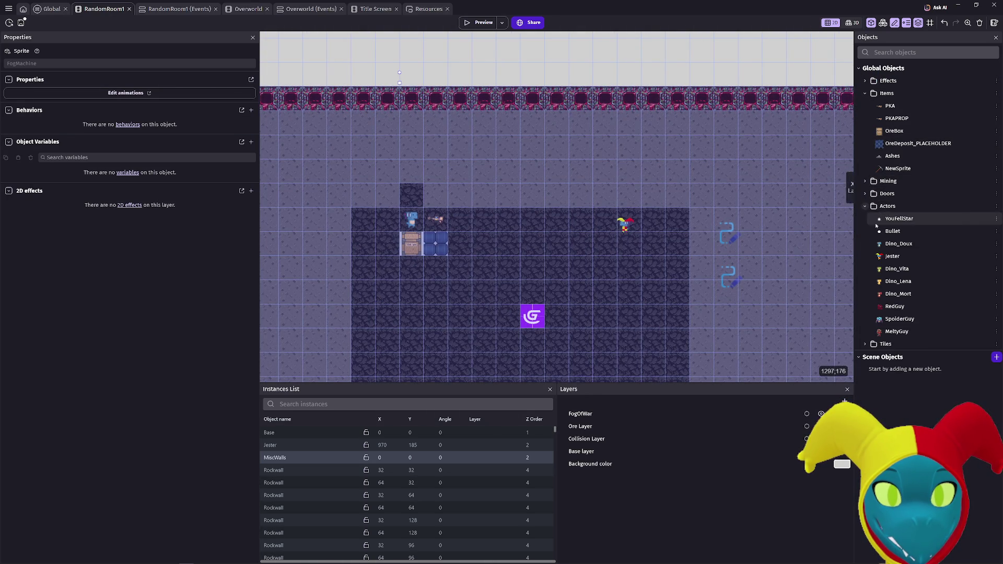
{"action": "left_click", "coordinate": [888, 256]}
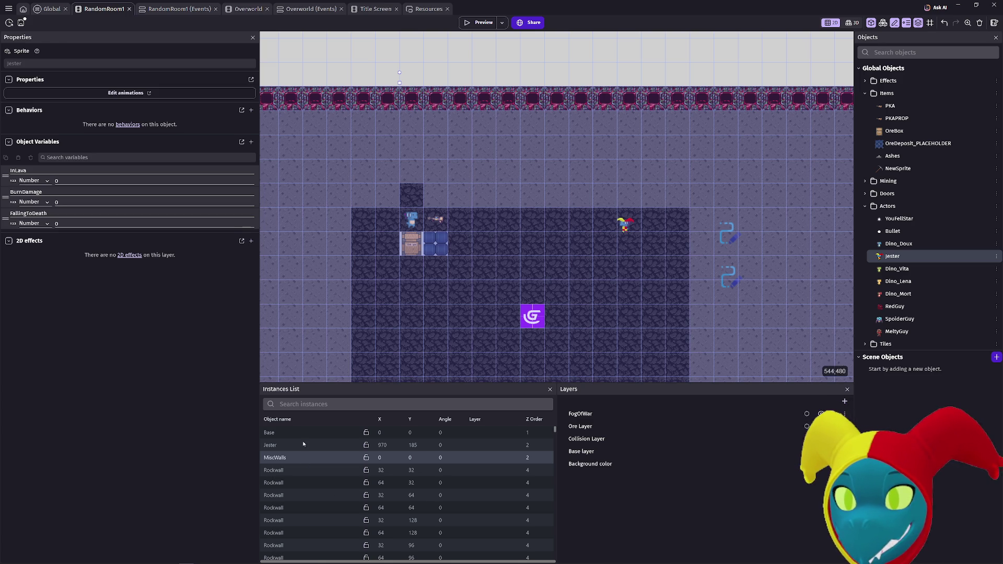
{"action": "left_click", "coordinate": [302, 445]}
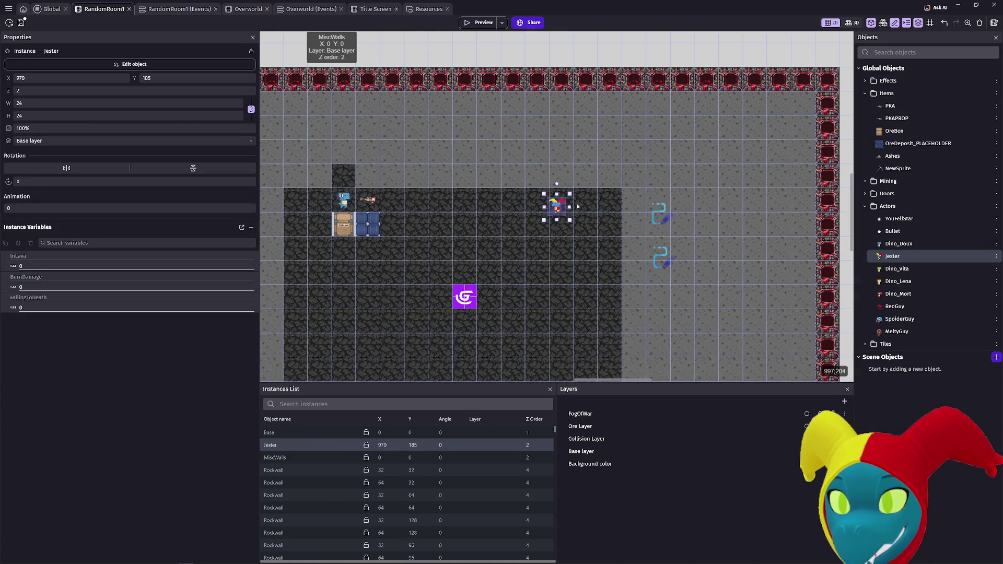
{"action": "left_click", "coordinate": [563, 200]}
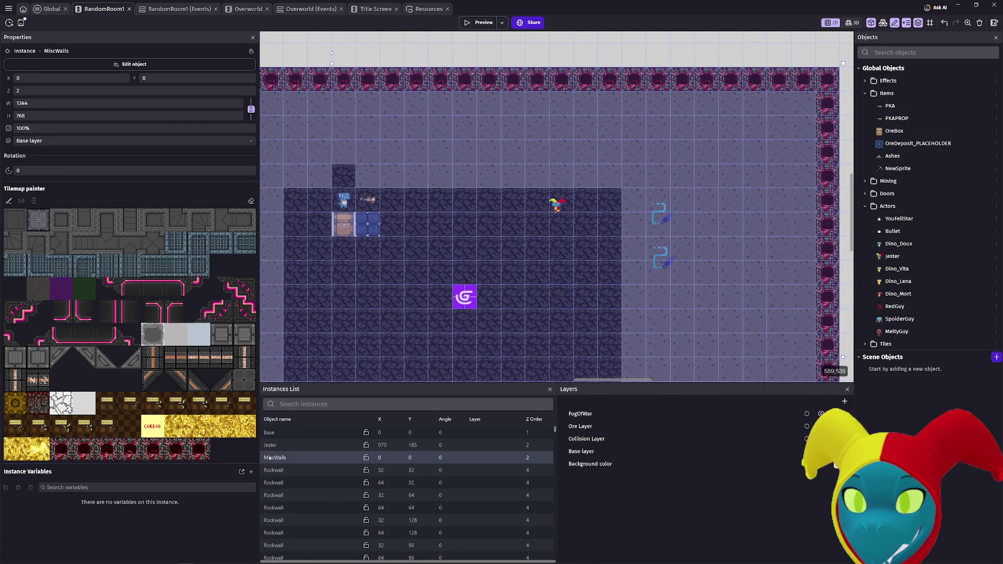
{"action": "left_click", "coordinate": [557, 208]}
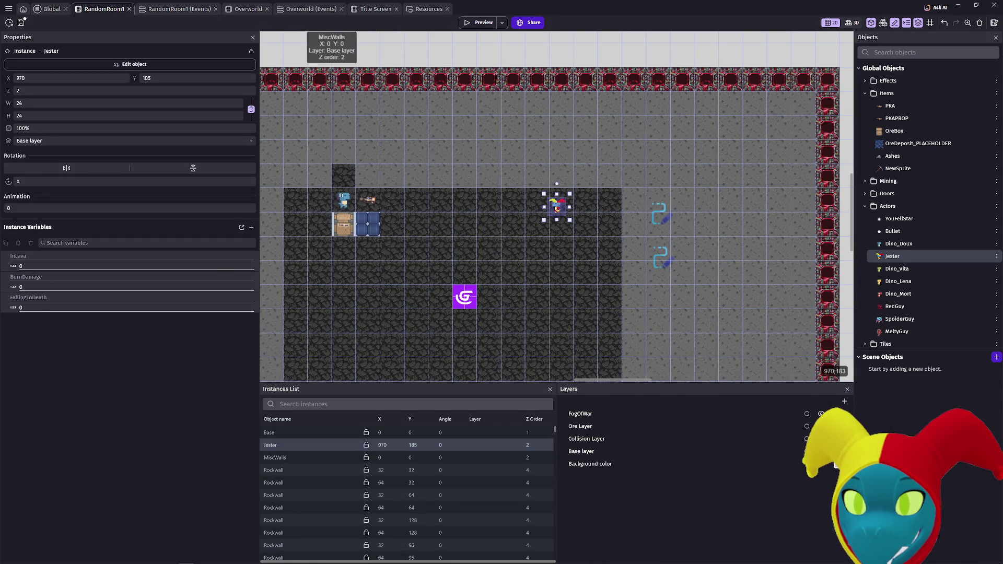
{"action": "left_click", "coordinate": [556, 206]}
{"action": "left_click", "coordinate": [305, 445]}
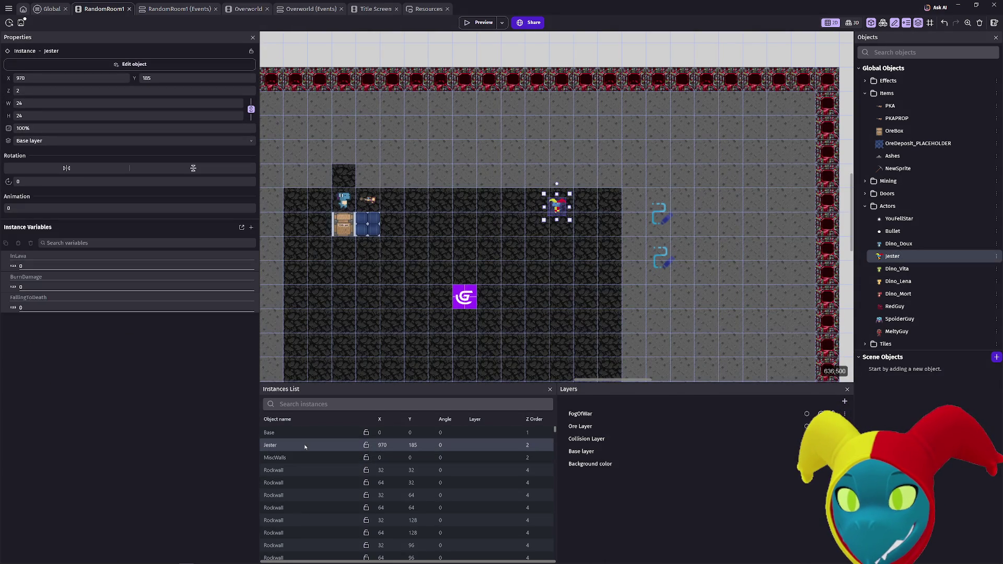
{"action": "left_click", "coordinate": [894, 256]}
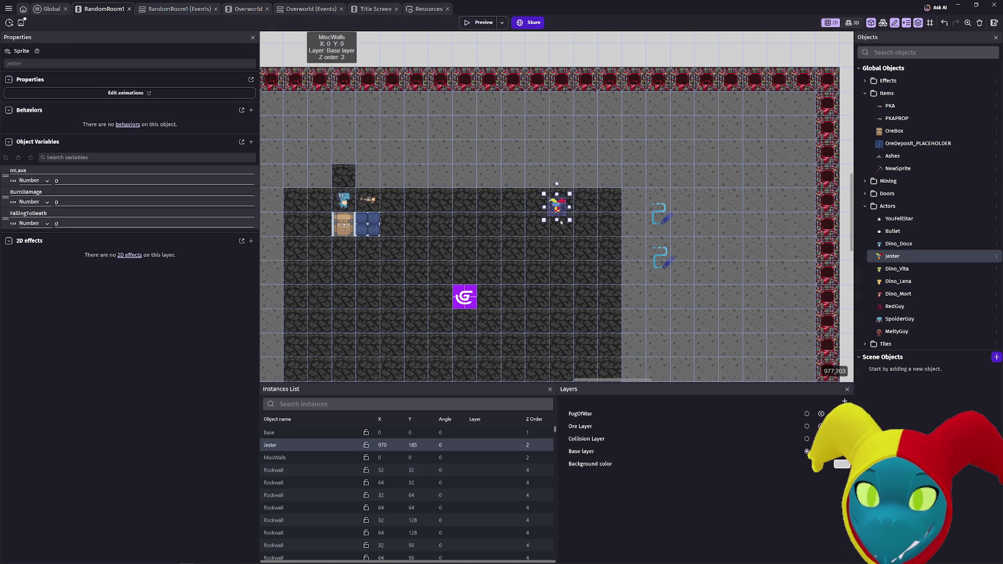
{"action": "left_click", "coordinate": [560, 204]}
{"action": "double_click", "coordinate": [561, 204]}
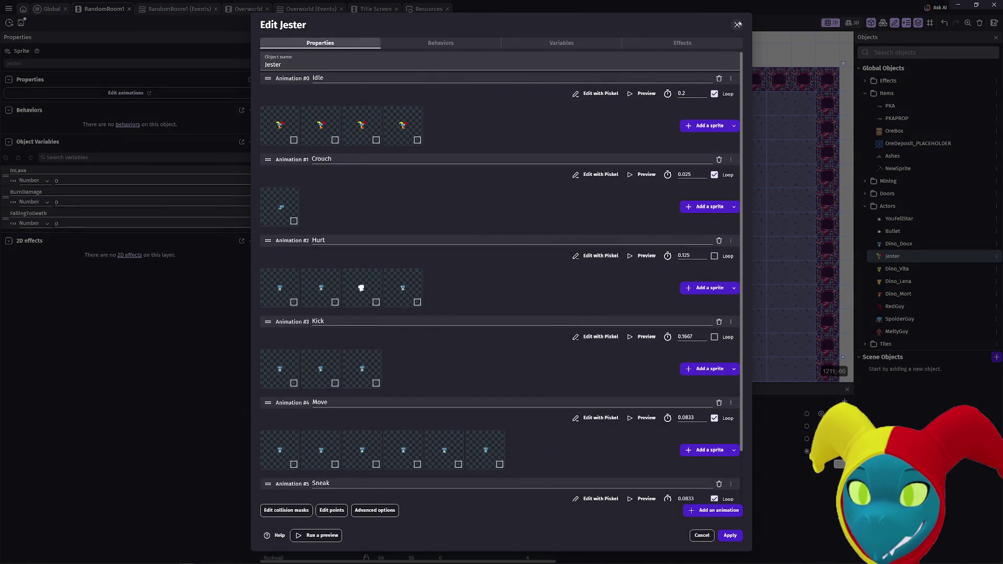
{"action": "left_click", "coordinate": [737, 25]}
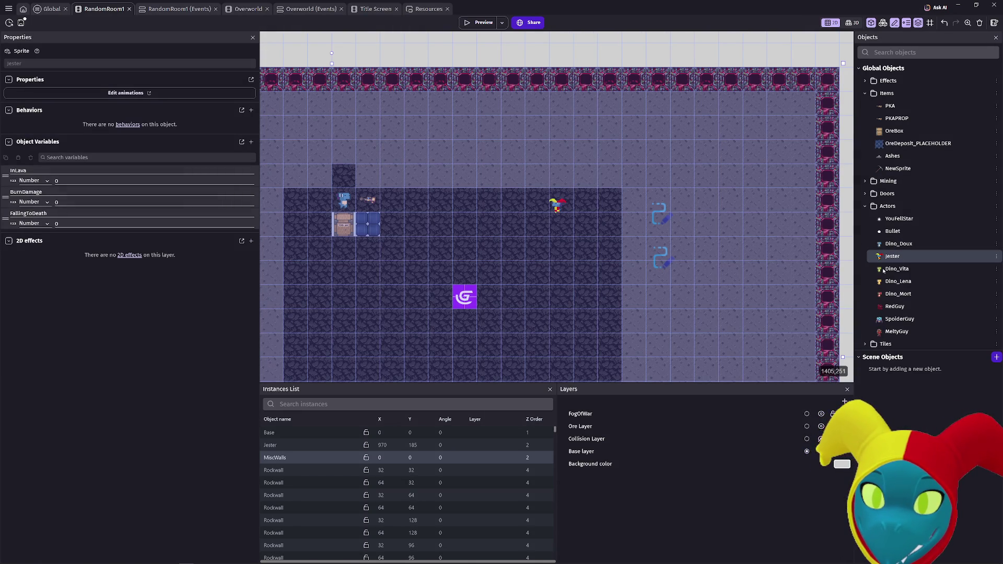
{"action": "left_click", "coordinate": [280, 445]}
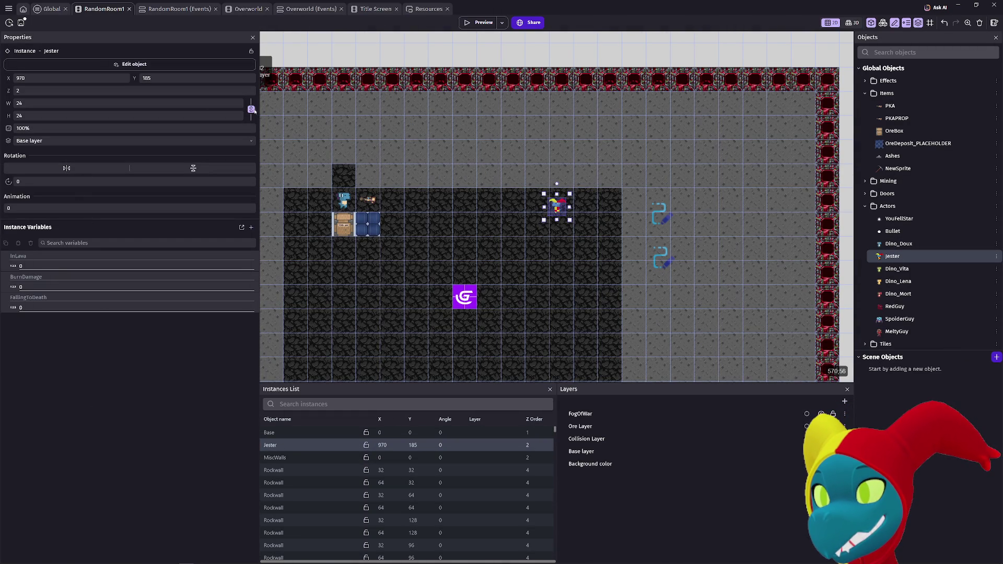
Step: Resize the Jester instance to 32×32 and start a preview
{"action": "double_click", "coordinate": [47, 106]}
{"action": "type", "text": "32"}
{"action": "key", "text": "Tab"}
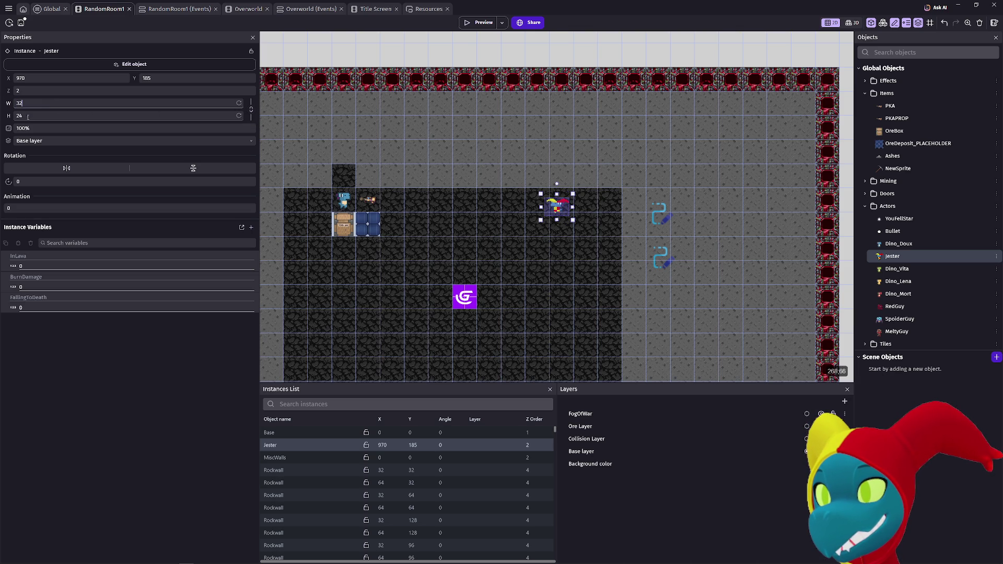
{"action": "type", "text": "32"}
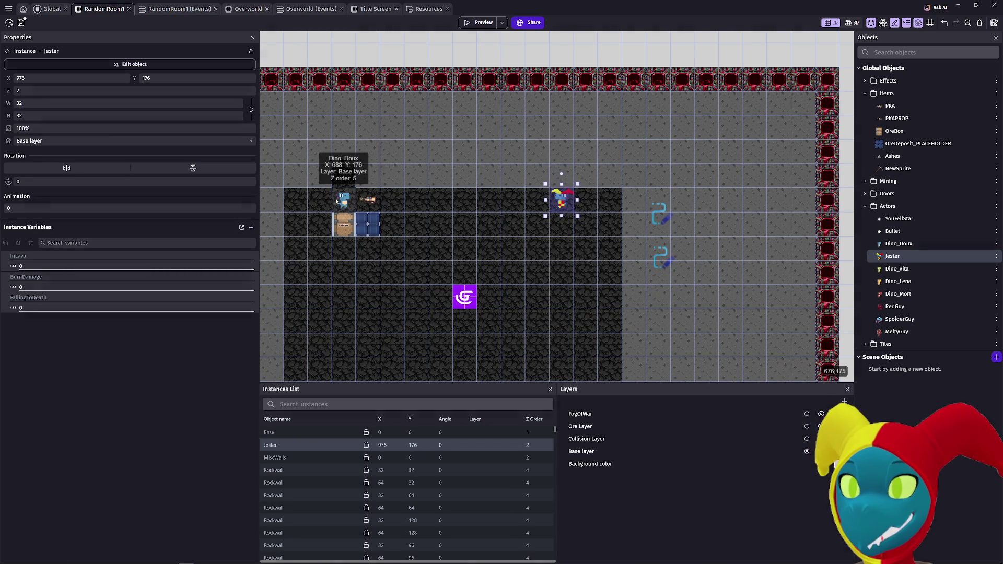
{"action": "left_click", "coordinate": [478, 25]}
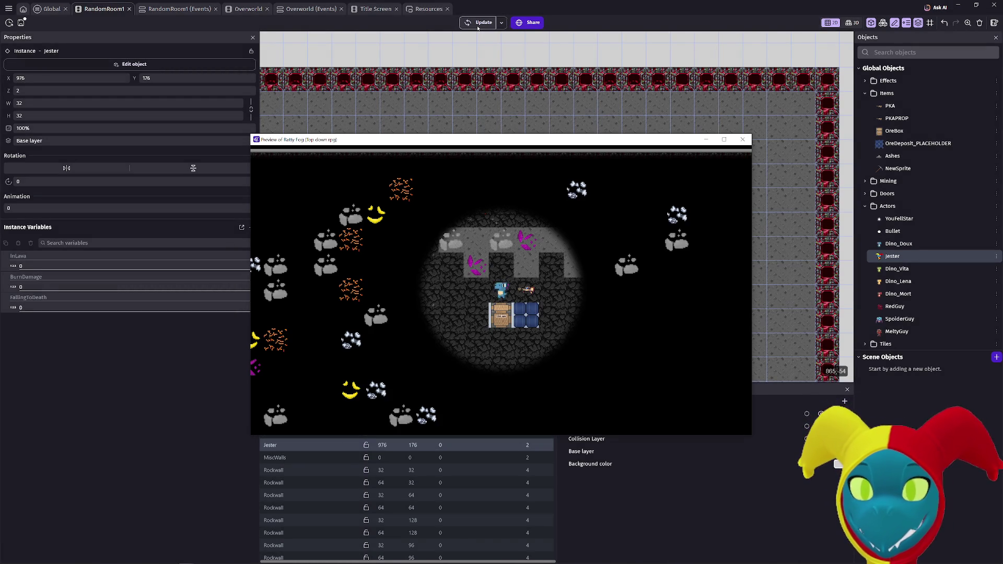
Step: Move the character with the arrow keys in the preview, close it, and return to Global events
{"action": "key", "text": "Down"}
{"action": "key", "text": "Right"}
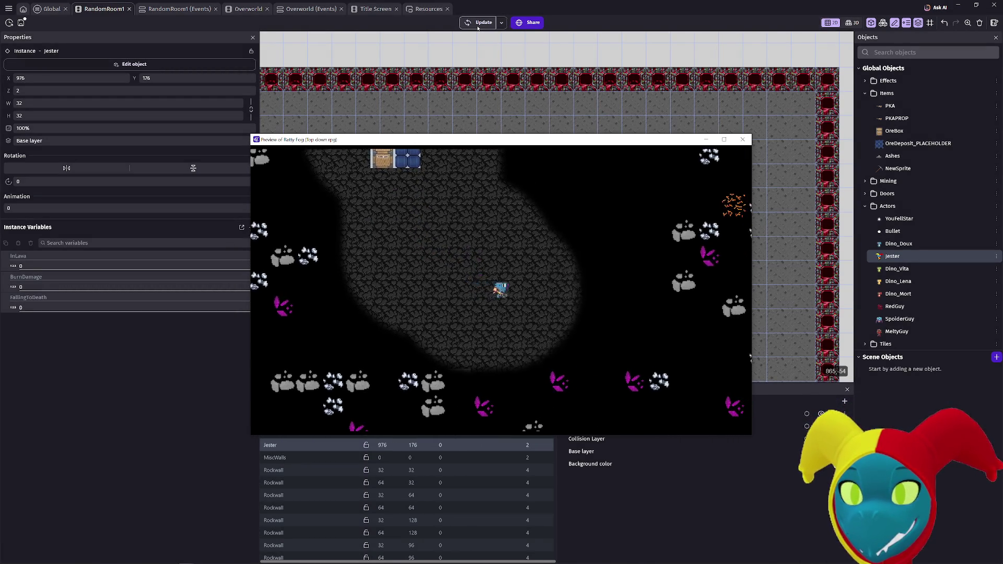
{"action": "left_click", "coordinate": [746, 139]}
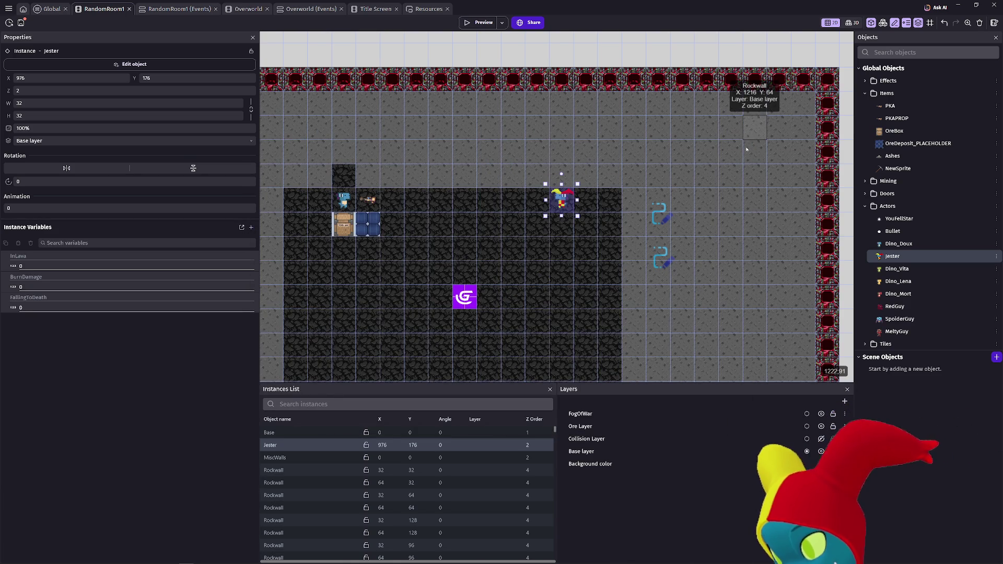
{"action": "scroll", "coordinate": [522, 157], "scroll_direction": "left", "scroll_amount": 3}
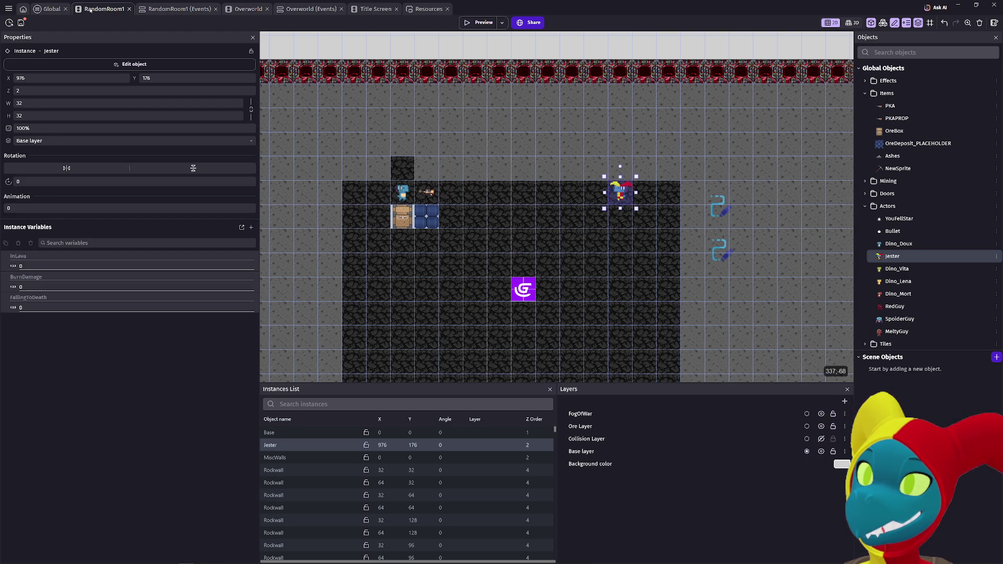
{"action": "left_click", "coordinate": [44, 10]}
{"action": "scroll", "coordinate": [597, 378], "scroll_direction": "up", "scroll_amount": 5}
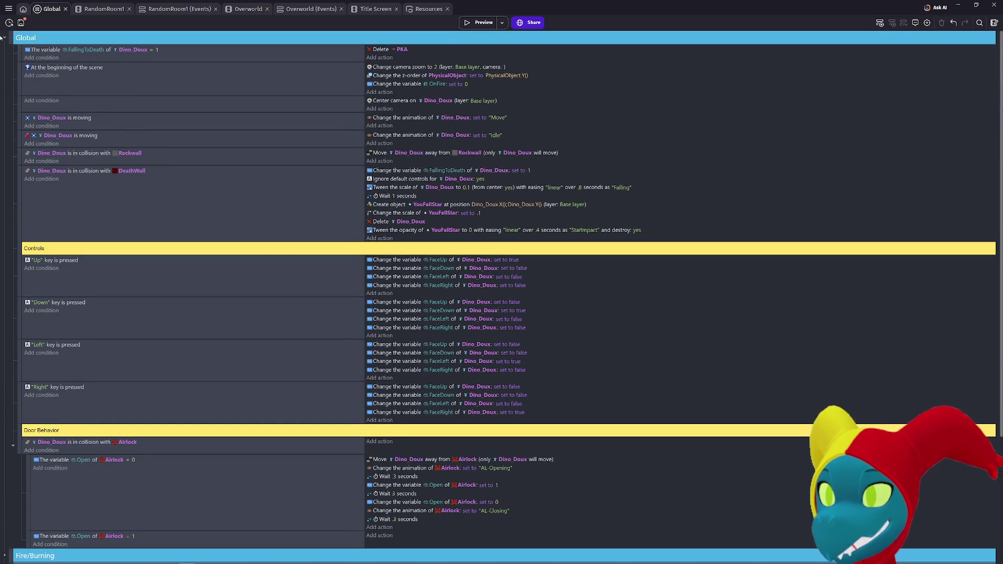
Step: Make the Fog of War Drawing loop repeat for each FogMachine instead of Dino_Doux
{"action": "left_click", "coordinate": [5, 39]}
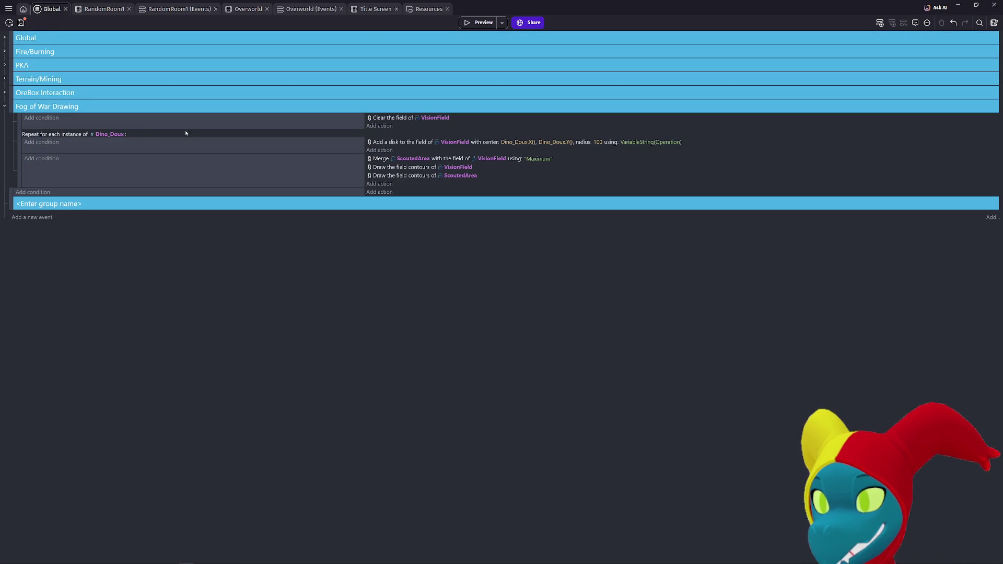
{"action": "left_click", "coordinate": [98, 134]}
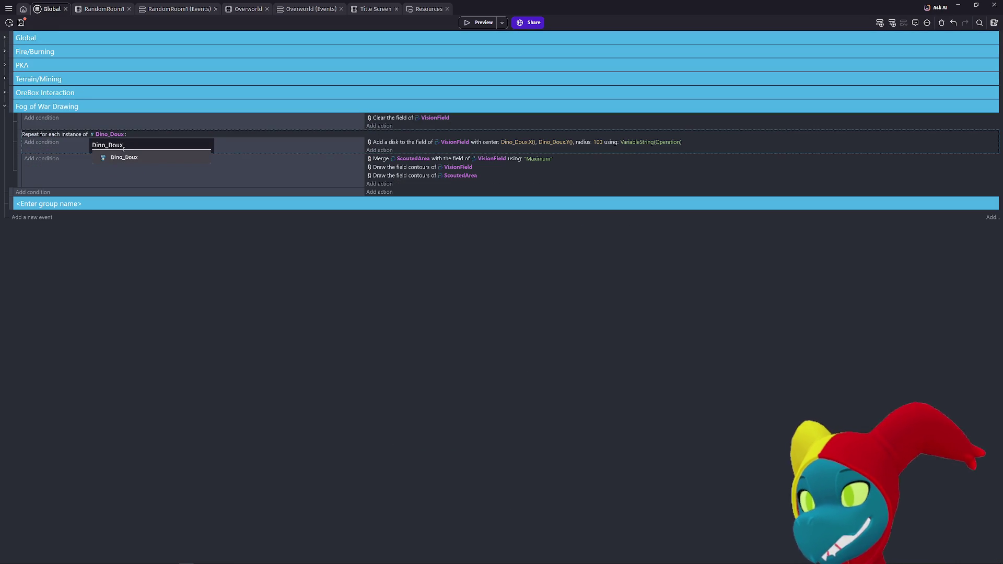
{"action": "key", "text": "BackSpace"}
{"action": "key", "text": "BackSpace"}
{"action": "key", "text": "BackSpace"}
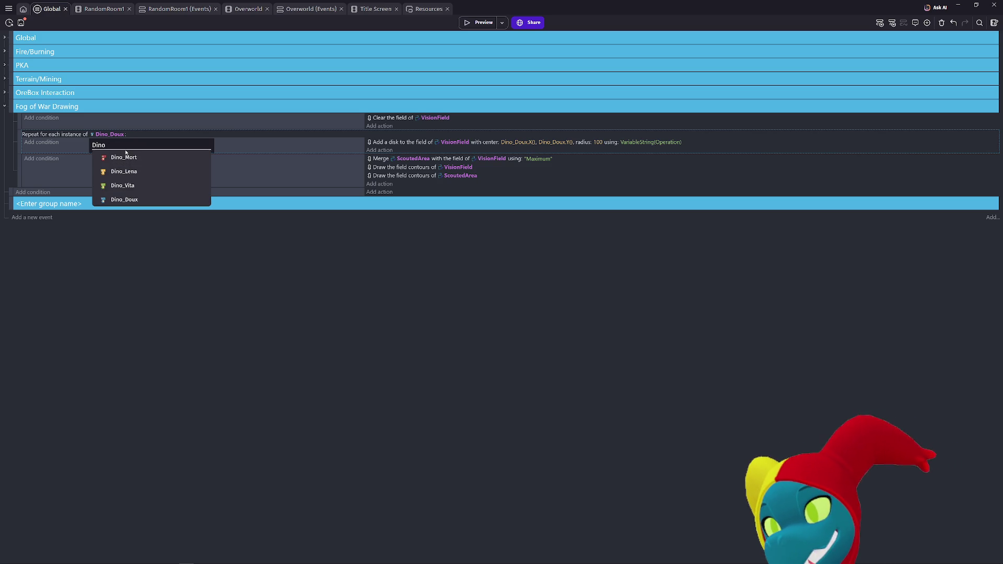
{"action": "type", "text": "Foi"}
{"action": "key", "text": "BackSpace"}
{"action": "type", "text": "g"}
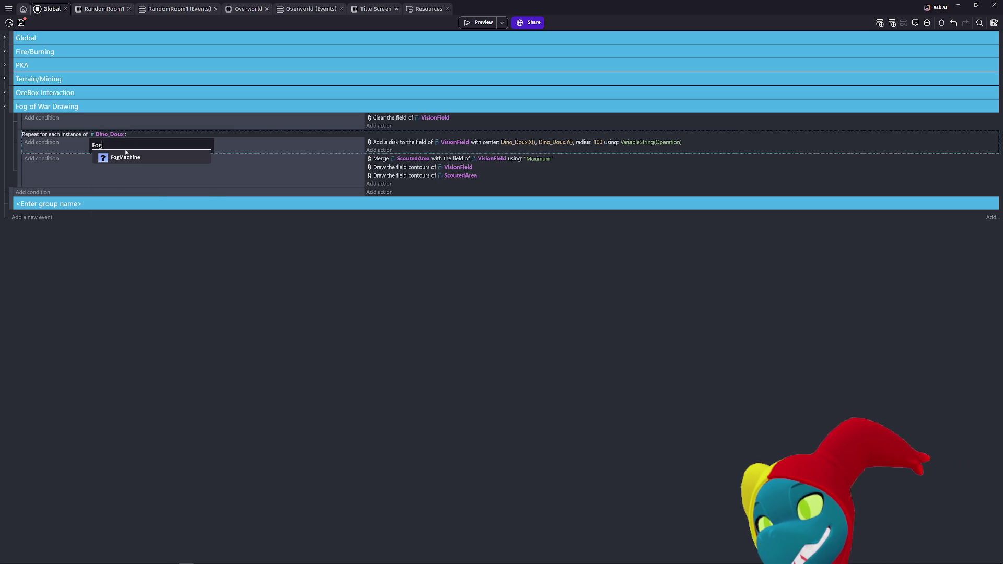
{"action": "left_click", "coordinate": [125, 157]}
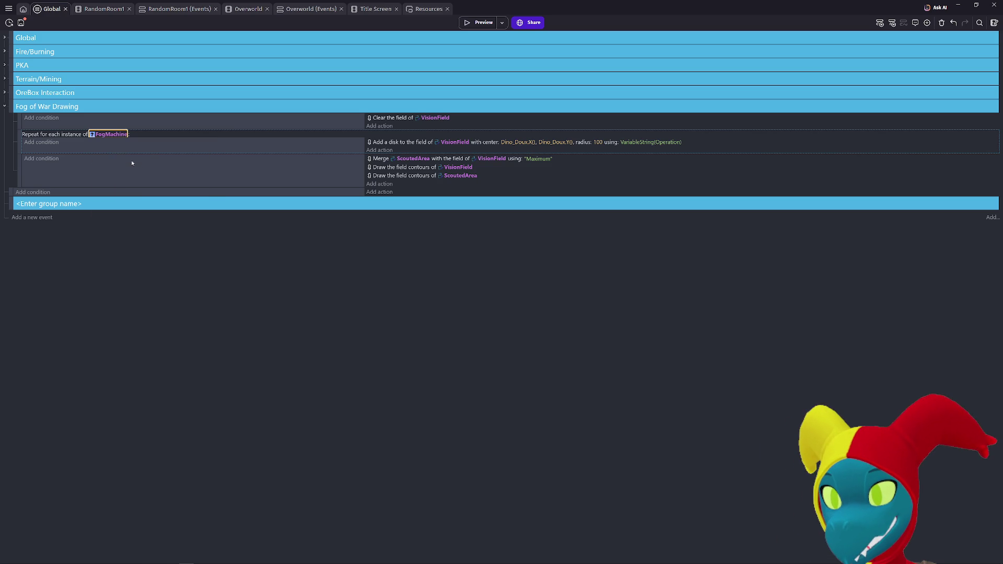
Step: Set the VisionField disk's center X to FogMachine.X()
{"action": "left_click", "coordinate": [519, 143]}
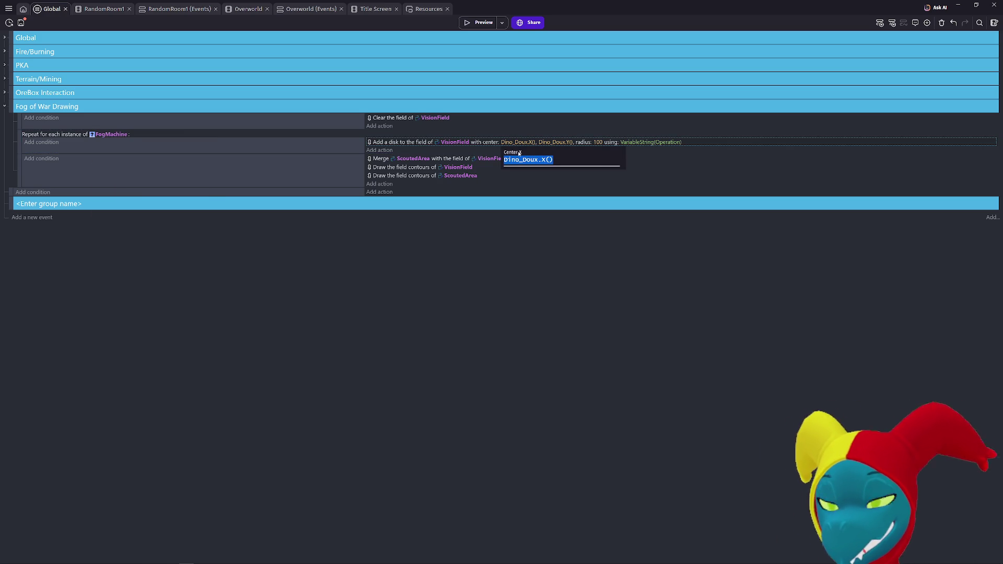
{"action": "type", "text": "Fog"}
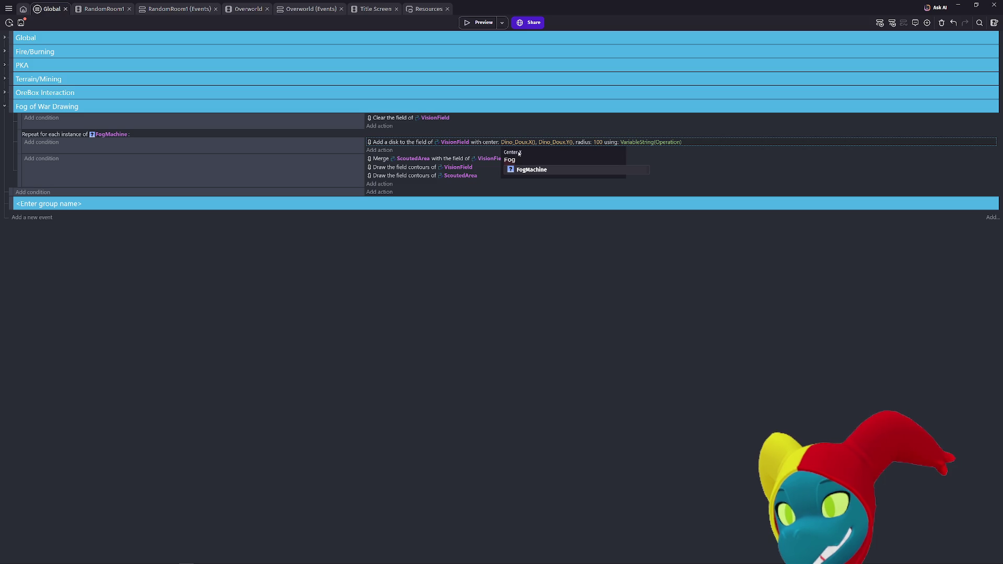
{"action": "key", "text": "Return"}
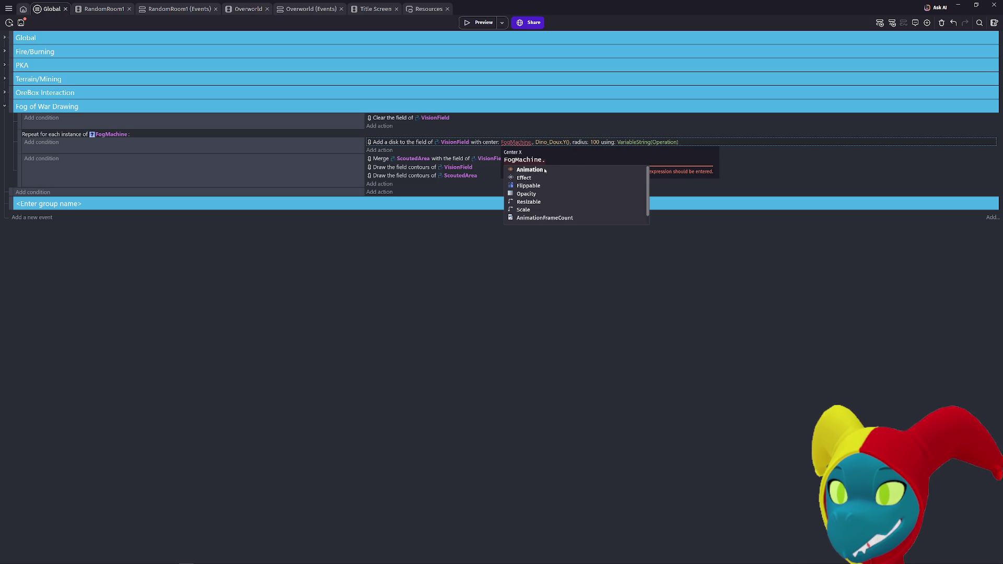
{"action": "type", "text": "CXX"}
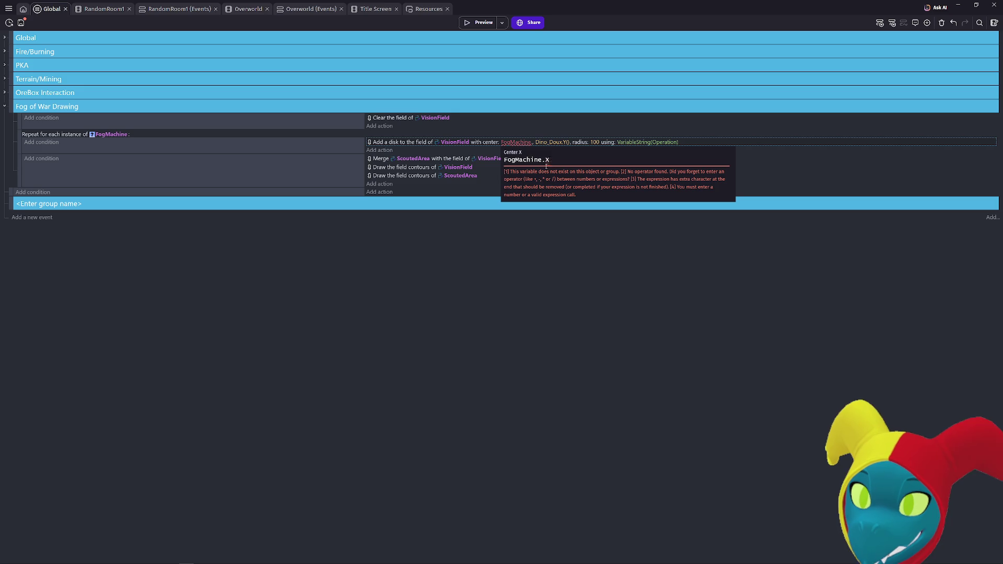
{"action": "key", "text": "BackSpace"}
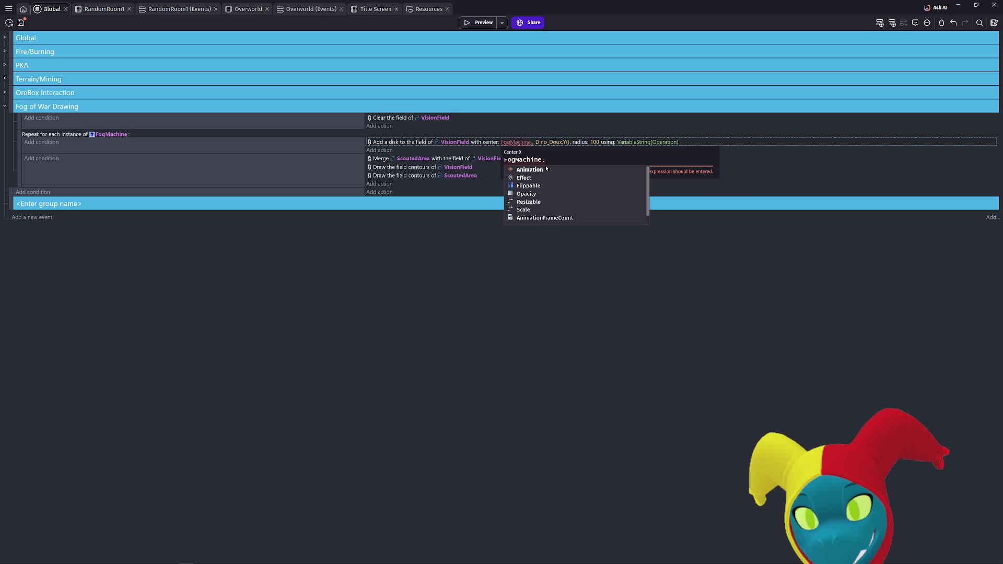
{"action": "type", "text": "X()"}
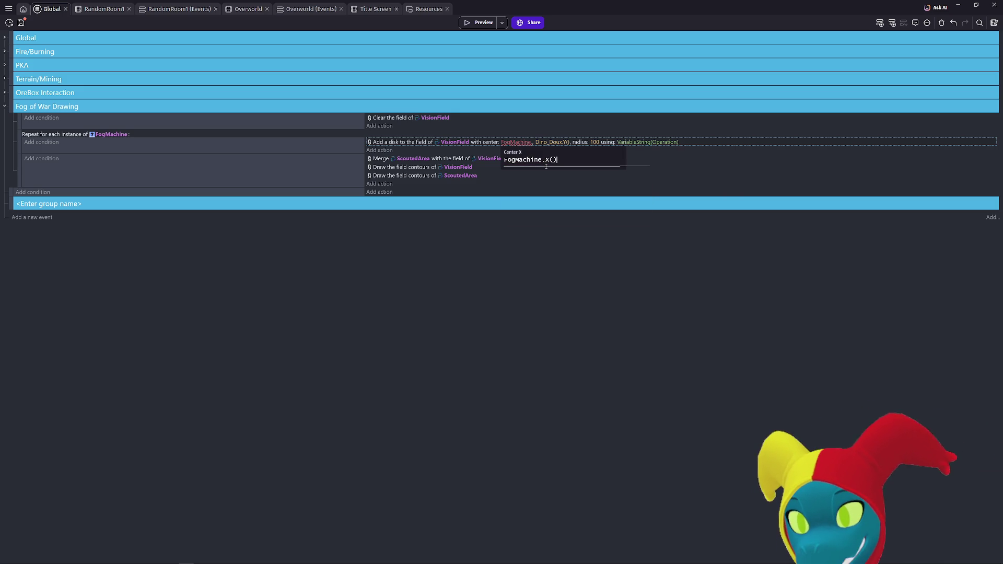
{"action": "key", "text": "Return"}
Step: Set the disk's center Y to FogMachine.Y()
{"action": "key", "text": "Tab"}
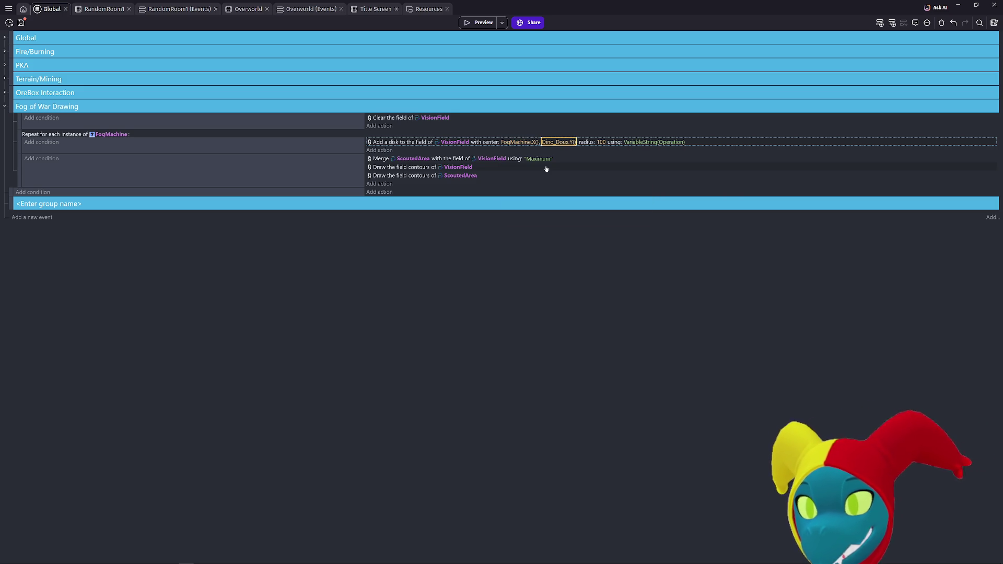
{"action": "key", "text": "Return"}
{"action": "type", "text": "Fo"}
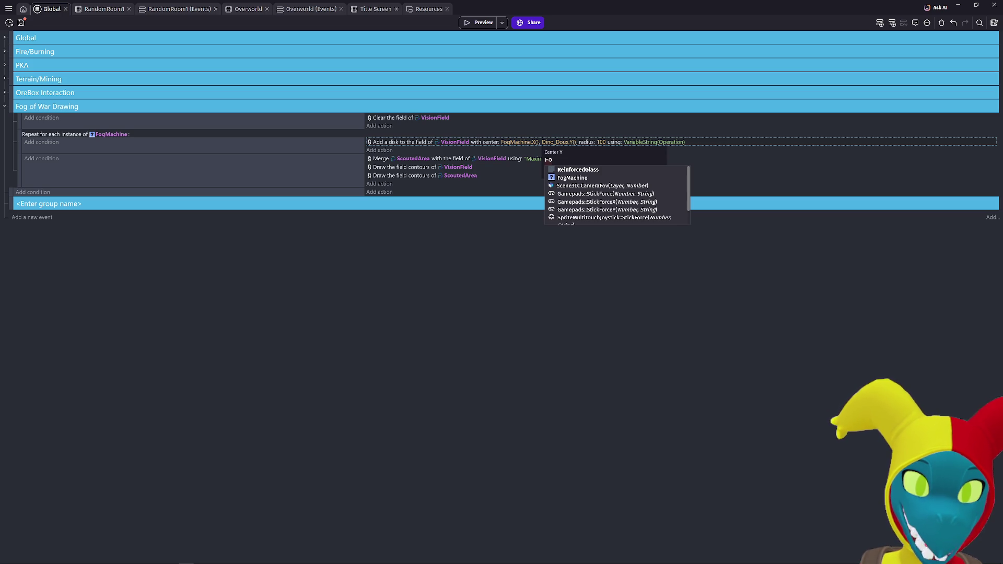
{"action": "key", "text": "Escape"}
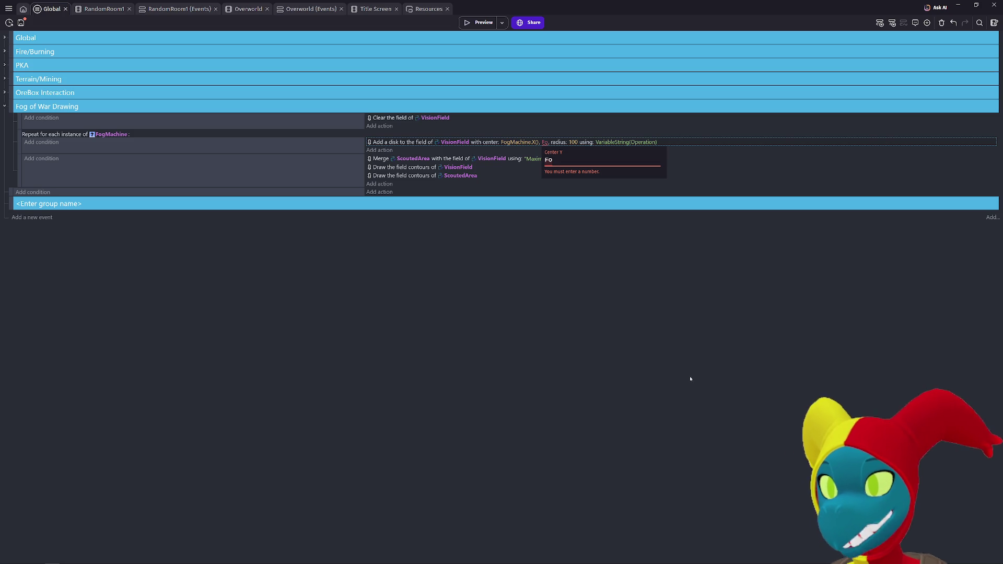
{"action": "left_click", "coordinate": [558, 164]}
{"action": "type", "text": "g"}
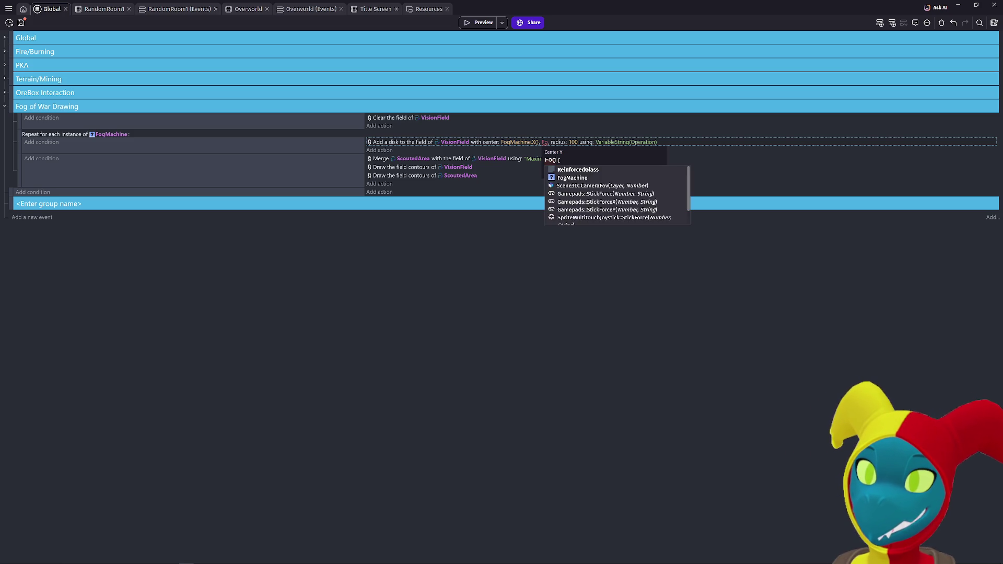
{"action": "left_click", "coordinate": [564, 170]}
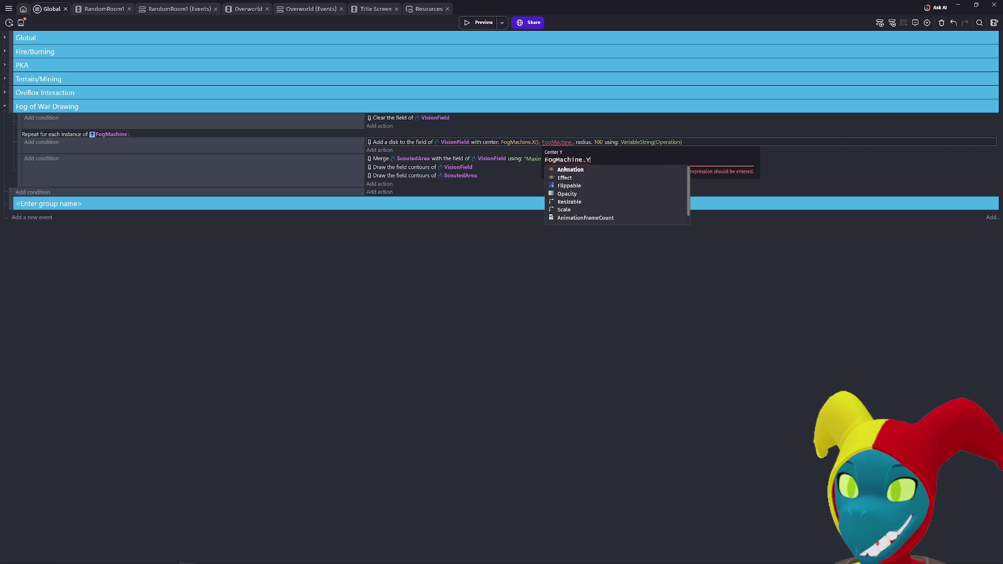
{"action": "type", "text": "("}
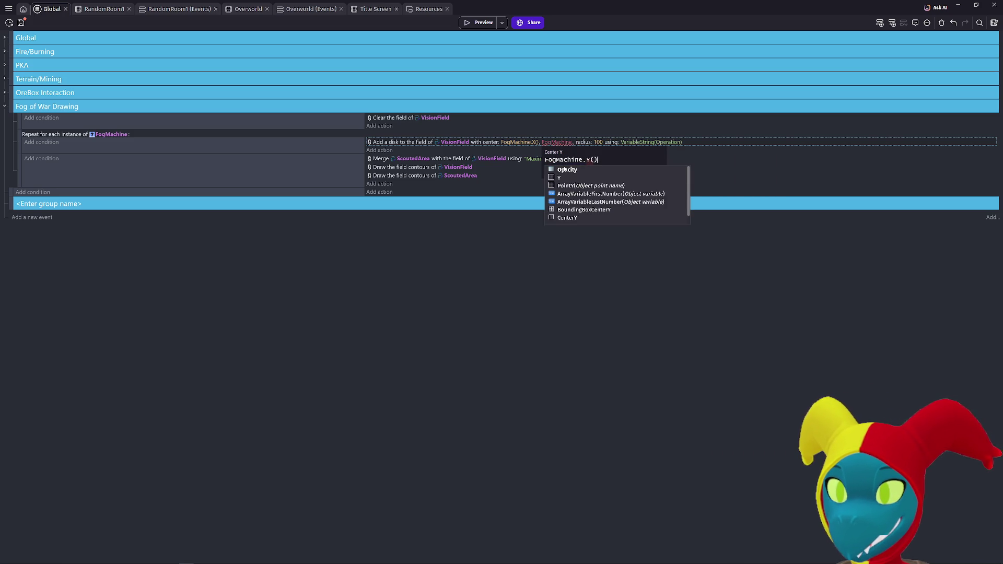
{"action": "left_click", "coordinate": [552, 290]}
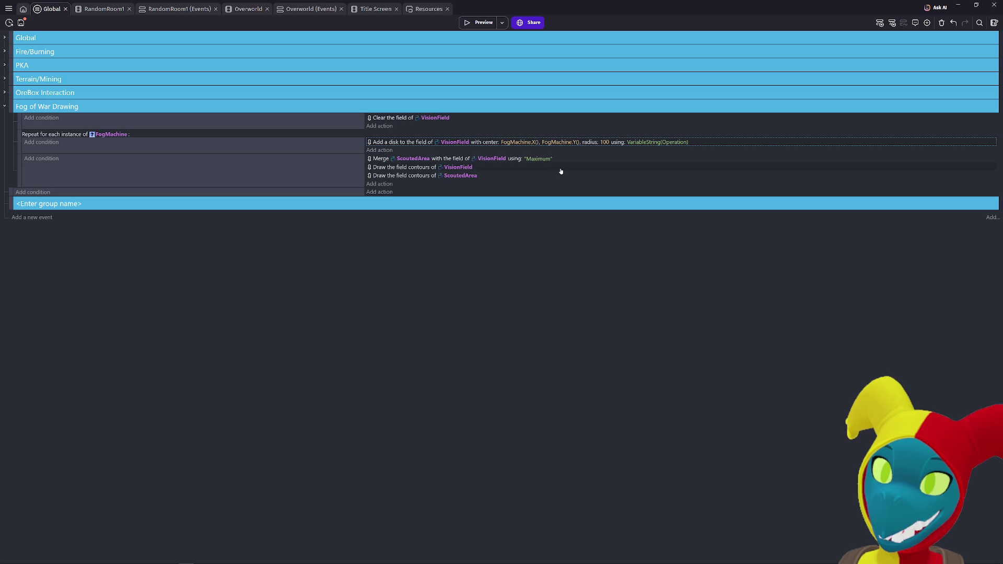
Step: Preview RandomRoom1, moving the player through the fog to watch the vision circle, then close it
{"action": "left_click", "coordinate": [90, 11]}
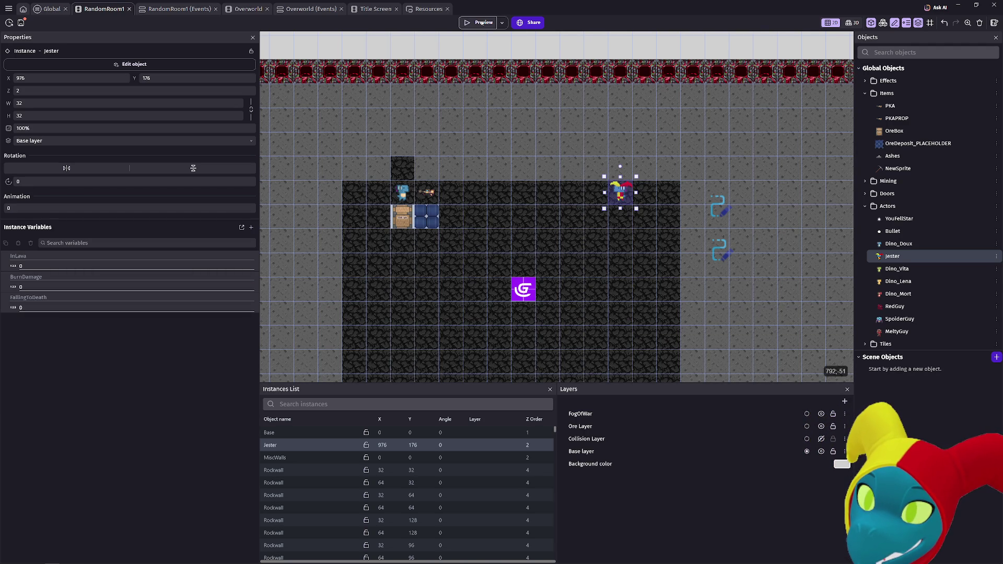
{"action": "left_click", "coordinate": [481, 23]}
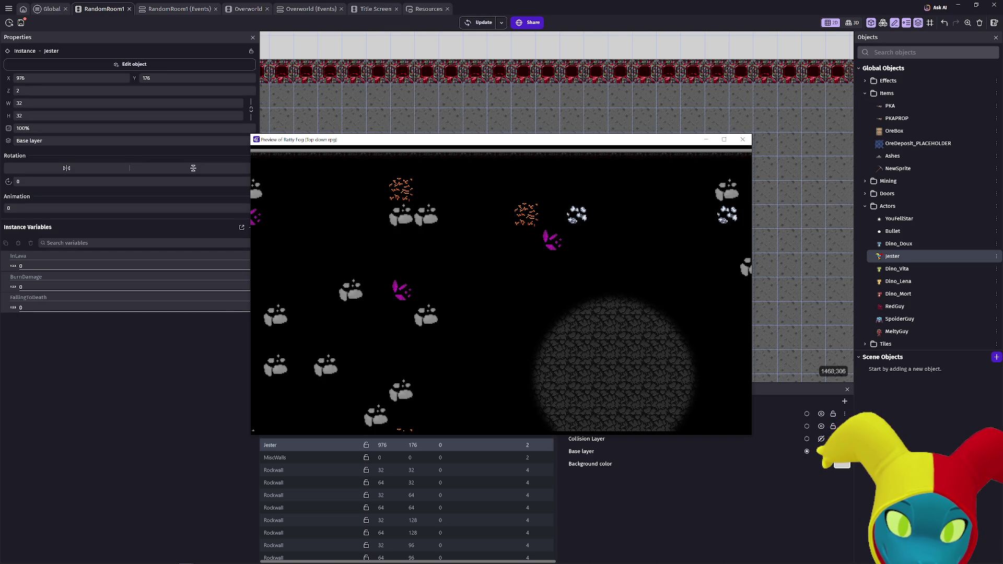
{"action": "left_click", "coordinate": [693, 259]}
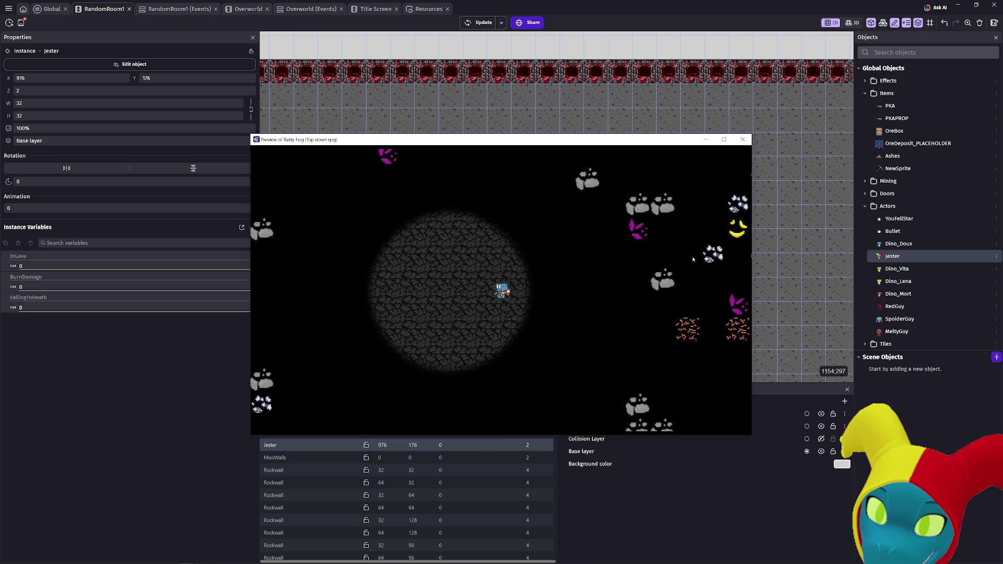
{"action": "left_click", "coordinate": [436, 277]}
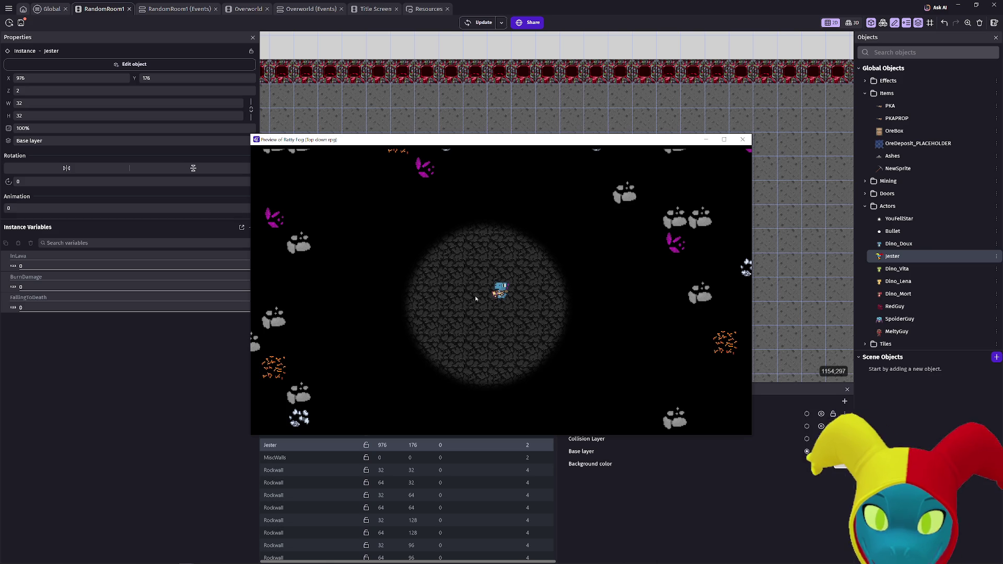
{"action": "left_click", "coordinate": [747, 139]}
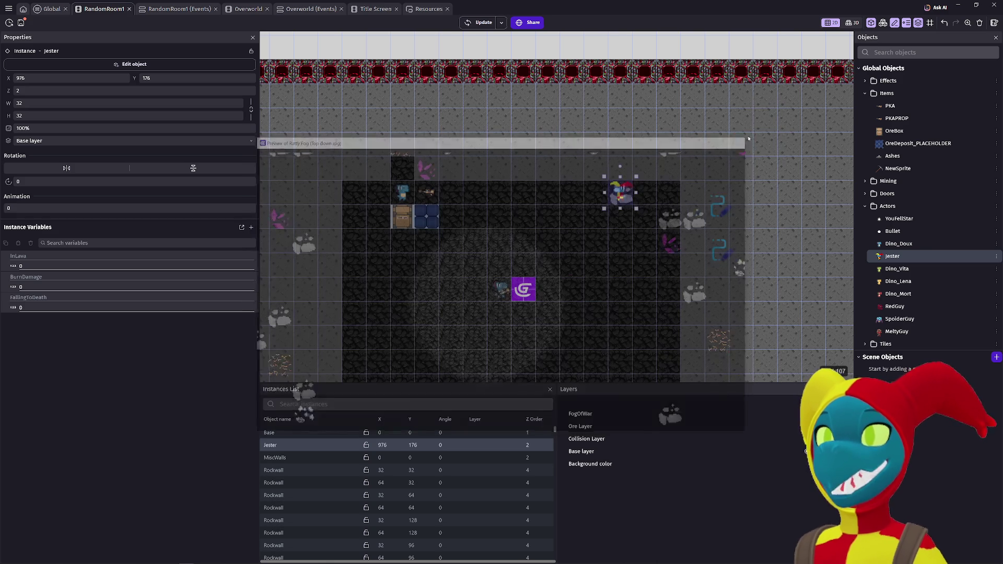
Step: Preview from the Title Screen in full screen and start a NEW game
{"action": "left_click", "coordinate": [63, 9]}
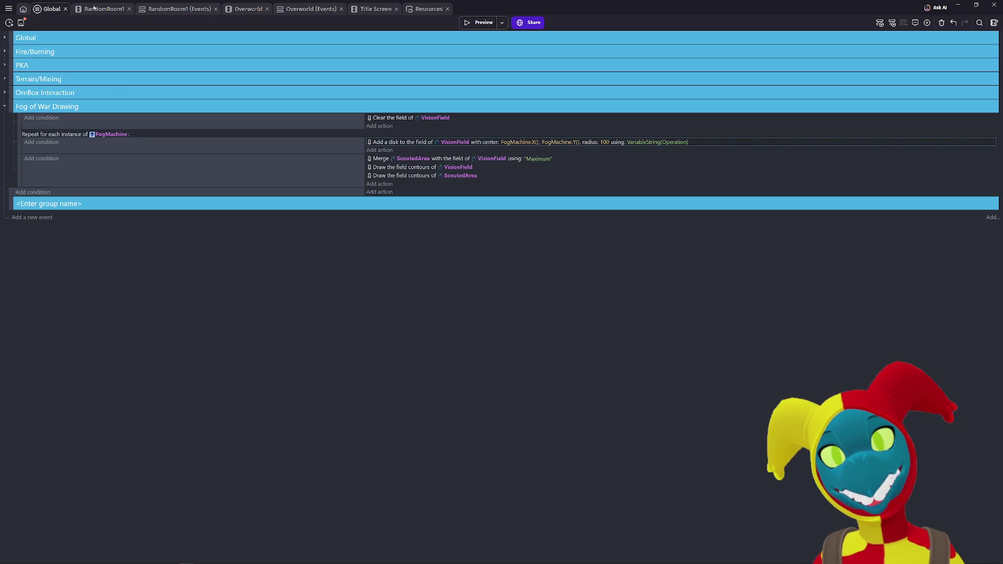
{"action": "left_click", "coordinate": [182, 9]}
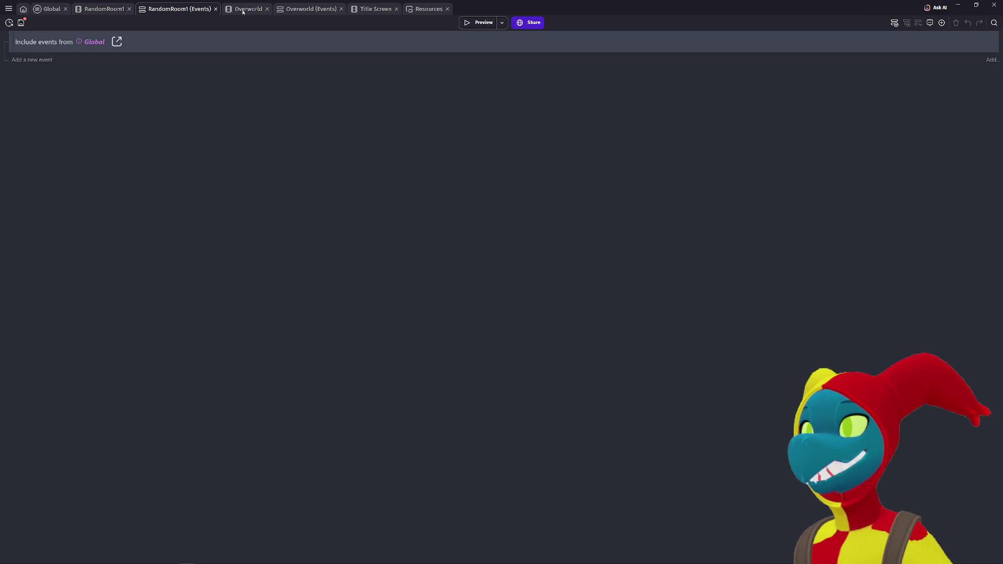
{"action": "left_click", "coordinate": [242, 11]}
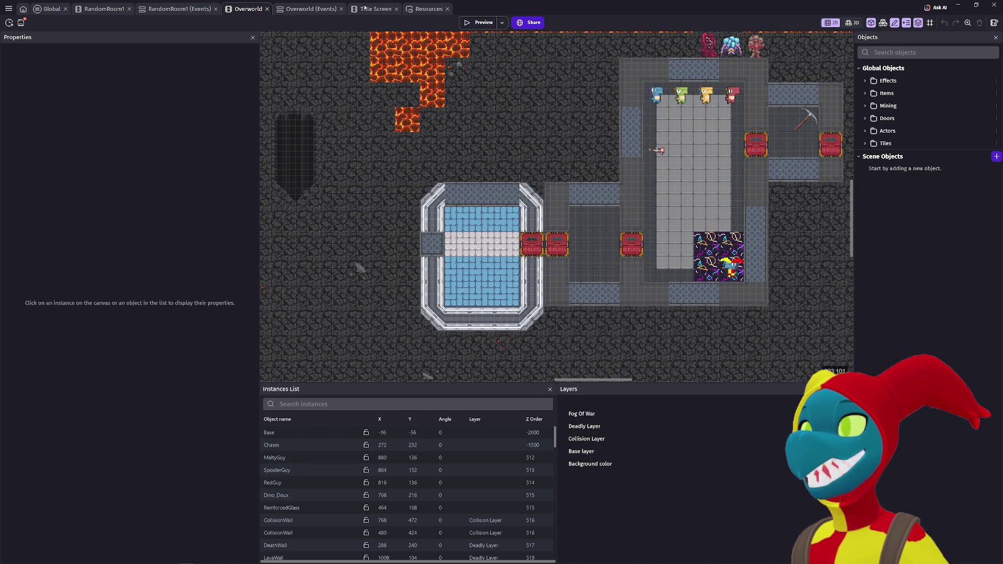
{"action": "left_click", "coordinate": [365, 7]}
{"action": "left_click", "coordinate": [479, 23]}
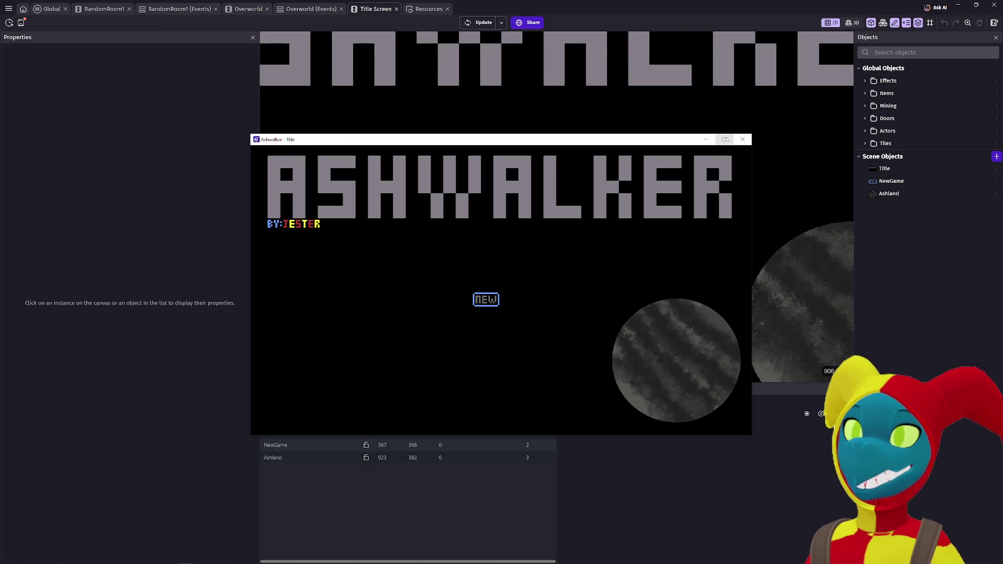
{"action": "left_click", "coordinate": [726, 139]}
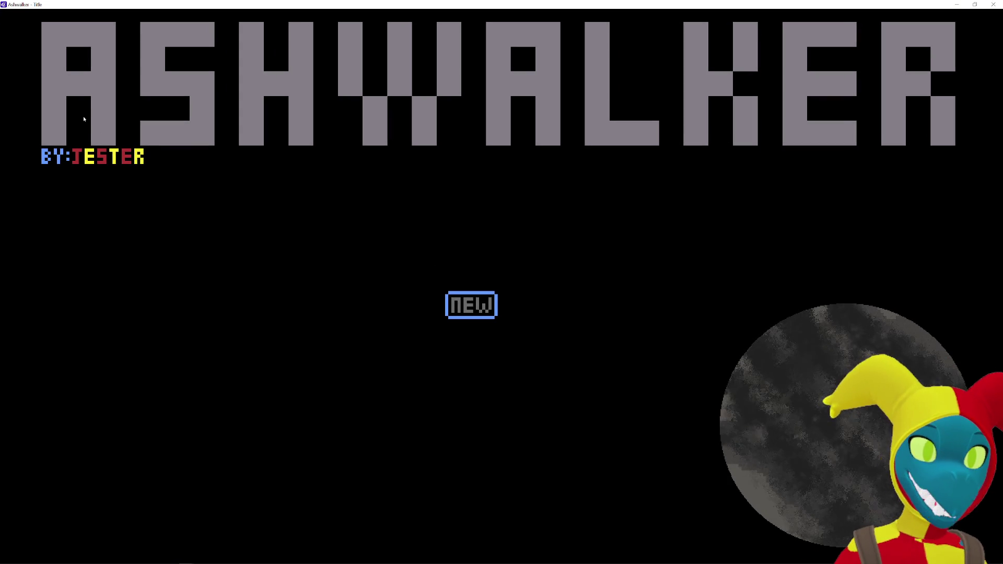
{"action": "left_click", "coordinate": [475, 320]}
Step: Walk through the base, grab the pickaxe, cross the cave onto the lava, then close the game
{"action": "key", "text": "d"}
{"action": "key", "text": "s"}
{"action": "key", "text": "a"}
{"action": "key", "text": "a"}
{"action": "key", "text": "a"}
{"action": "key", "text": "s"}
{"action": "key", "text": "a"}
{"action": "key", "text": "d"}
{"action": "key", "text": "w"}
{"action": "key", "text": "w"}
{"action": "key", "text": "d"}
{"action": "key", "text": "d"}
{"action": "key", "text": "s"}
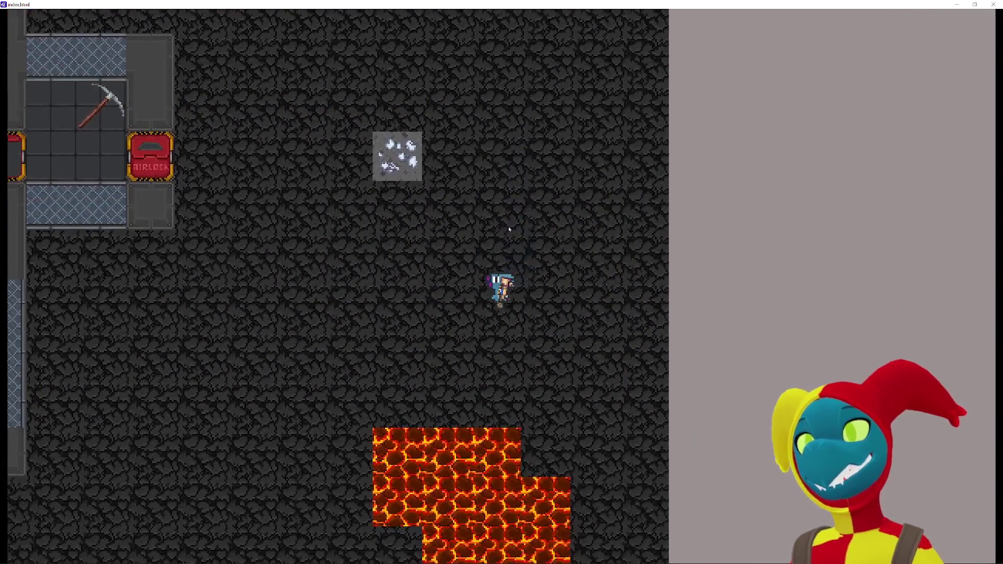
{"action": "key", "text": "s"}
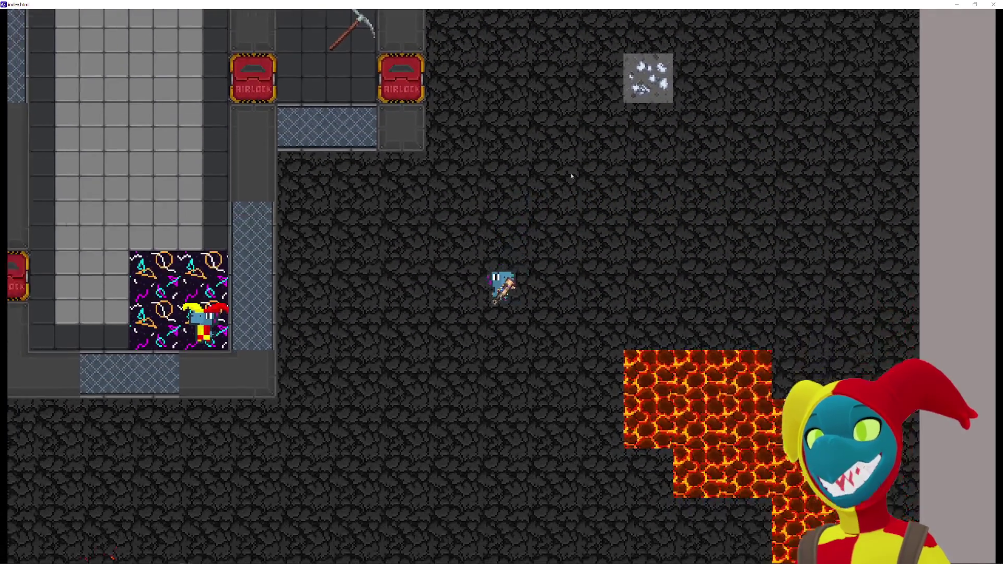
{"action": "key", "text": "d"}
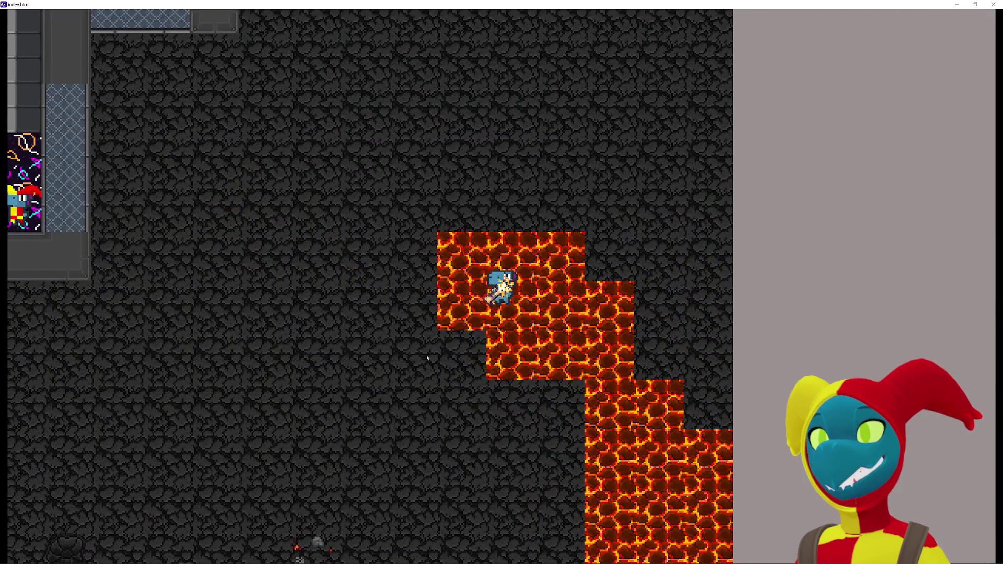
{"action": "key", "text": "a"}
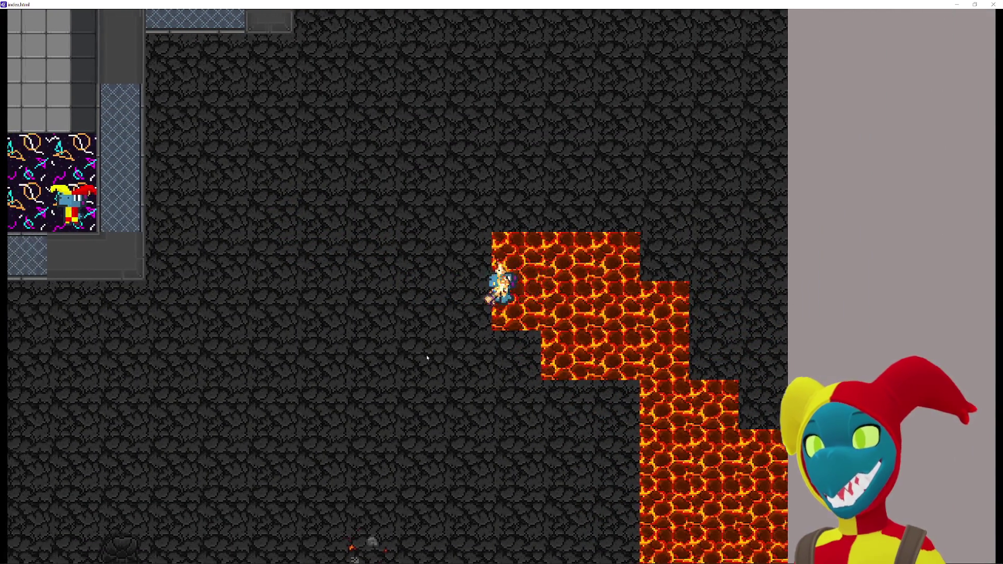
{"action": "key", "text": "a"}
{"action": "key", "text": "d"}
{"action": "key", "text": "w"}
{"action": "key", "text": "w"}
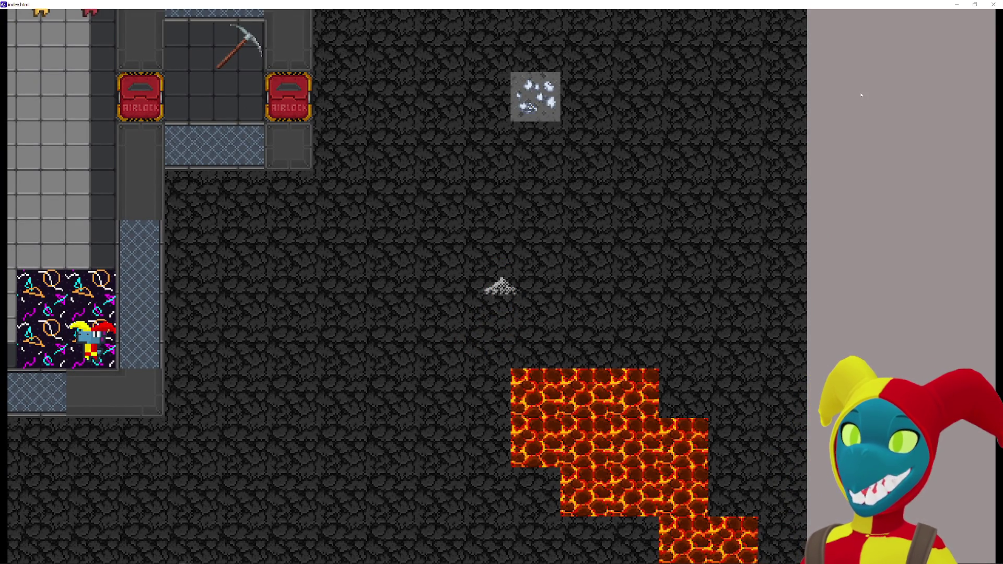
{"action": "left_click", "coordinate": [996, 5]}
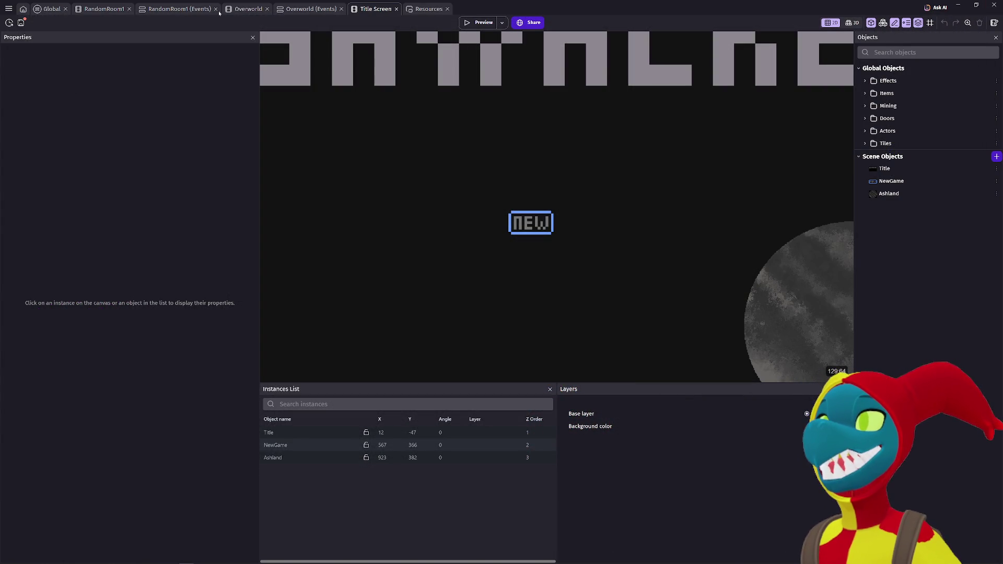
Step: Preview the Overworld full screen, walk left past the lava to the pit, and close it
{"action": "left_click", "coordinate": [184, 9]}
{"action": "left_click", "coordinate": [246, 9]}
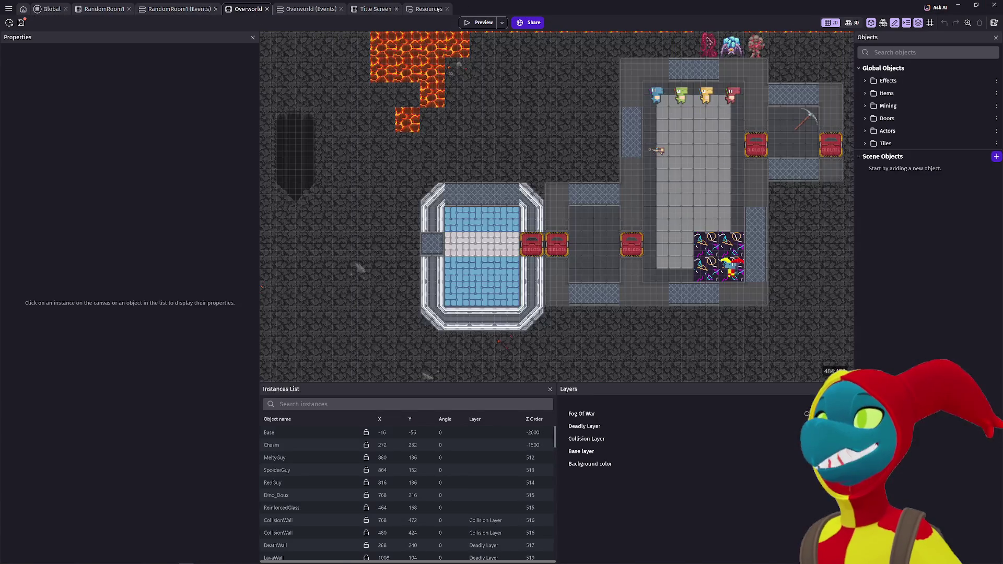
{"action": "left_click", "coordinate": [473, 24]}
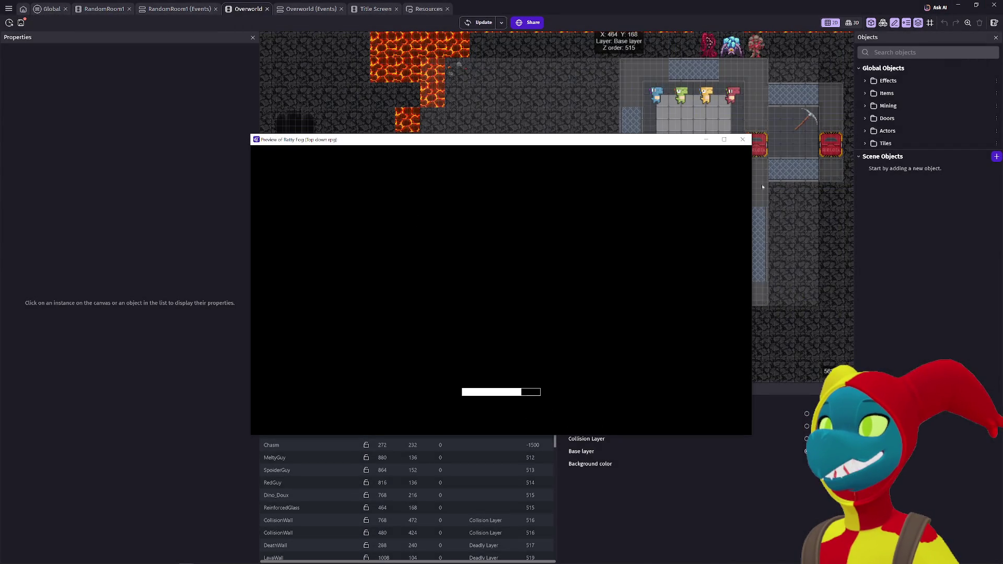
{"action": "left_click", "coordinate": [724, 140]}
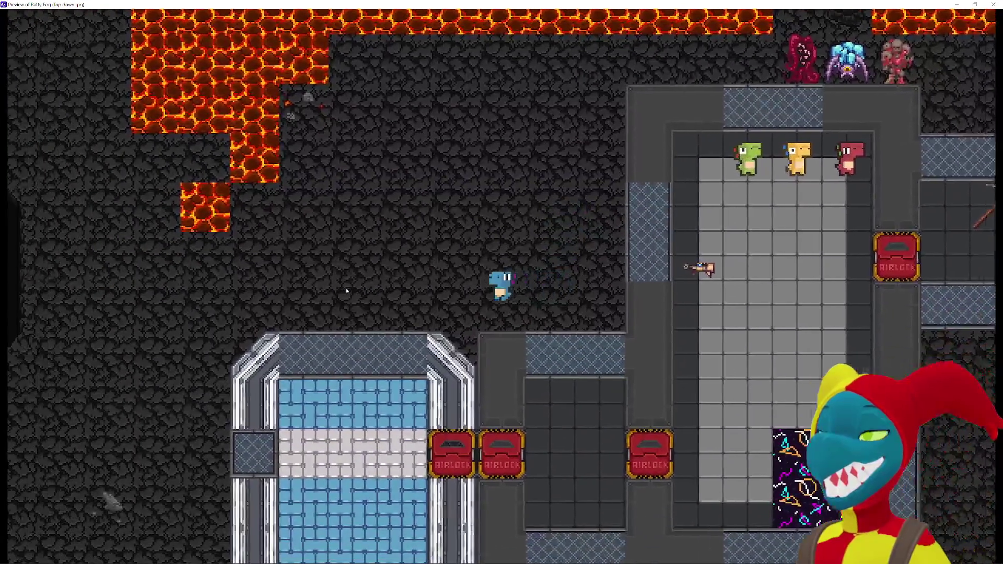
{"action": "key", "text": "Left"}
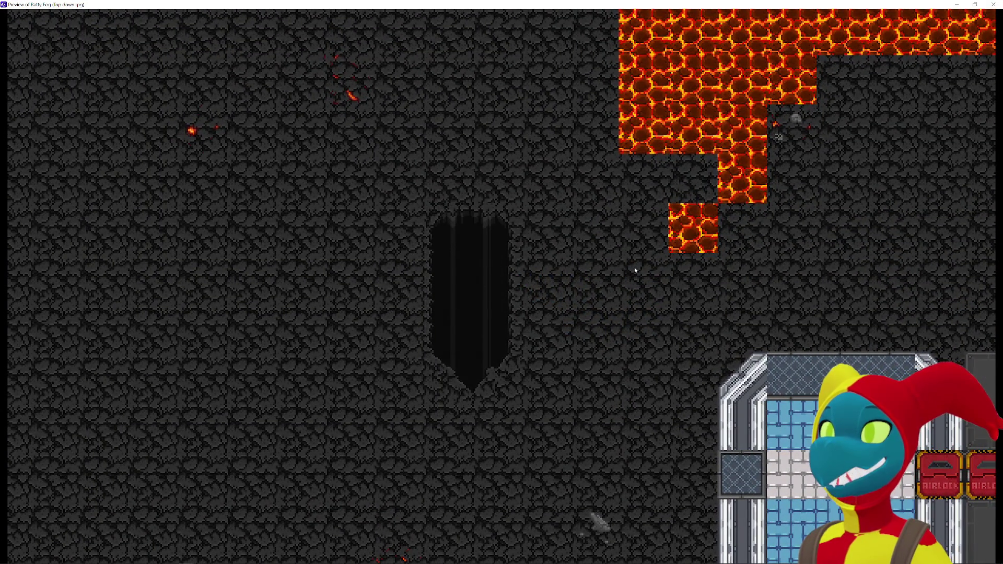
{"action": "left_click", "coordinate": [995, 6]}
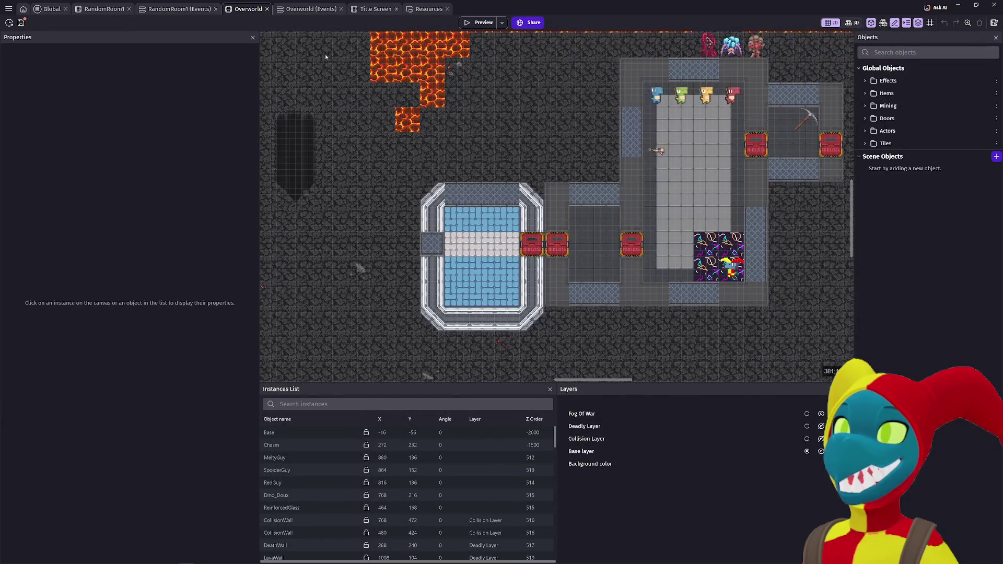
Step: Browse the RandomRoom1, Title Screen, resources and Overworld tabs, ending on Global events
{"action": "left_click", "coordinate": [191, 9]}
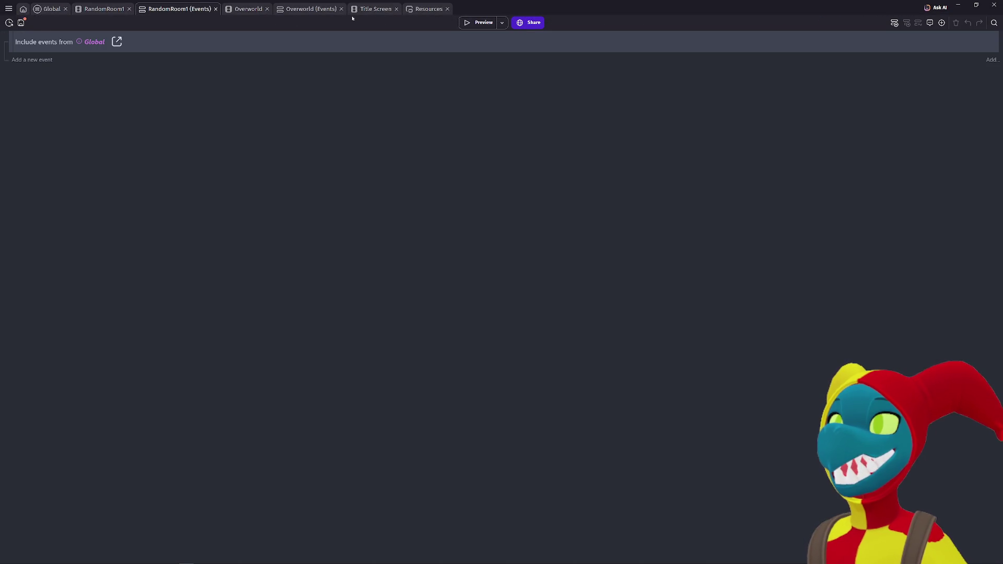
{"action": "left_click", "coordinate": [95, 10]}
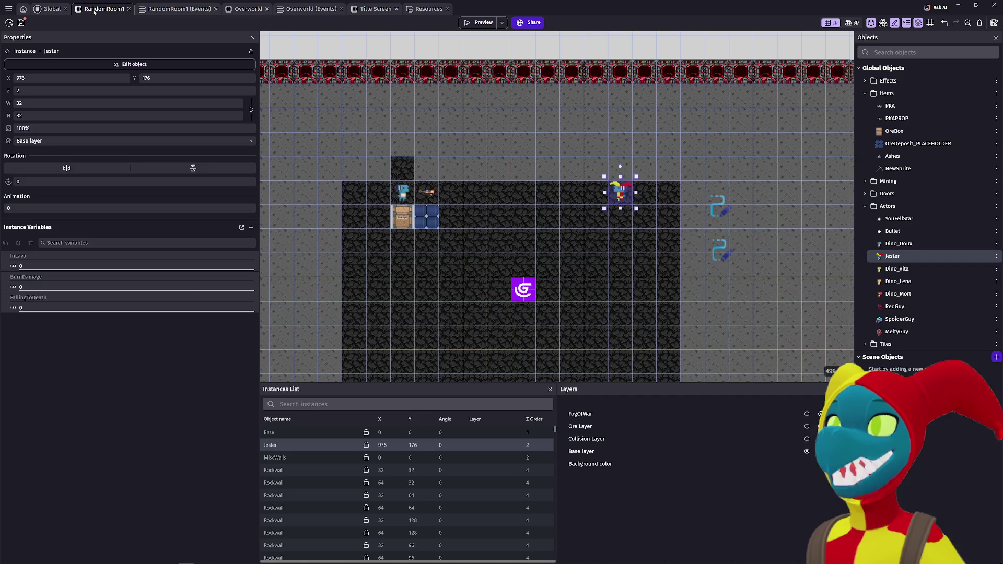
{"action": "left_click", "coordinate": [385, 8]}
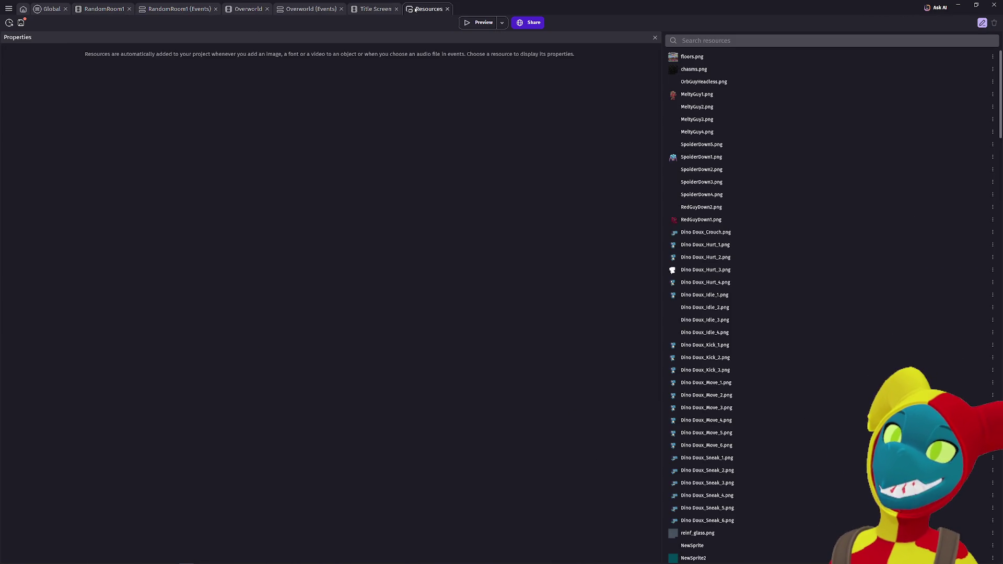
{"action": "left_click", "coordinate": [429, 9]}
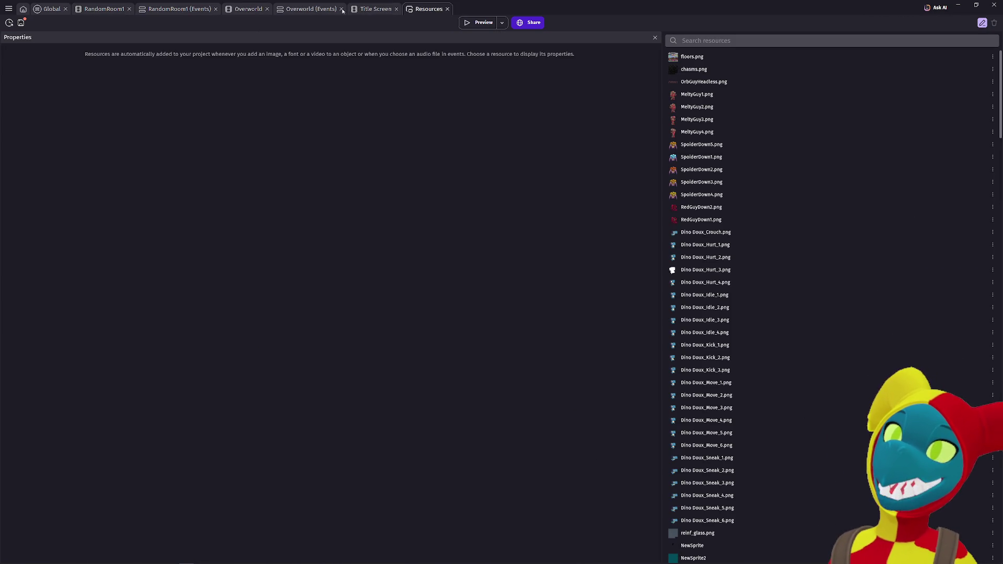
{"action": "left_click", "coordinate": [313, 9]}
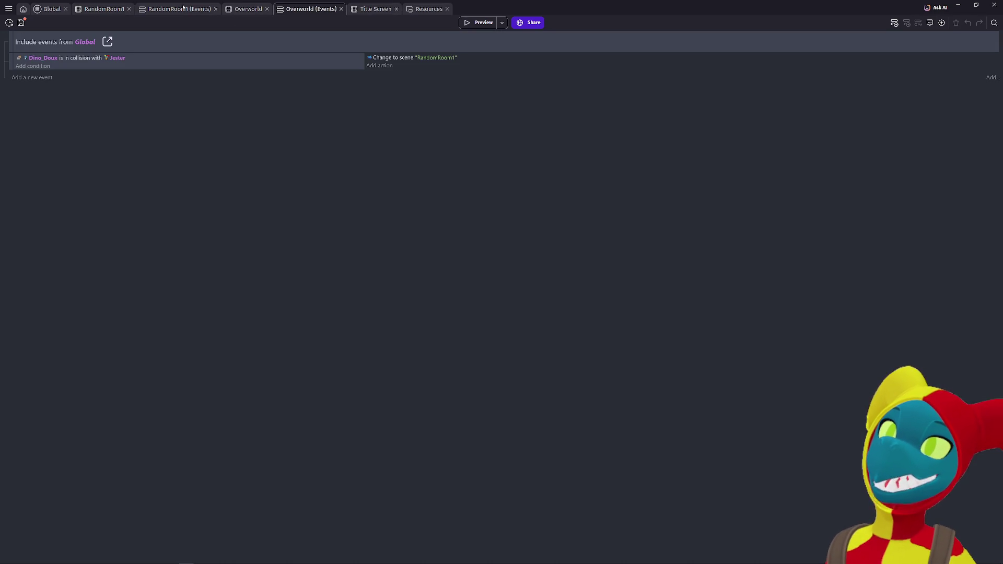
{"action": "left_click", "coordinate": [113, 7]}
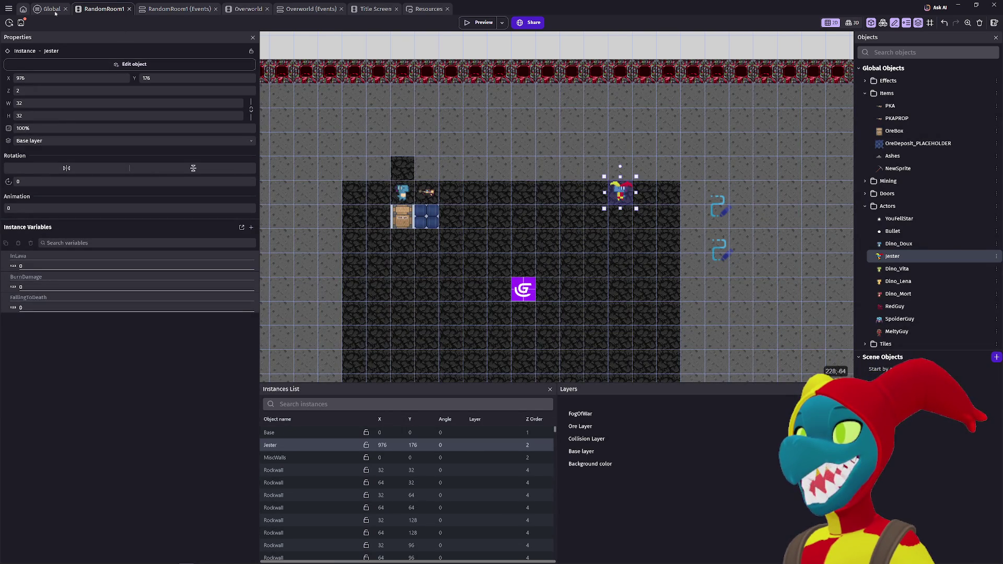
{"action": "left_click", "coordinate": [52, 9]}
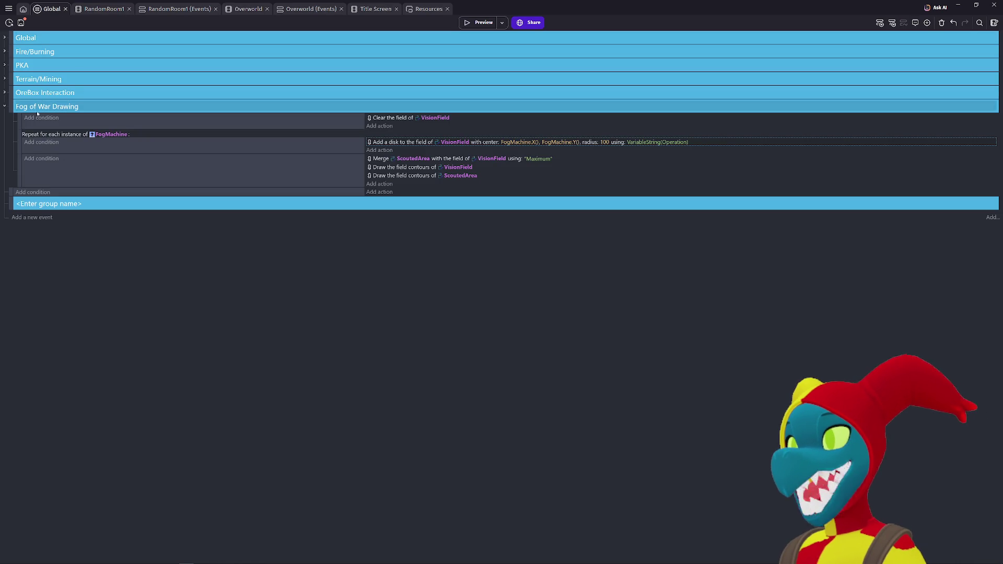
Step: Disable the vision disk, merge/contour and VisionField clear actions, then launch a preview
{"action": "left_click", "coordinate": [38, 135]}
{"action": "key", "text": "d"}
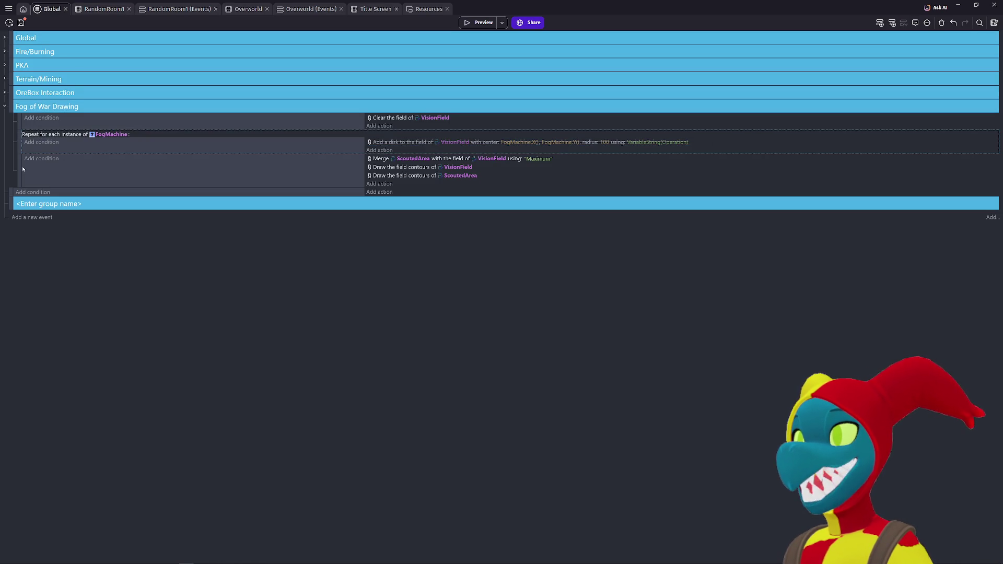
{"action": "left_click", "coordinate": [21, 171]}
{"action": "key", "text": "d"}
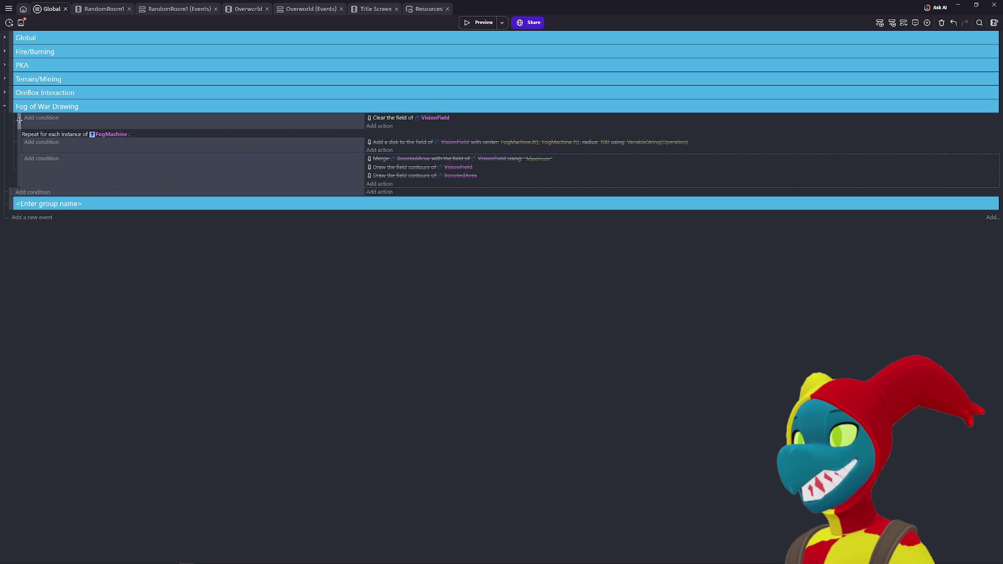
{"action": "left_click", "coordinate": [19, 117]}
{"action": "key", "text": "d"}
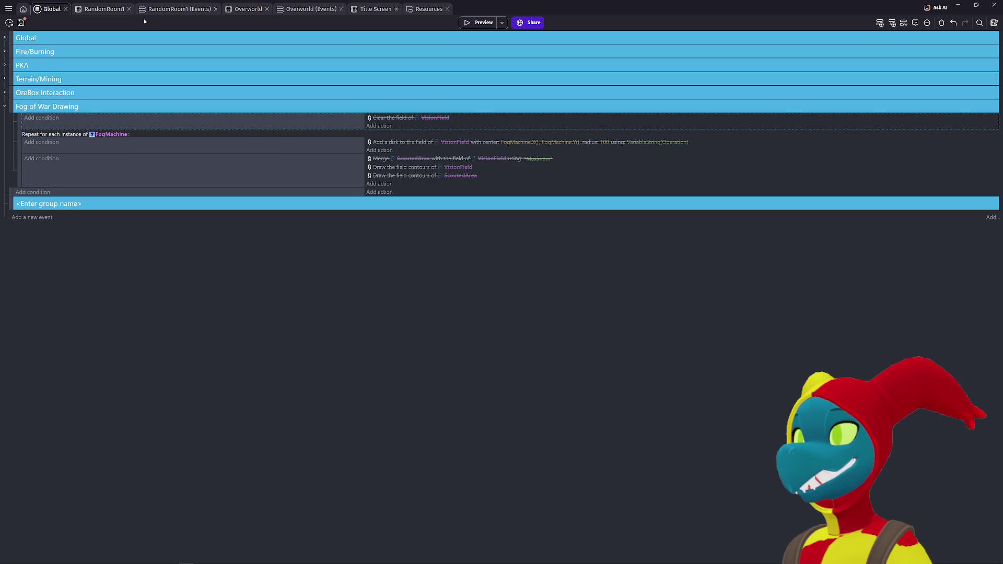
{"action": "left_click", "coordinate": [479, 22]}
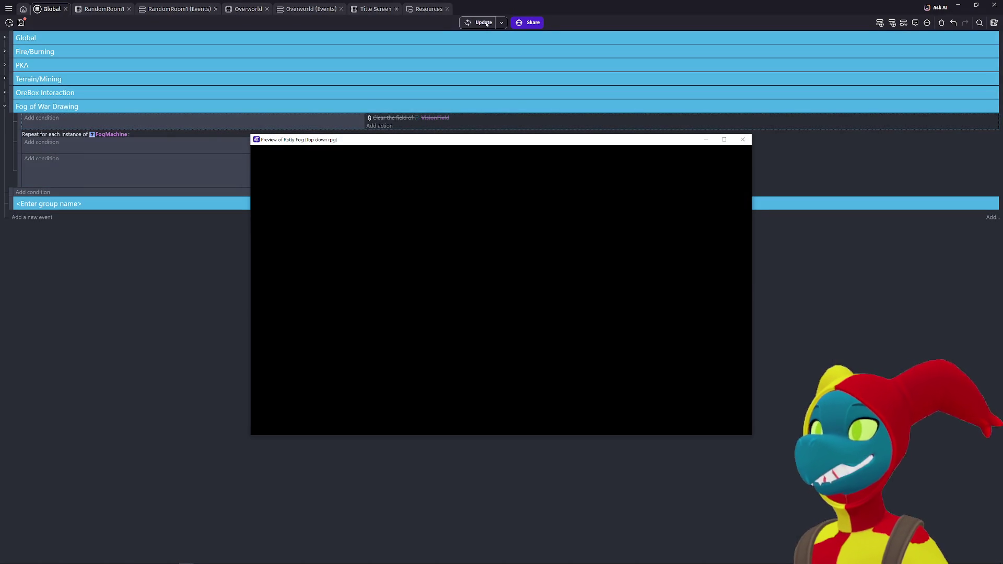
Step: Maximize the fog-free preview, walk the player down and right to check the map, then close it
{"action": "left_click", "coordinate": [724, 139]}
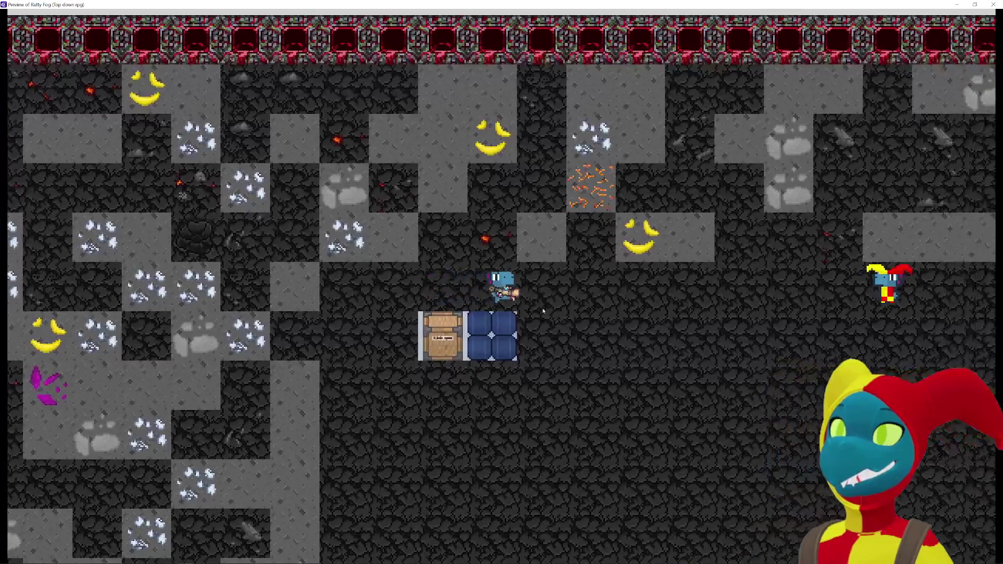
{"action": "key", "text": "Down"}
{"action": "key", "text": "Right"}
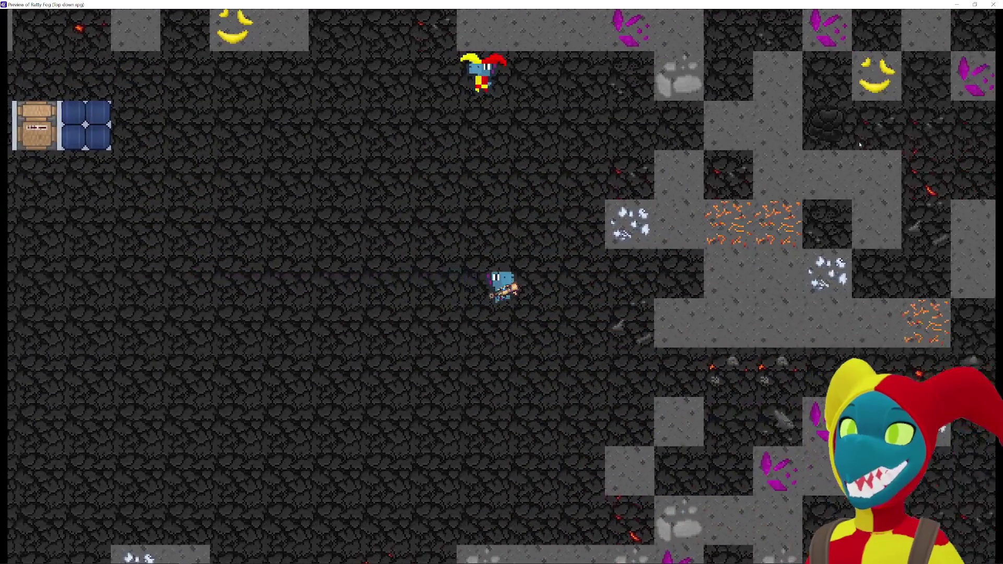
{"action": "key", "text": "Right"}
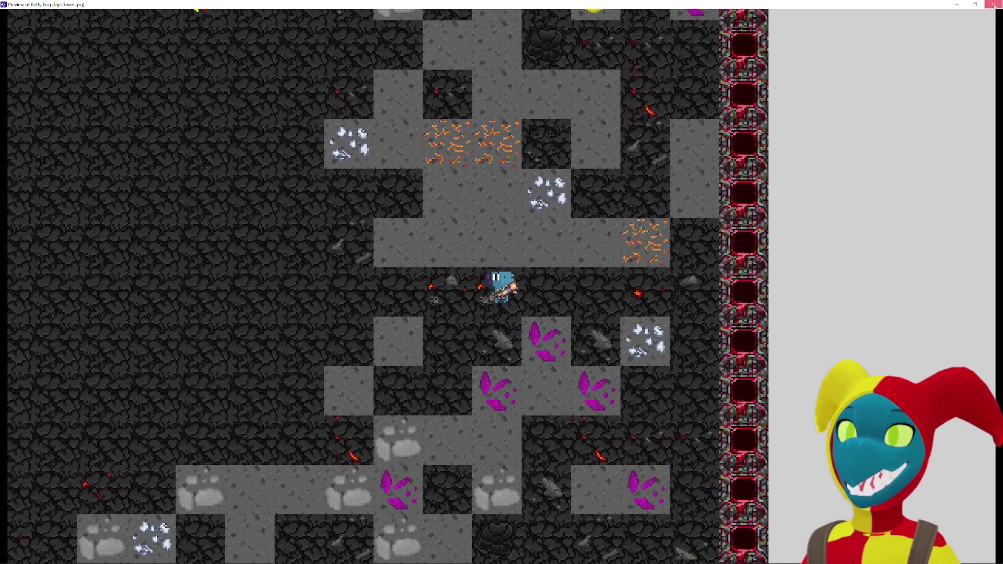
{"action": "left_click", "coordinate": [993, 5]}
Step: Switch to RandomRoom1, zoom and pan around its scene canvas, and launch a new preview
{"action": "left_click", "coordinate": [92, 8]}
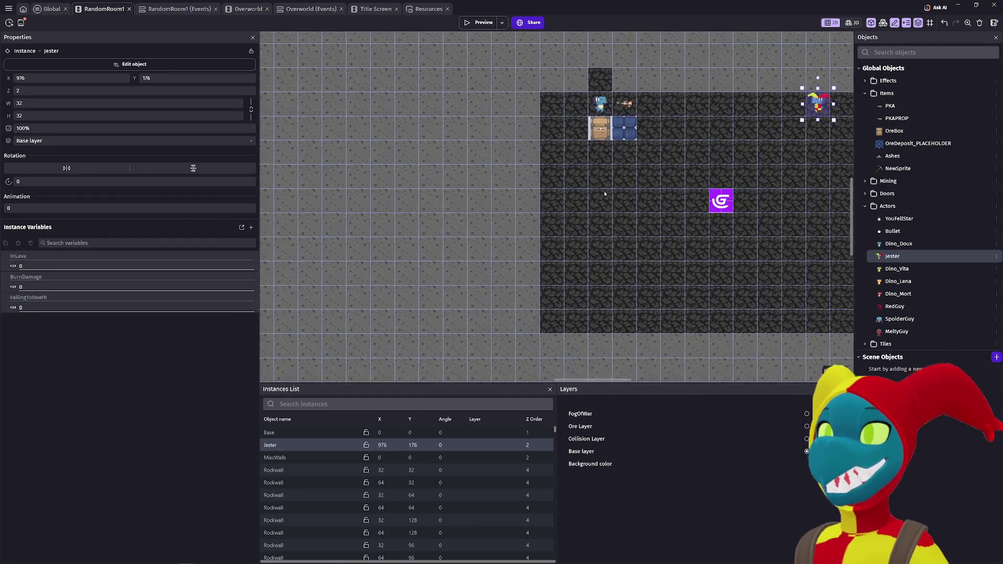
{"action": "scroll", "coordinate": [604, 192], "scroll_direction": "down", "scroll_amount": 5}
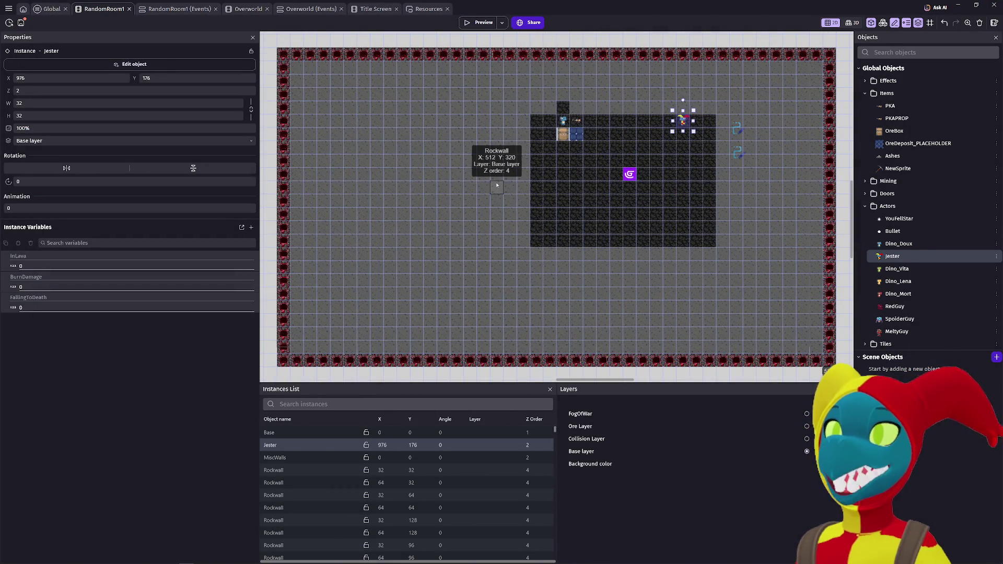
{"action": "scroll", "coordinate": [501, 180], "scroll_direction": "up", "scroll_amount": 1}
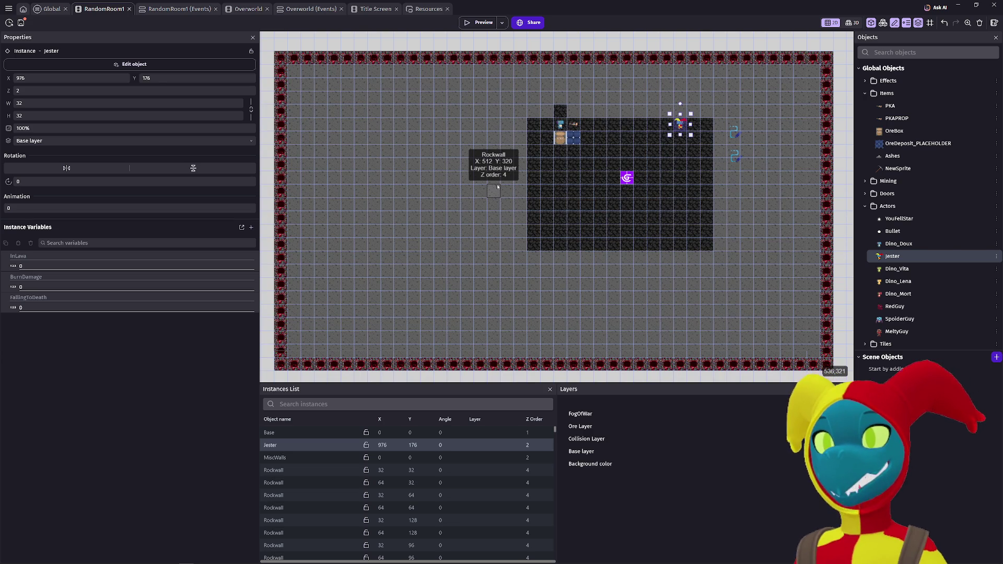
{"action": "scroll", "coordinate": [497, 186], "scroll_direction": "up", "scroll_amount": 3}
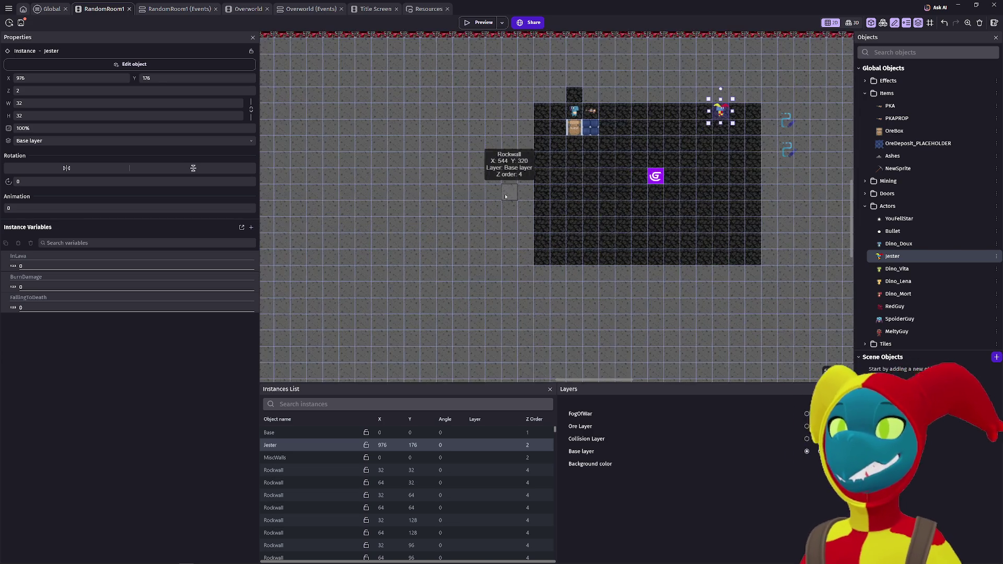
{"action": "scroll", "coordinate": [473, 99], "scroll_direction": "up", "scroll_amount": 3}
{"action": "scroll", "coordinate": [473, 99], "scroll_direction": "left", "scroll_amount": 5}
{"action": "scroll", "coordinate": [418, 130], "scroll_direction": "down", "scroll_amount": 3}
{"action": "scroll", "coordinate": [316, 165], "scroll_direction": "right", "scroll_amount": 5}
{"action": "scroll", "coordinate": [316, 164], "scroll_direction": "left", "scroll_amount": 5}
{"action": "scroll", "coordinate": [315, 165], "scroll_direction": "down", "scroll_amount": 1}
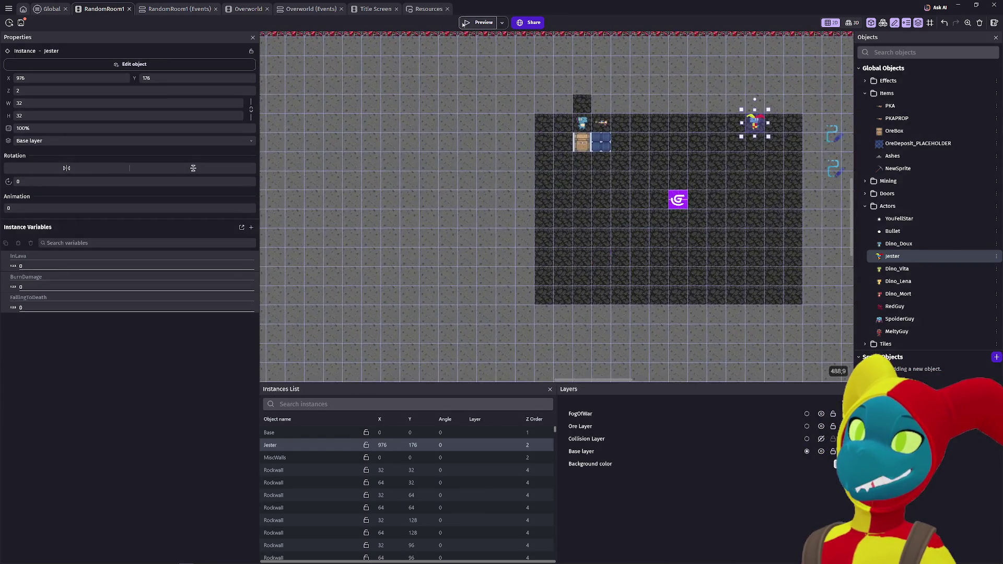
{"action": "left_click", "coordinate": [479, 23]}
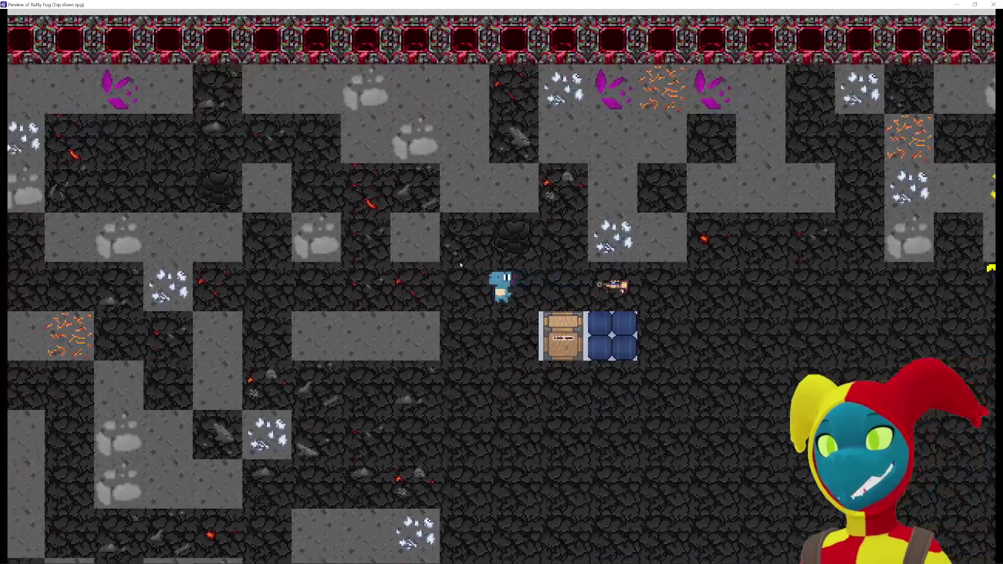
Step: Walk the player left toward the map border, then back up and over to the chest
{"action": "key", "text": "s"}
{"action": "key", "text": "a"}
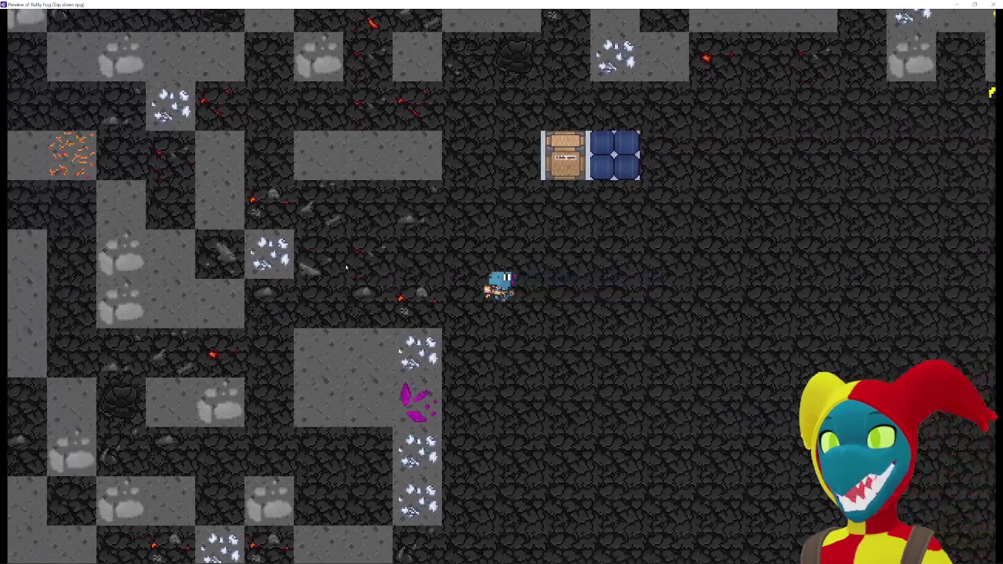
{"action": "key", "text": "s"}
{"action": "key", "text": "a"}
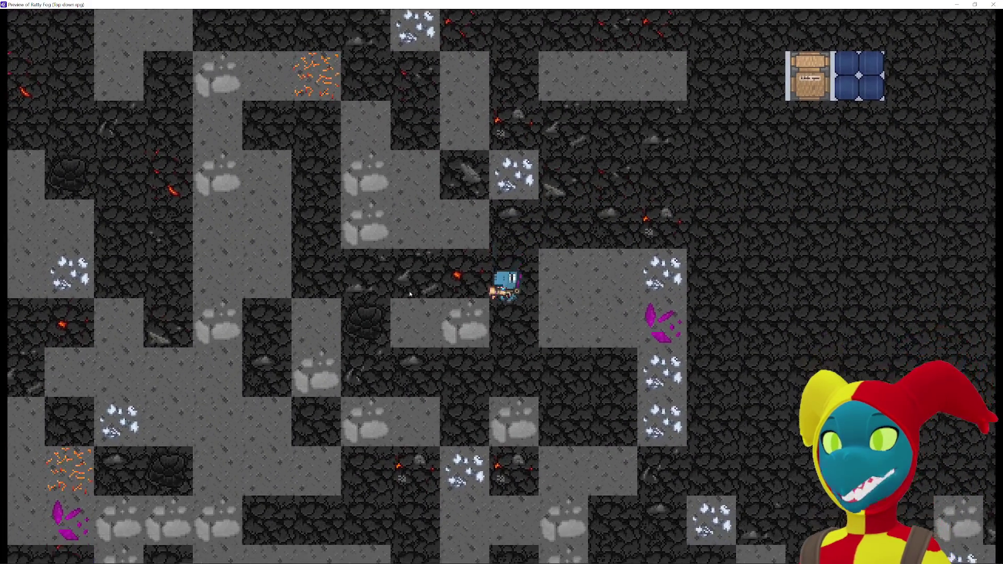
{"action": "key", "text": "a"}
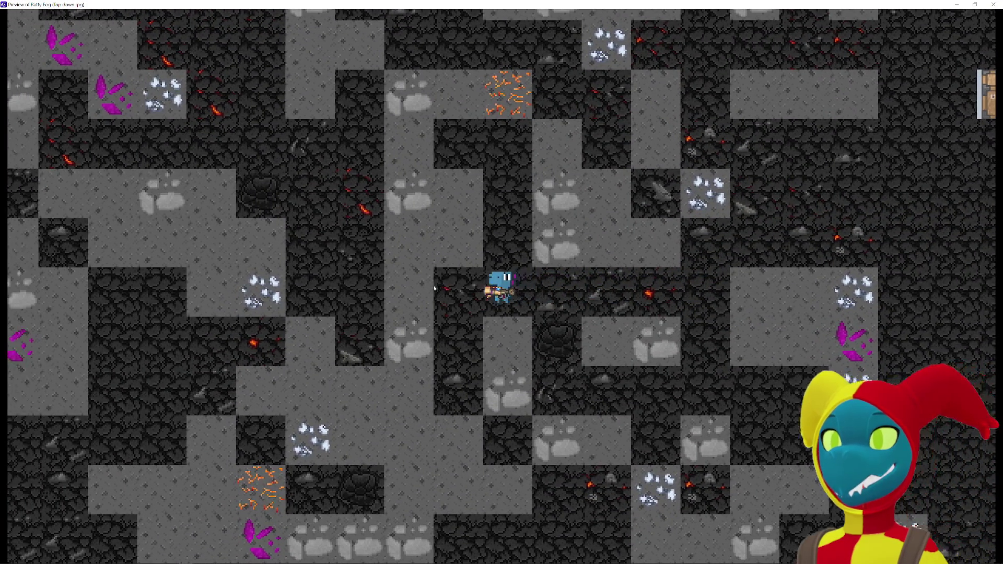
{"action": "key", "text": "a"}
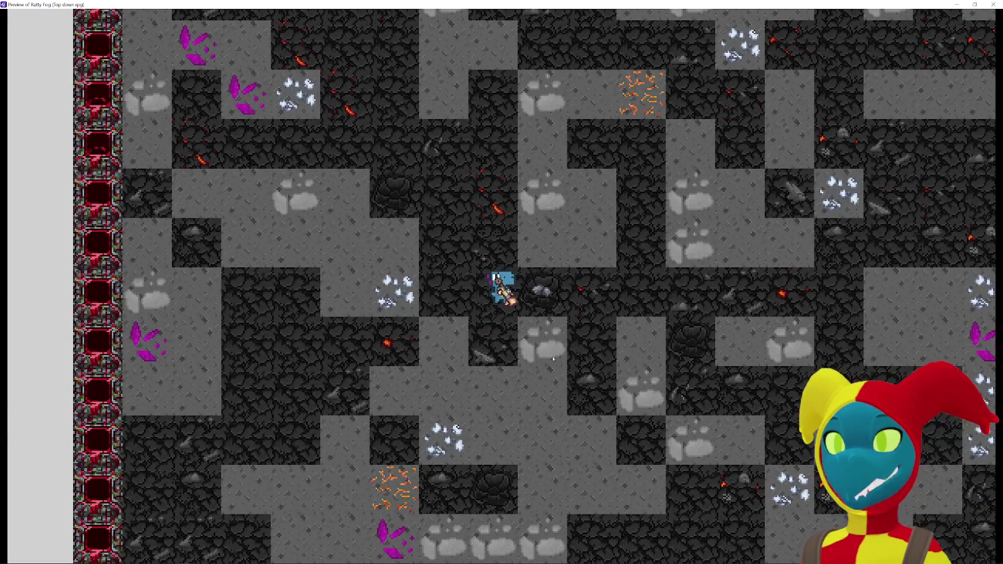
{"action": "key", "text": "a"}
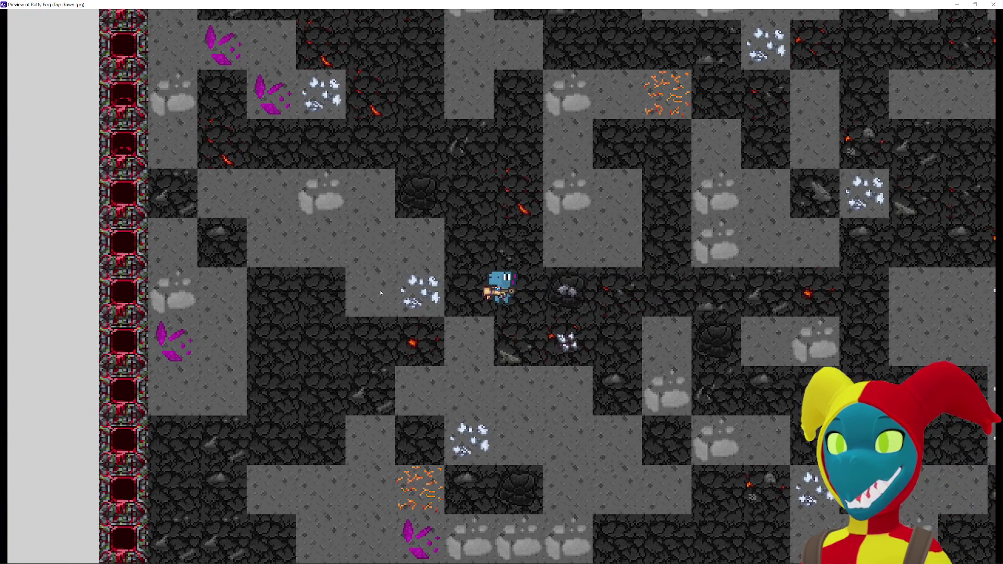
{"action": "key", "text": "a"}
{"action": "key", "text": "d"}
{"action": "key", "text": "w"}
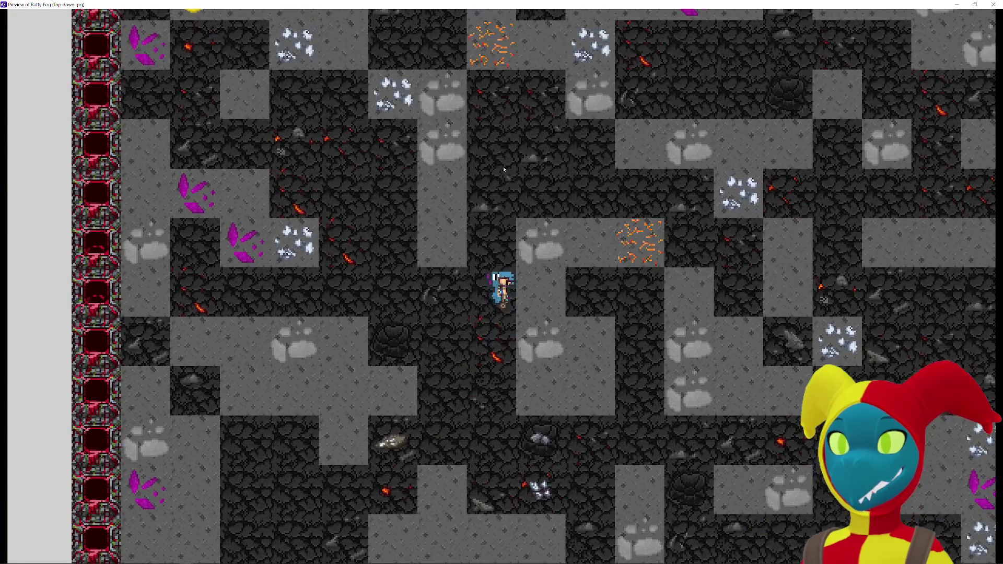
{"action": "key", "text": "w"}
{"action": "key", "text": "d"}
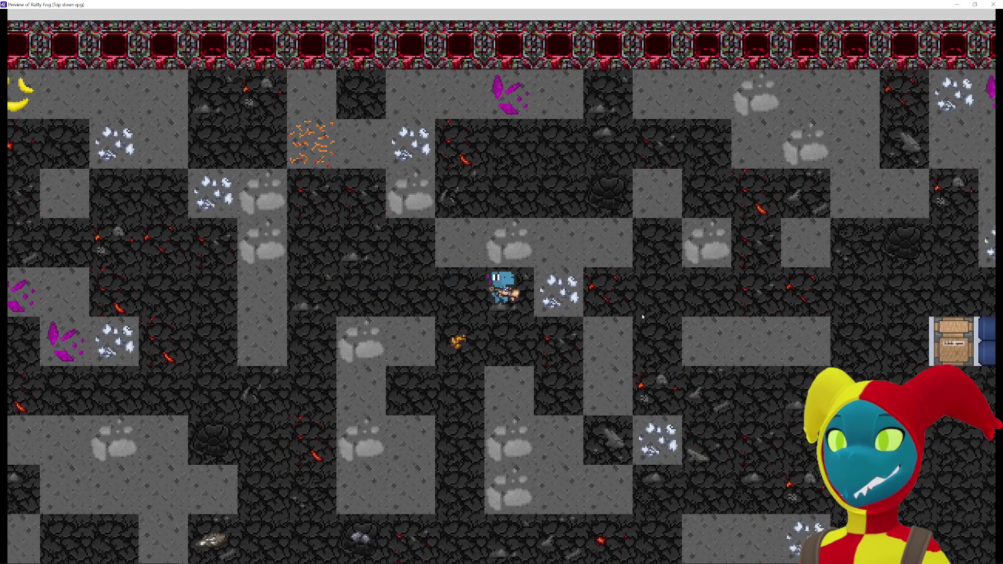
{"action": "key", "text": "d"}
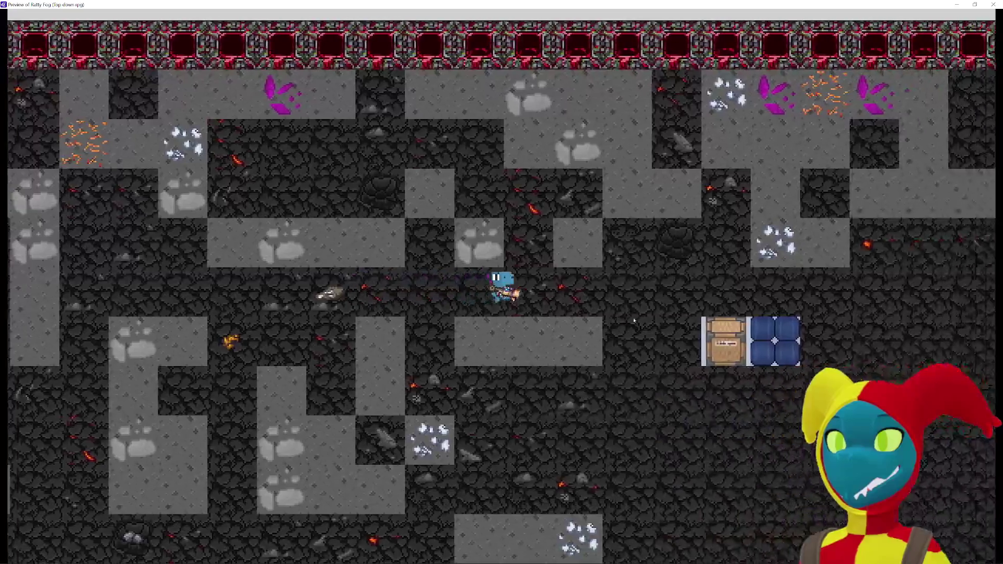
{"action": "key", "text": "s"}
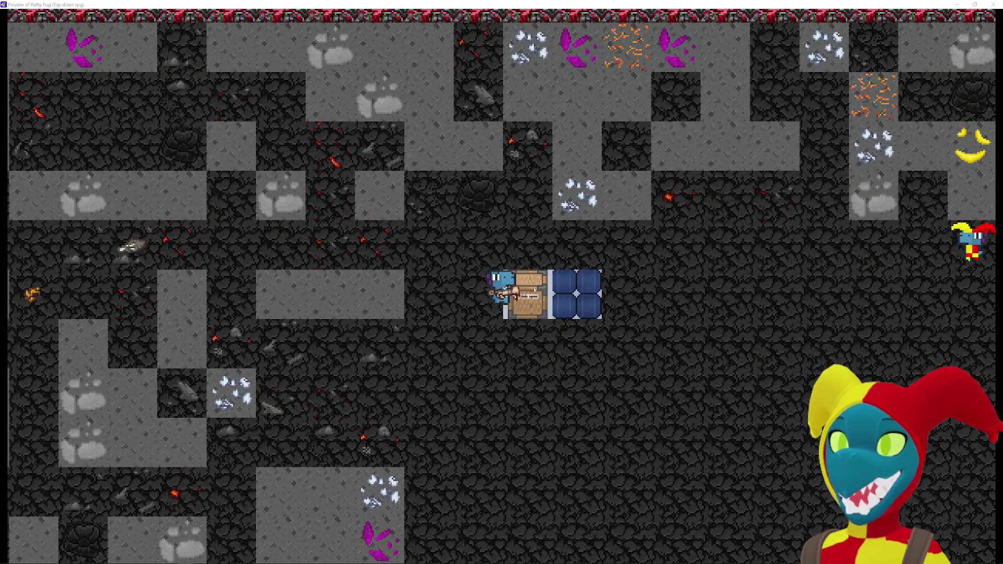
Step: Pull the chest left, then drag it back right and up onto the blue tiles
{"action": "key", "text": "w"}
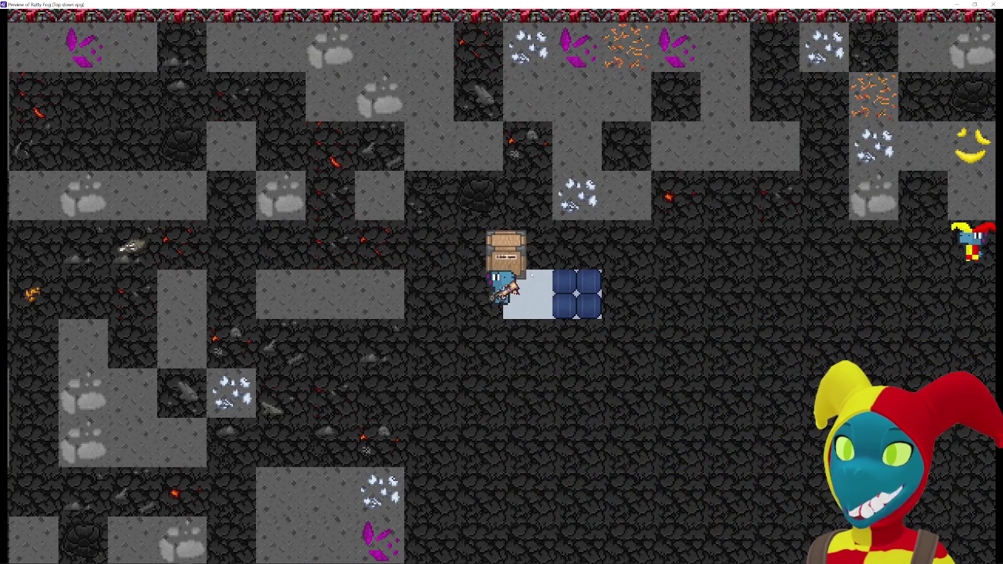
{"action": "key", "text": "a"}
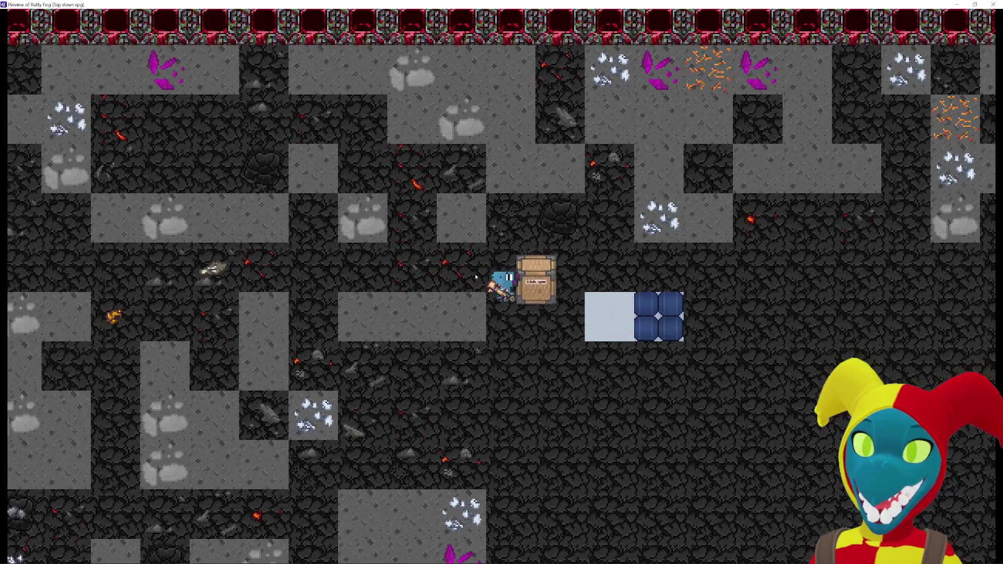
{"action": "key", "text": "a"}
{"action": "key", "text": "a"}
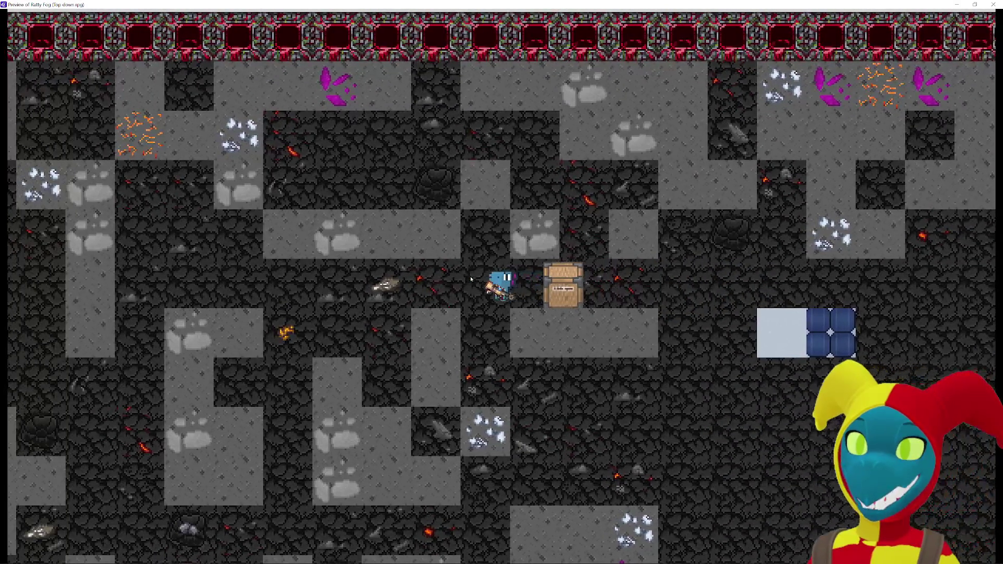
{"action": "key", "text": "a"}
{"action": "key", "text": "d"}
{"action": "key", "text": "s"}
{"action": "key", "text": "s"}
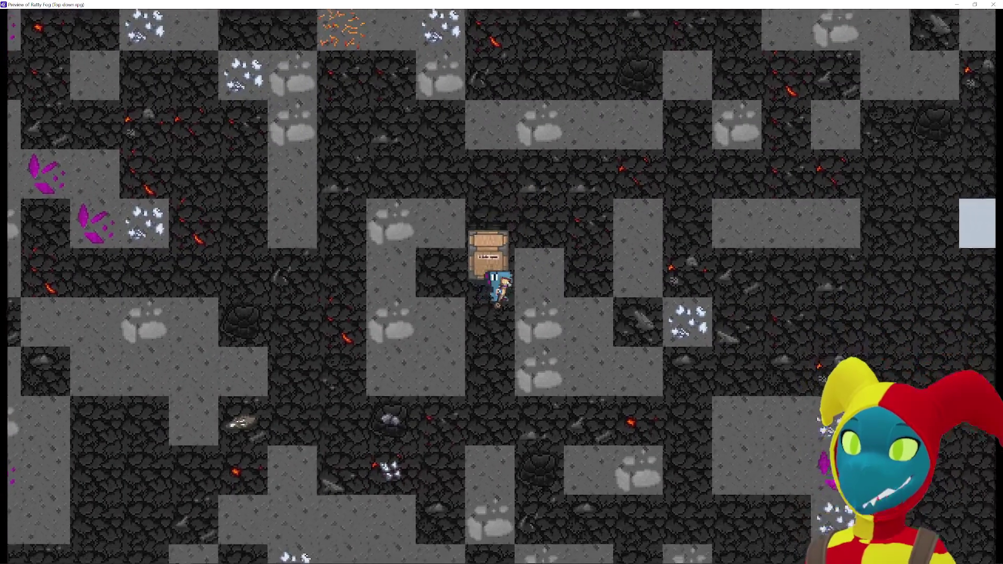
{"action": "key", "text": "a"}
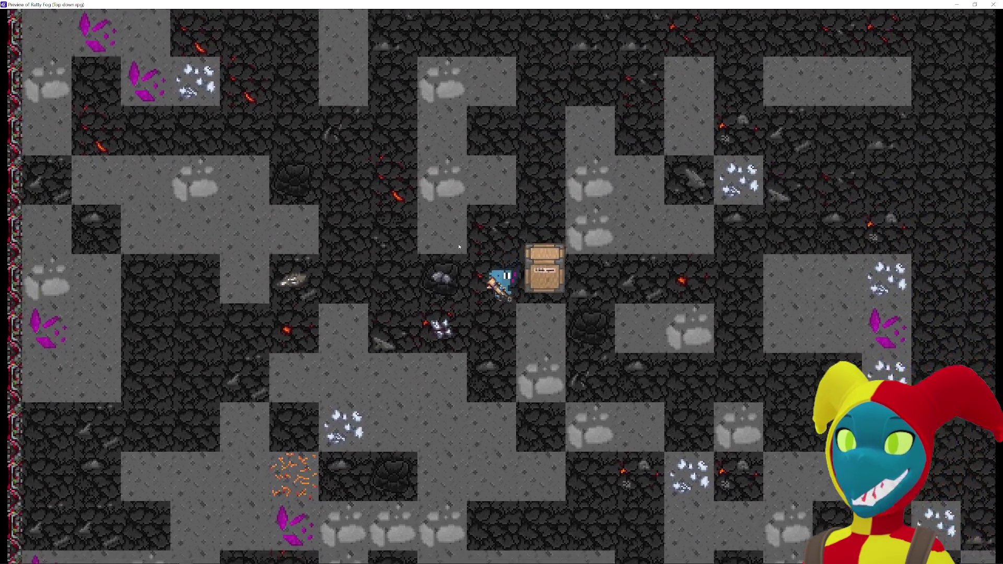
{"action": "key", "text": "d"}
{"action": "key", "text": "d"}
{"action": "key", "text": "w"}
{"action": "key", "text": "a"}
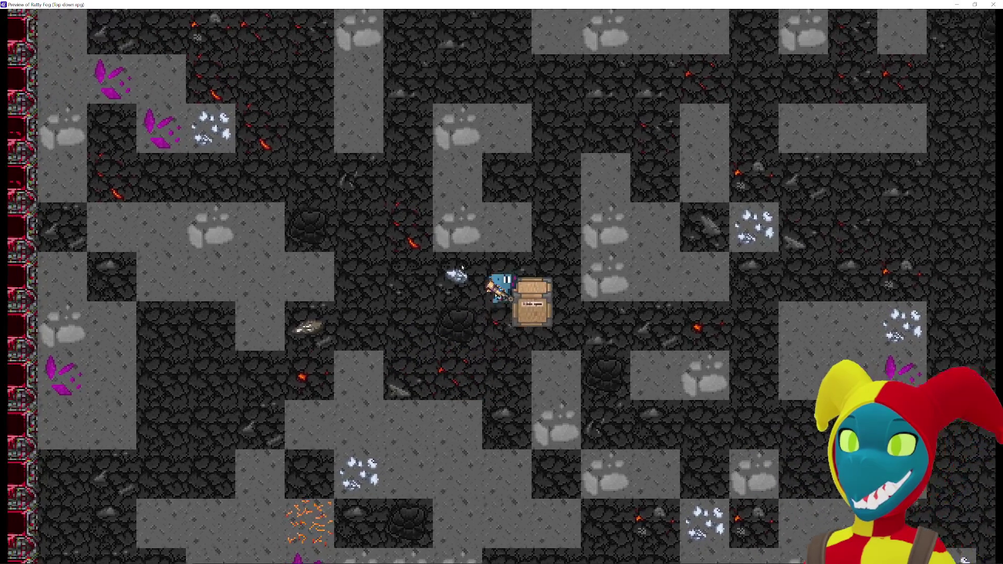
{"action": "key", "text": "d"}
{"action": "key", "text": "d"}
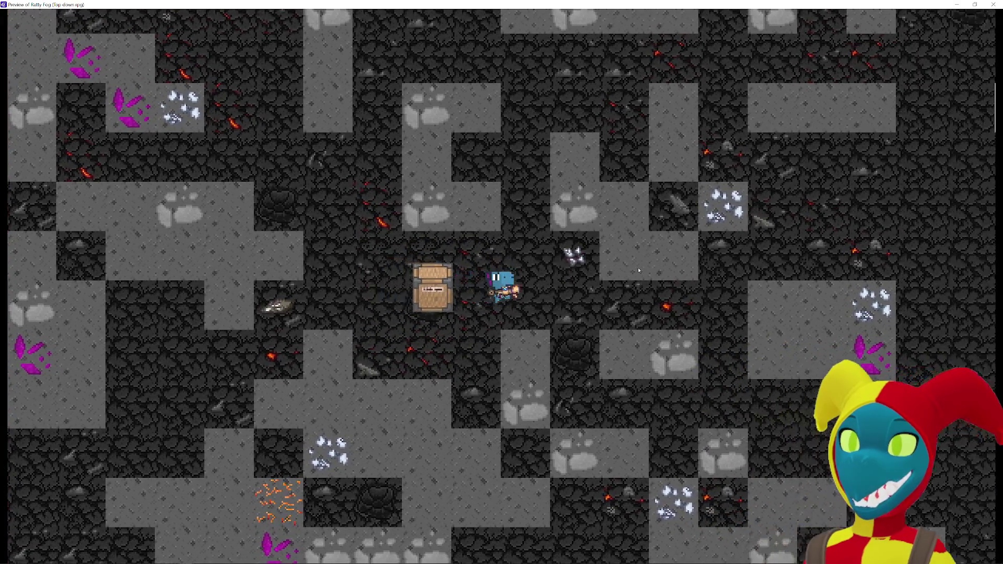
{"action": "key", "text": "d"}
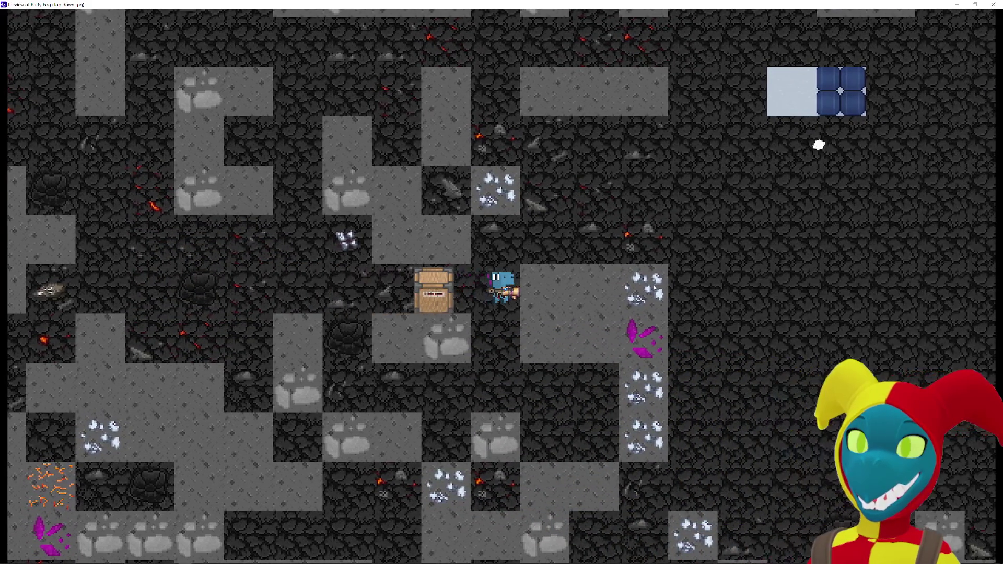
{"action": "key", "text": "w"}
{"action": "key", "text": "d"}
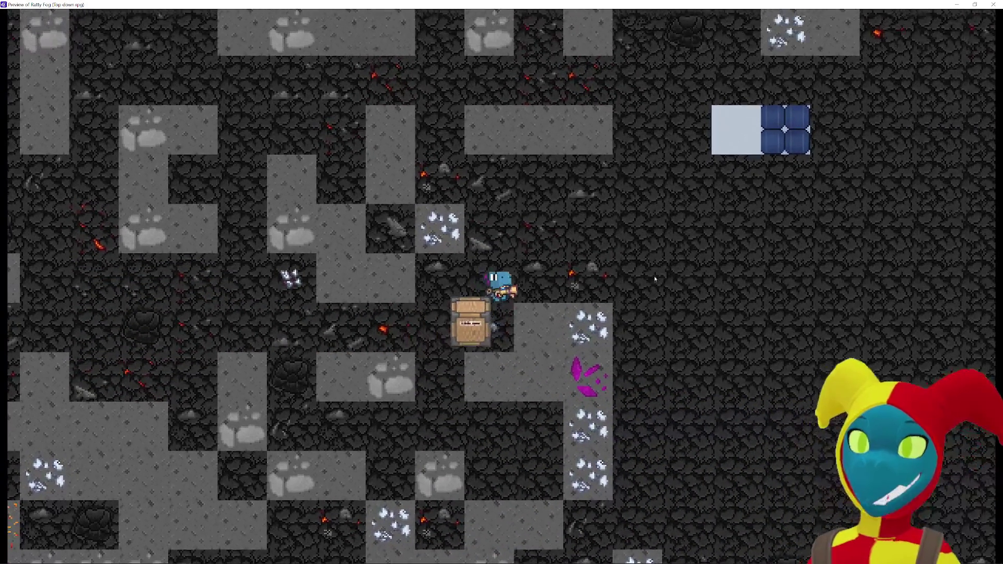
{"action": "key", "text": "d"}
{"action": "key", "text": "w"}
{"action": "key", "text": "d"}
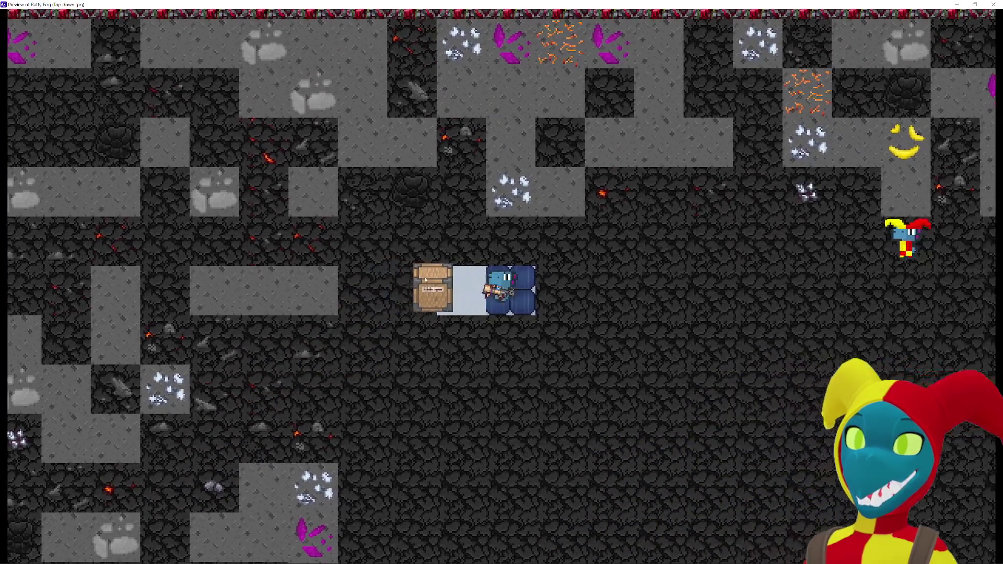
{"action": "key", "text": "d"}
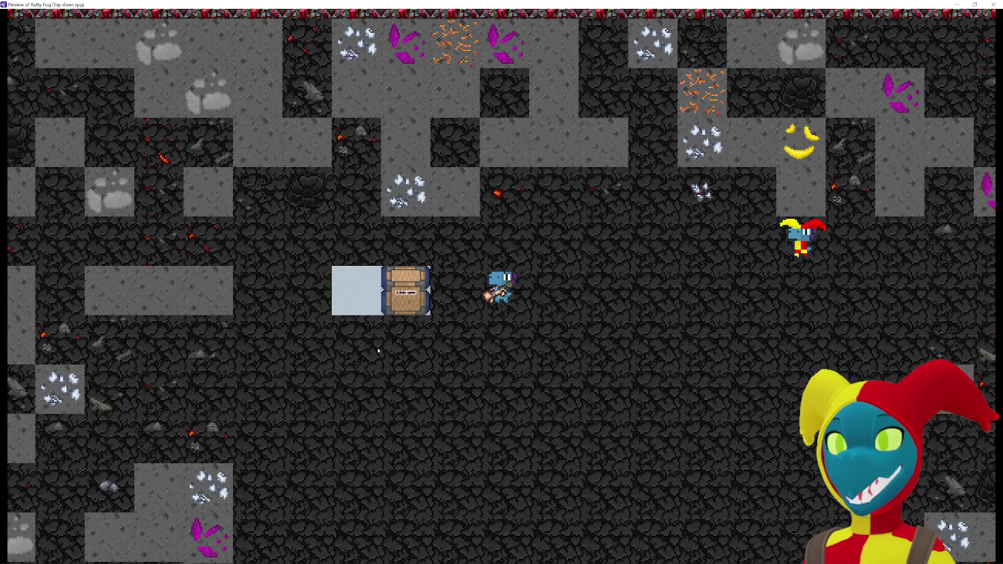
Step: Keep walking the player around the room, pulling the chest in every direction
{"action": "key", "text": "a"}
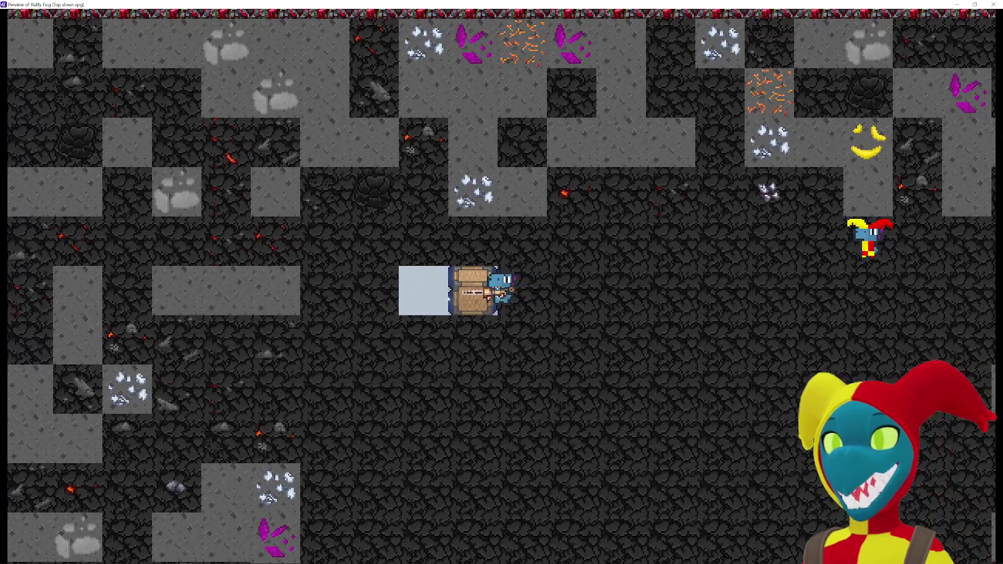
{"action": "key", "text": "a"}
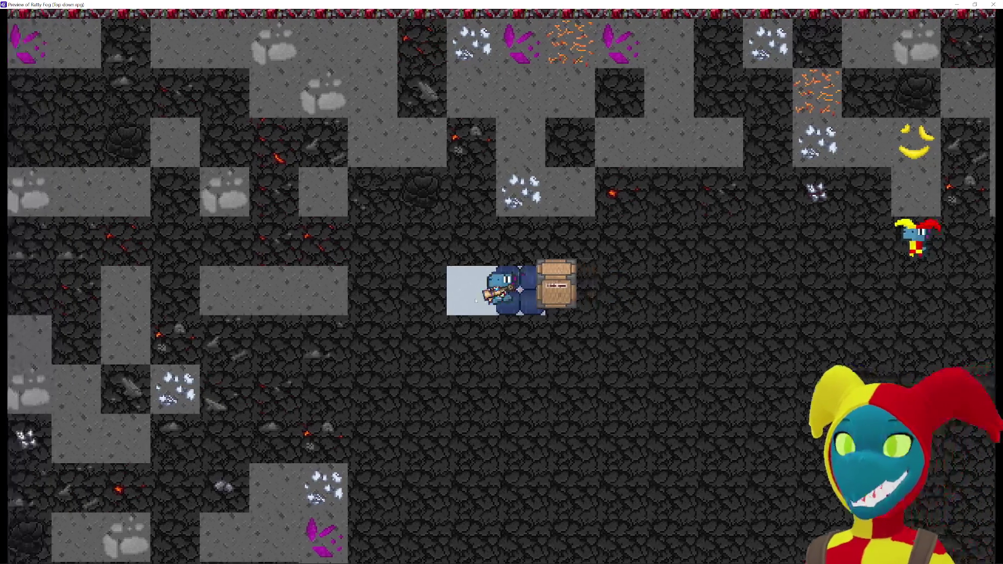
{"action": "key", "text": "s"}
{"action": "key", "text": "a"}
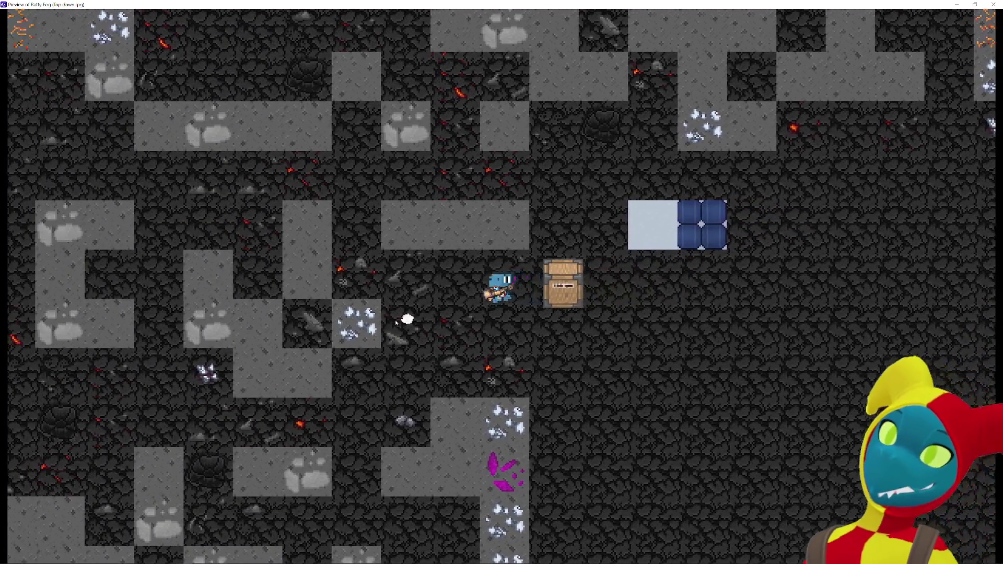
{"action": "key", "text": "a"}
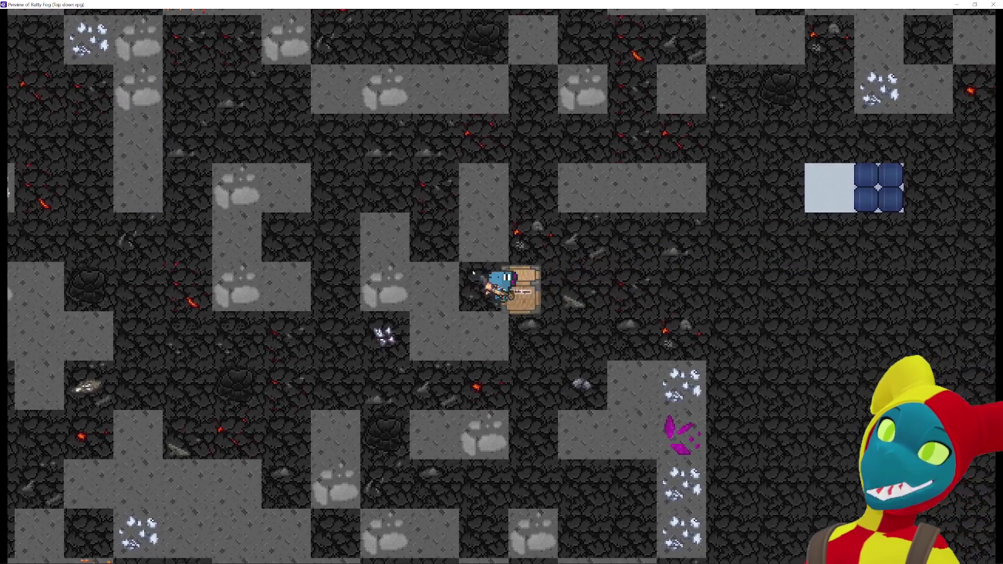
{"action": "key", "text": "d"}
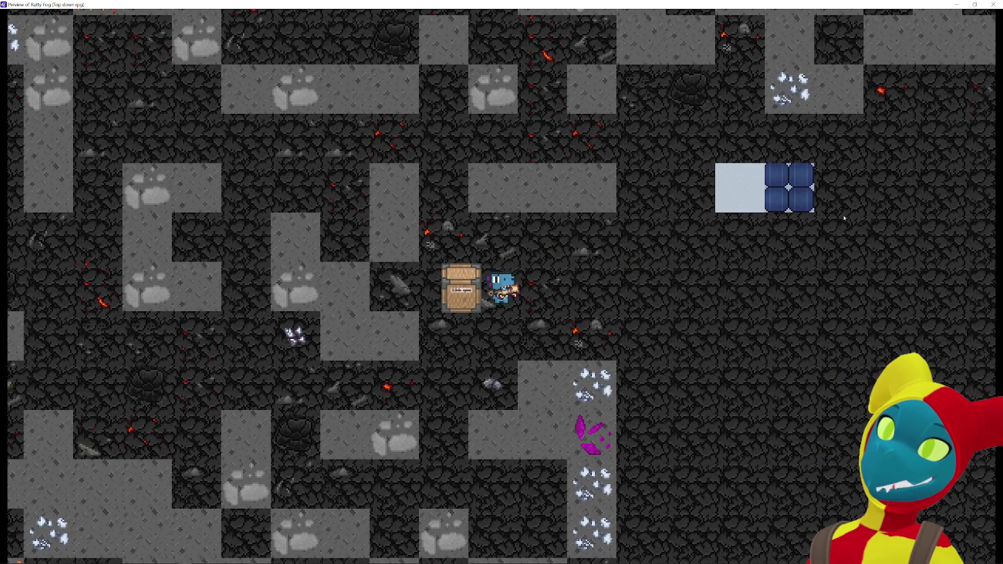
{"action": "key", "text": "d"}
{"action": "key", "text": "s"}
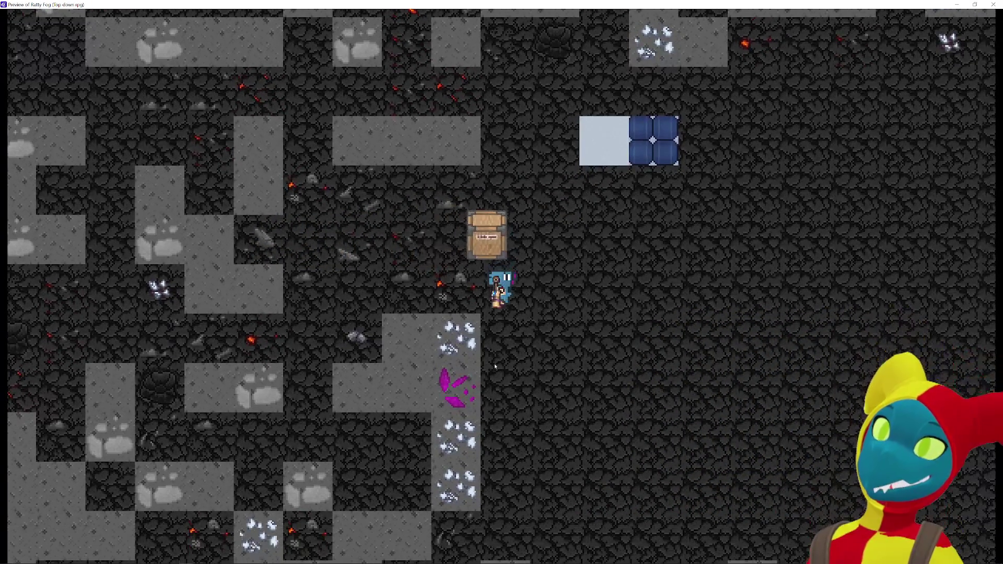
{"action": "key", "text": "a"}
{"action": "key", "text": "s"}
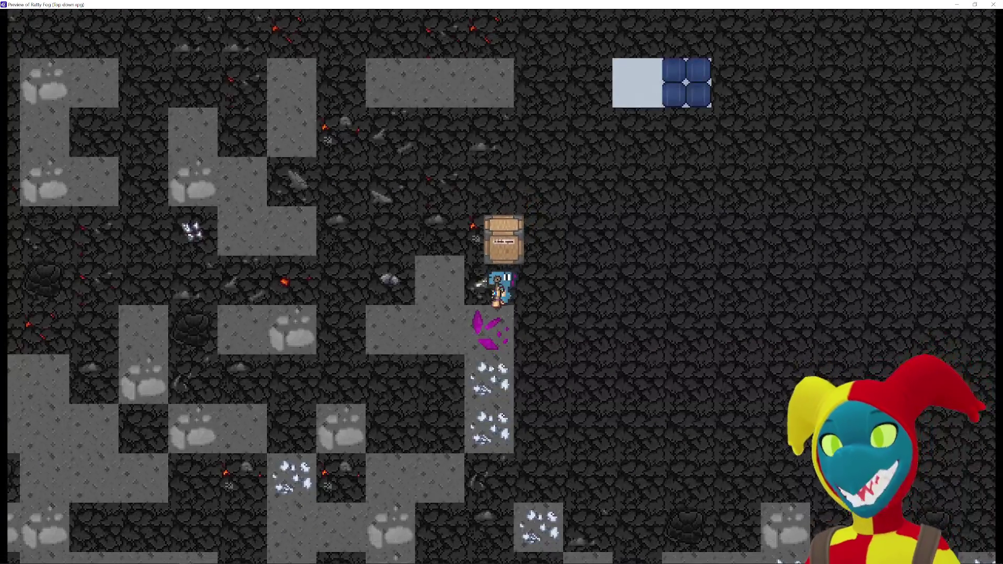
{"action": "key", "text": "d"}
{"action": "key", "text": "s"}
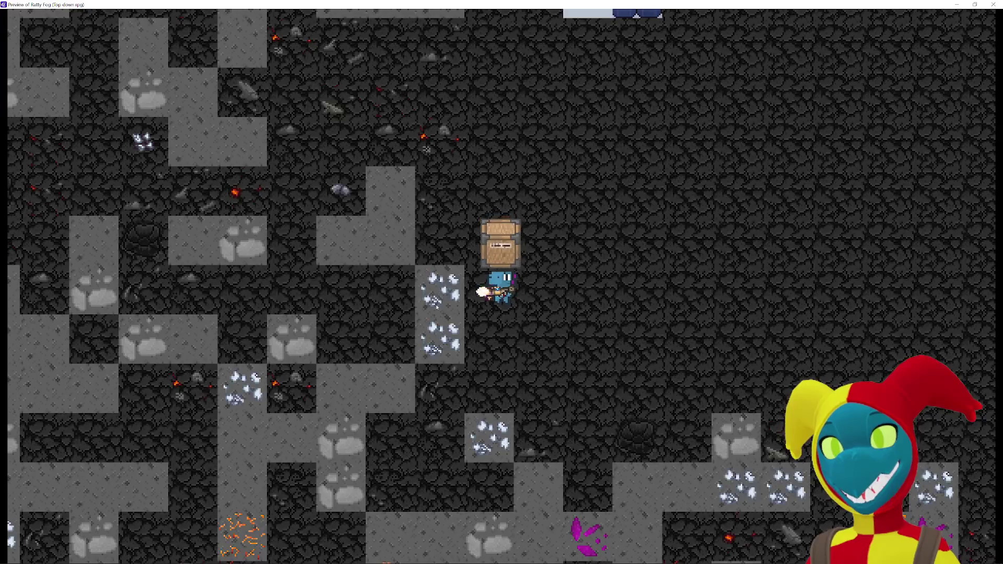
{"action": "key", "text": "s"}
{"action": "key", "text": "a"}
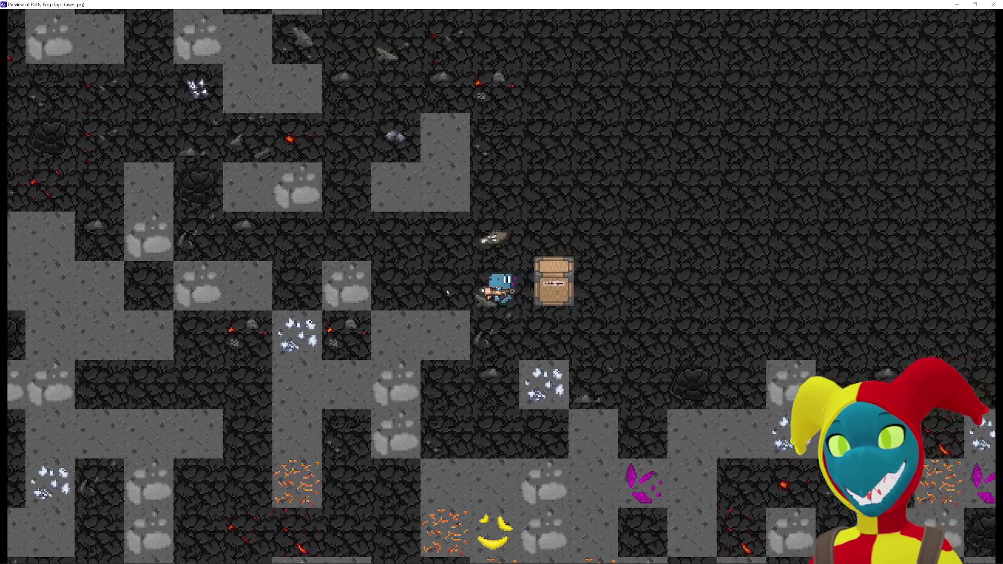
{"action": "key", "text": "d"}
{"action": "key", "text": "w"}
{"action": "key", "text": "w"}
{"action": "key", "text": "w"}
{"action": "key", "text": "a"}
{"action": "key", "text": "s"}
{"action": "key", "text": "a"}
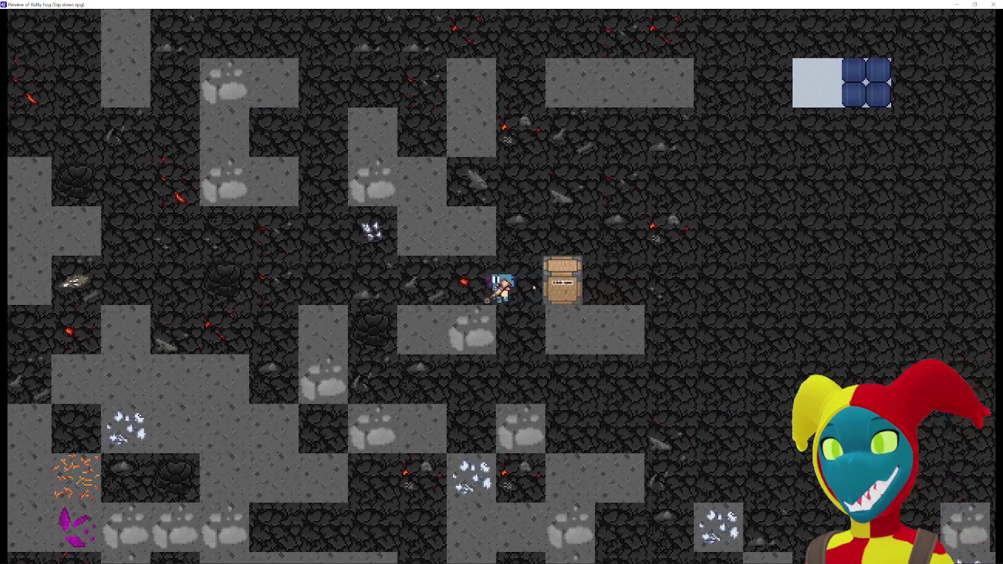
{"action": "key", "text": "d"}
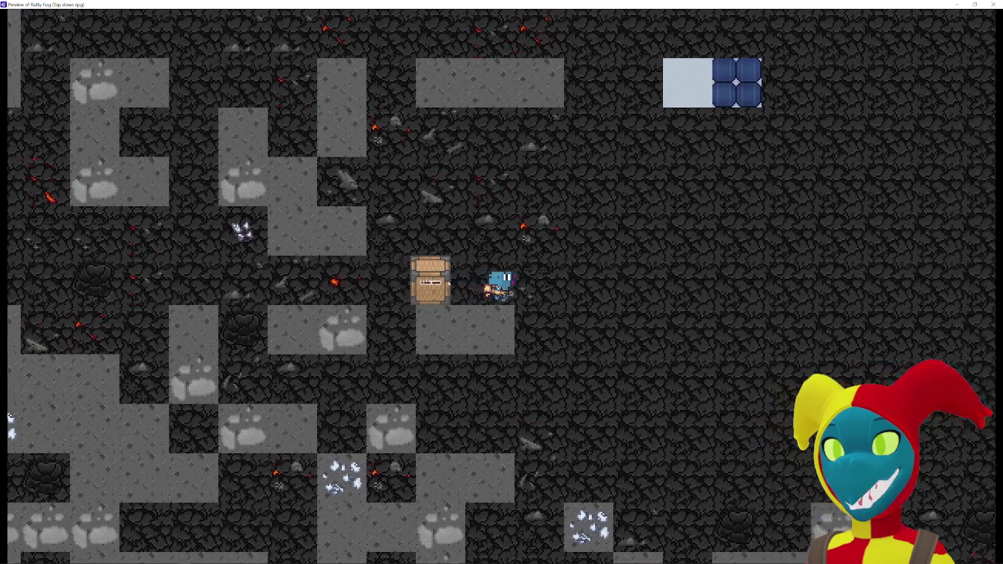
{"action": "key", "text": "d"}
{"action": "key", "text": "w"}
{"action": "key", "text": "d"}
{"action": "key", "text": "w"}
{"action": "key", "text": "w"}
{"action": "key", "text": "d"}
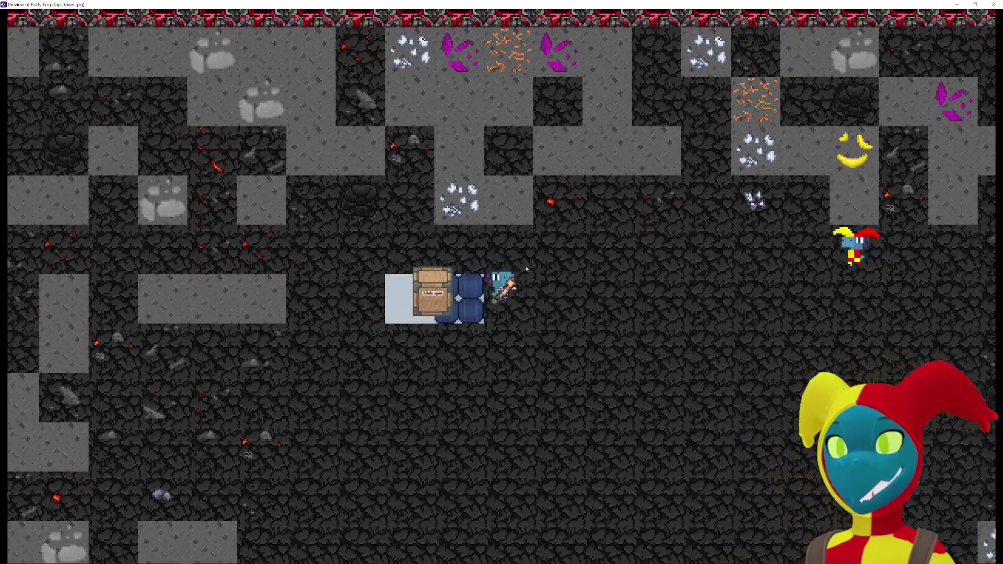
{"action": "key", "text": "s"}
{"action": "key", "text": "a"}
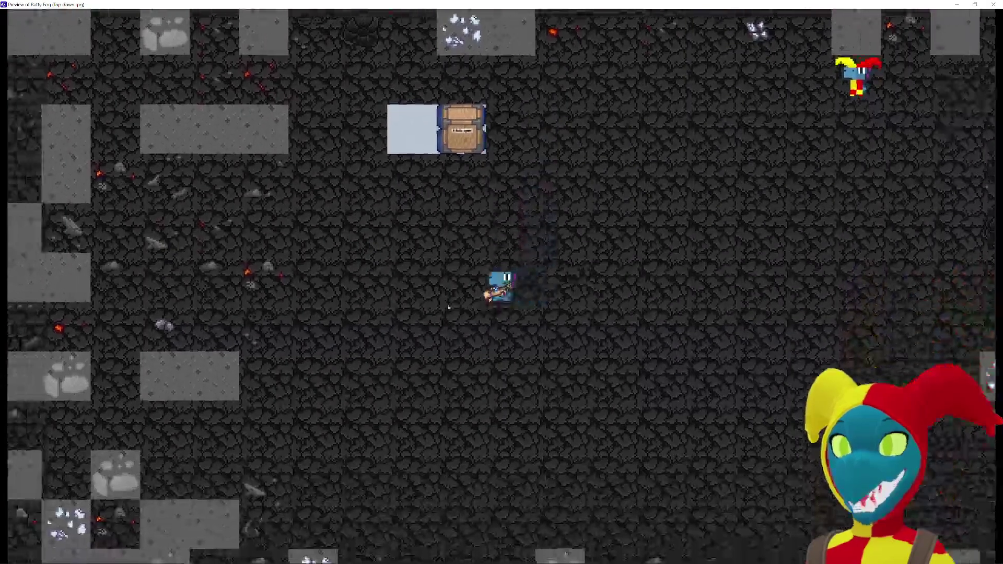
{"action": "key", "text": "d"}
{"action": "key", "text": "w"}
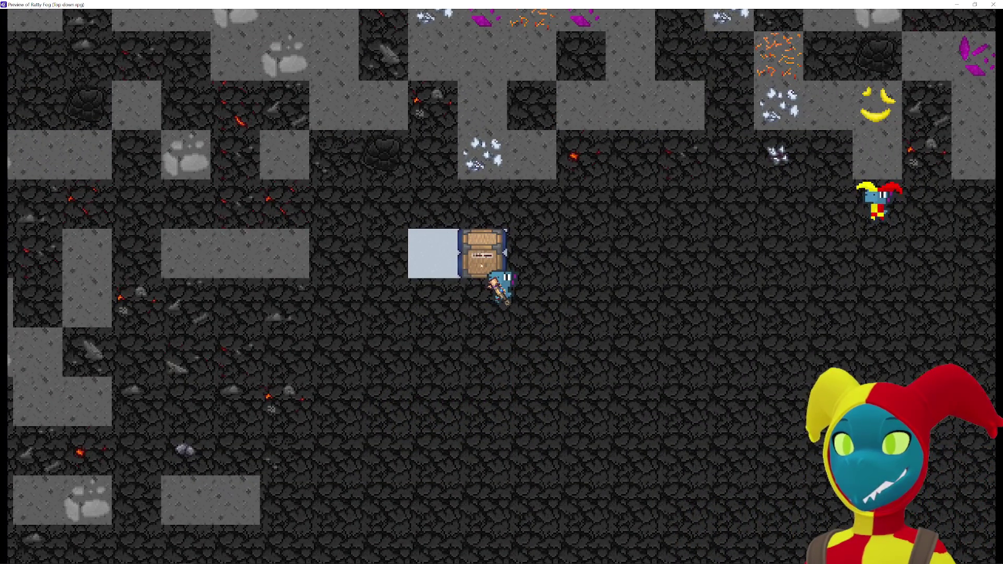
{"action": "key", "text": "s"}
{"action": "key", "text": "a"}
{"action": "key", "text": "a"}
{"action": "key", "text": "s"}
{"action": "key", "text": "a"}
{"action": "key", "text": "w"}
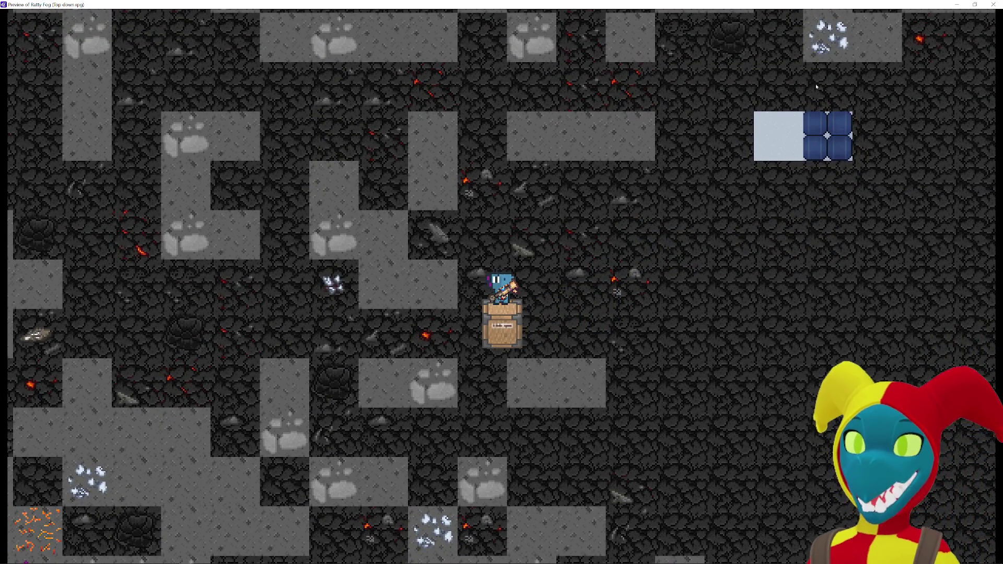
Step: Close the game preview and go to the Global events sheet via the RandomRoom1 events
{"action": "key", "text": "alt+F4"}
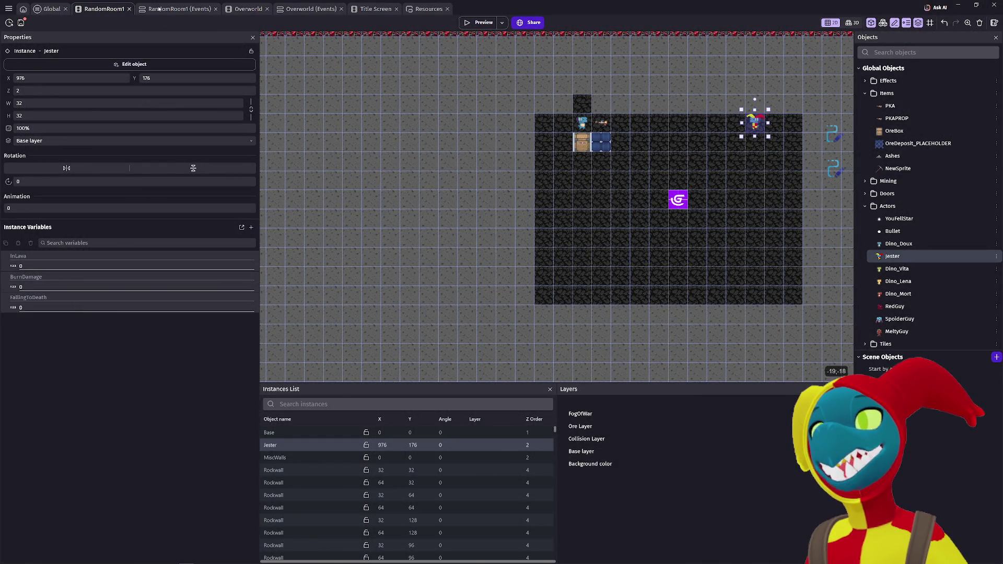
{"action": "left_click", "coordinate": [158, 9]}
{"action": "left_click", "coordinate": [44, 9]}
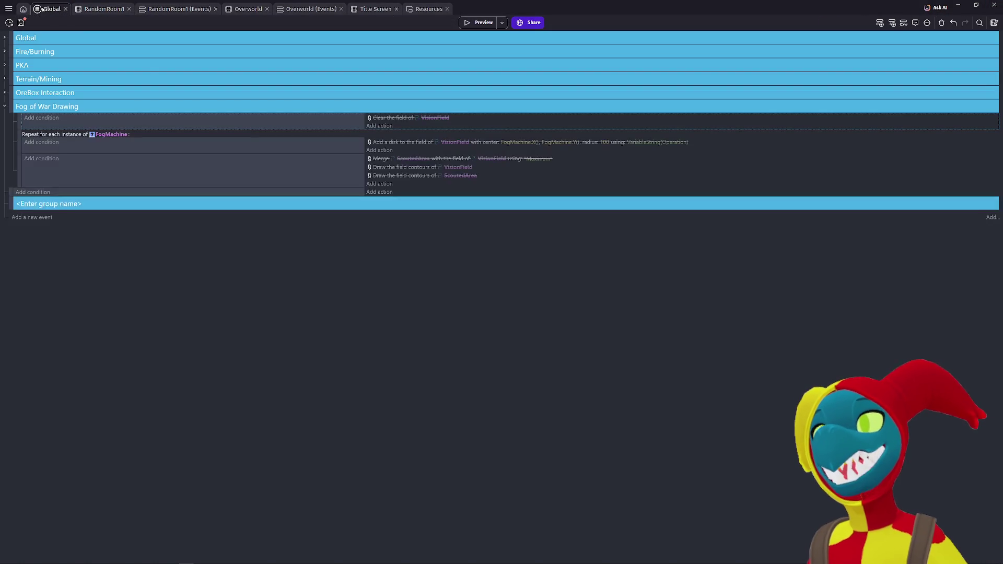
{"action": "left_click_drag", "start_coordinate": [19, 142], "coordinate": [23, 153]}
Step: Launch a preview and walk the player around to check the fog's vision circle
{"action": "left_click_drag", "start_coordinate": [20, 118], "coordinate": [17, 120]}
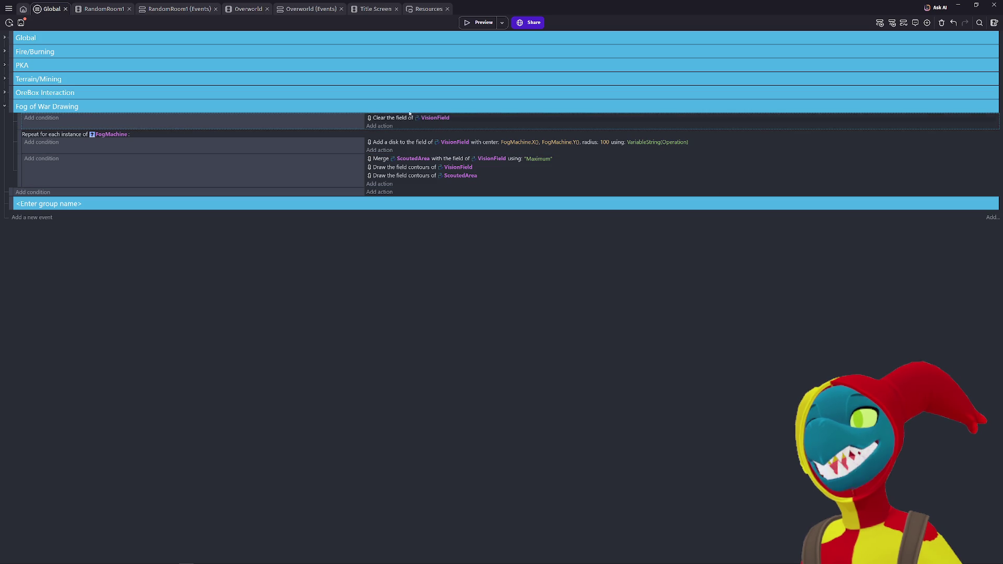
{"action": "left_click", "coordinate": [482, 22]}
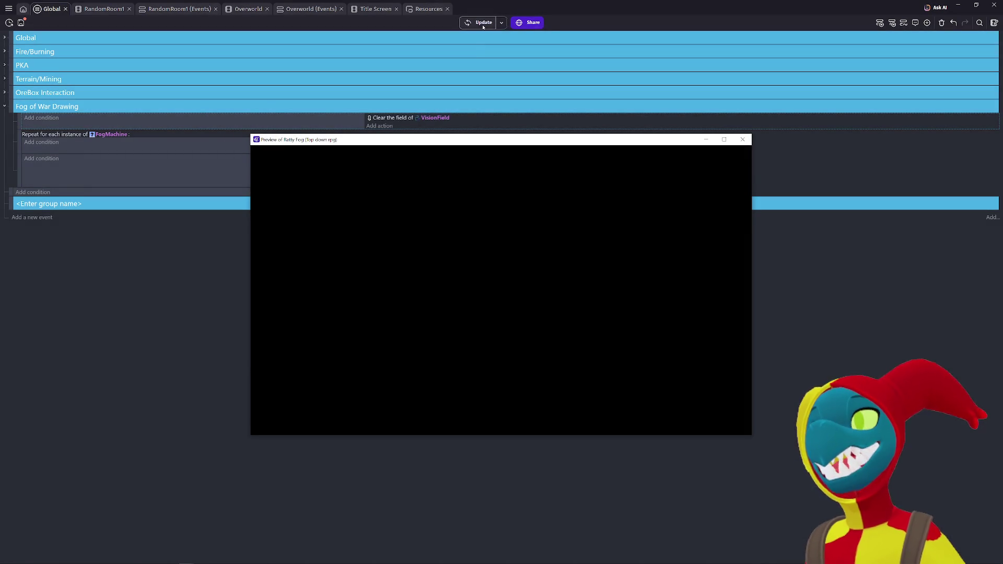
{"action": "key", "text": "Right"}
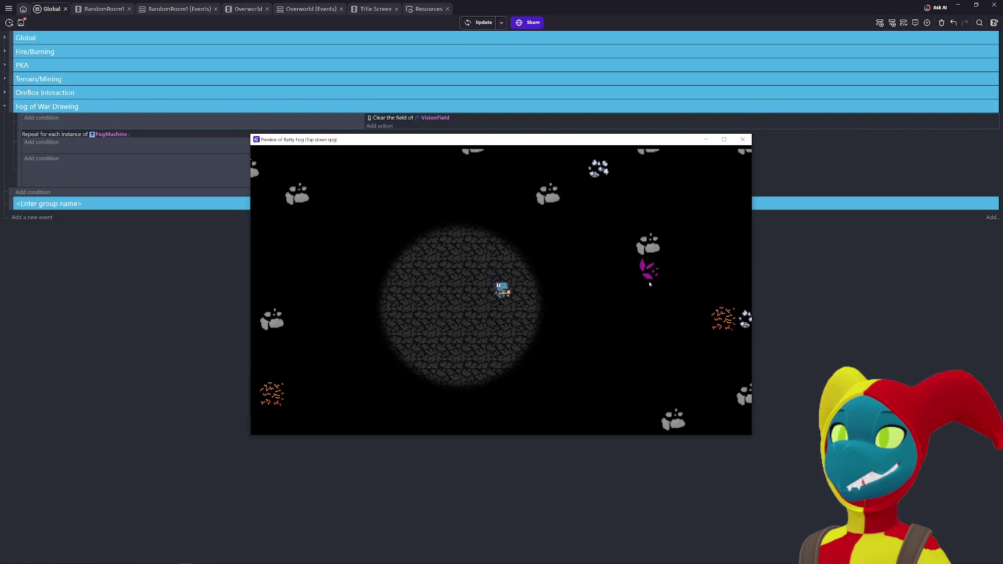
{"action": "key", "text": "Down"}
{"action": "key", "text": "Up"}
{"action": "key", "text": "Right"}
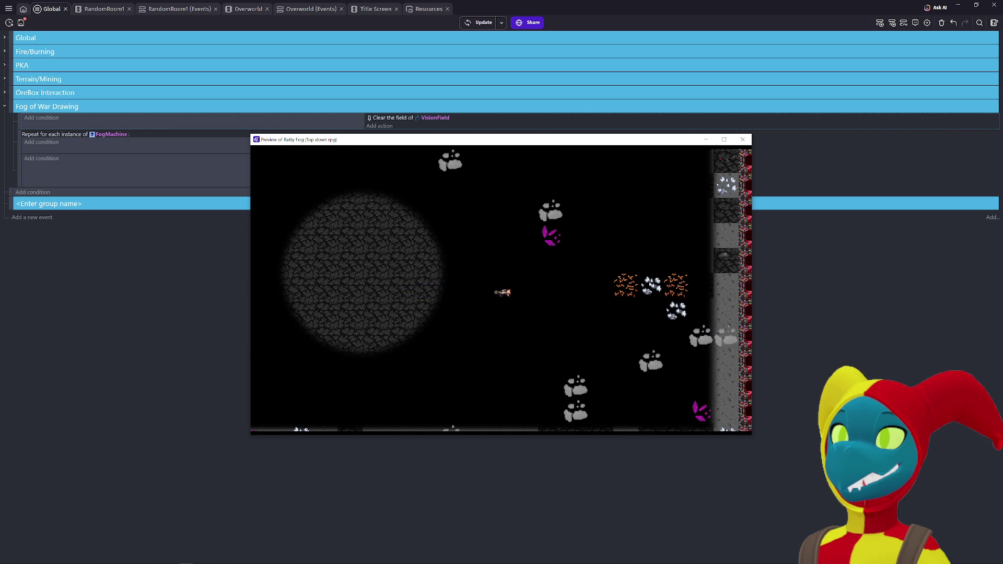
{"action": "key", "text": "Left"}
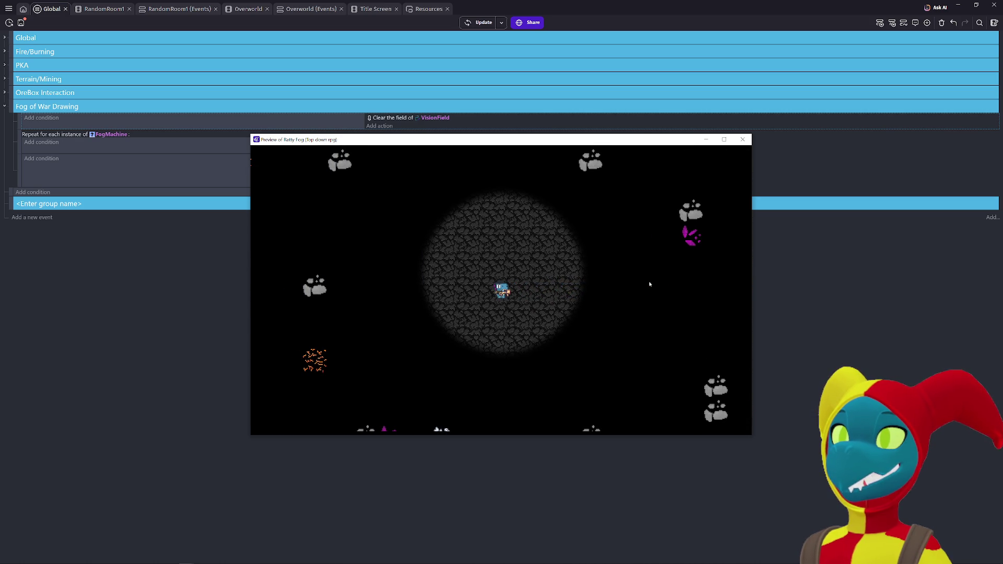
{"action": "left_click", "coordinate": [742, 139]}
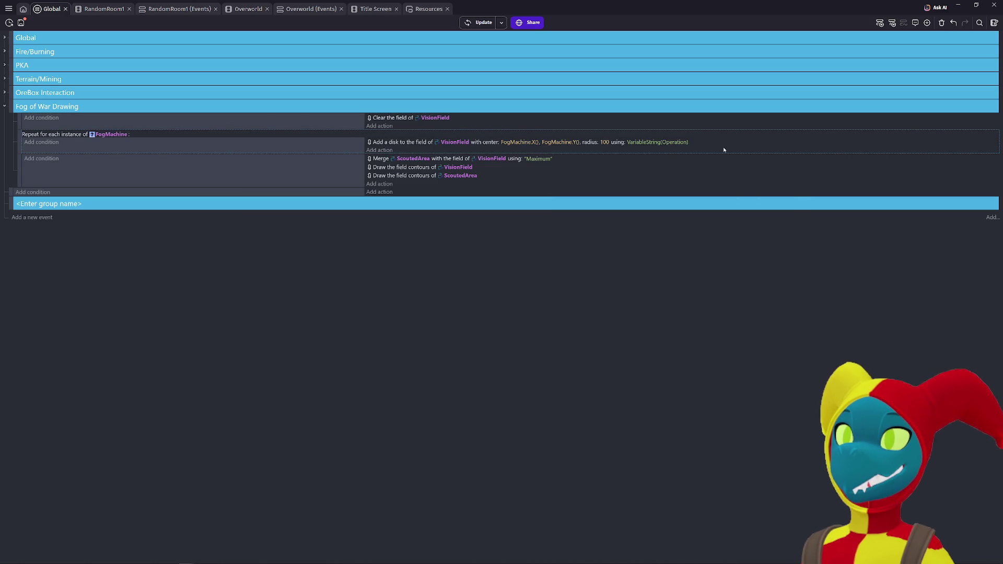
Step: Relaunch the preview full-screen with F5 and walk the player in and out of the fog
{"action": "key", "text": "F5"}
{"action": "left_click", "coordinate": [727, 140]}
{"action": "key", "text": "Right"}
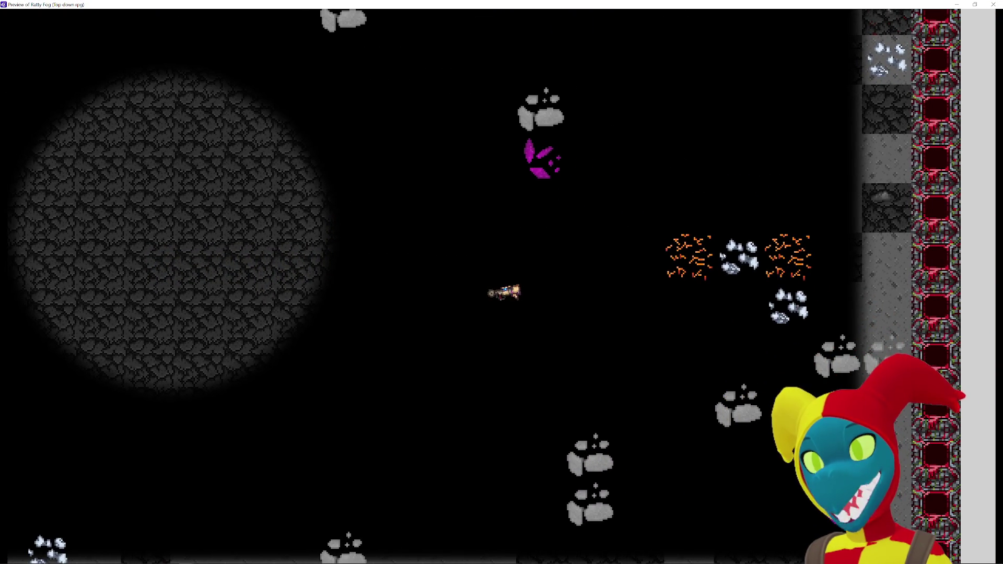
{"action": "key", "text": "Left"}
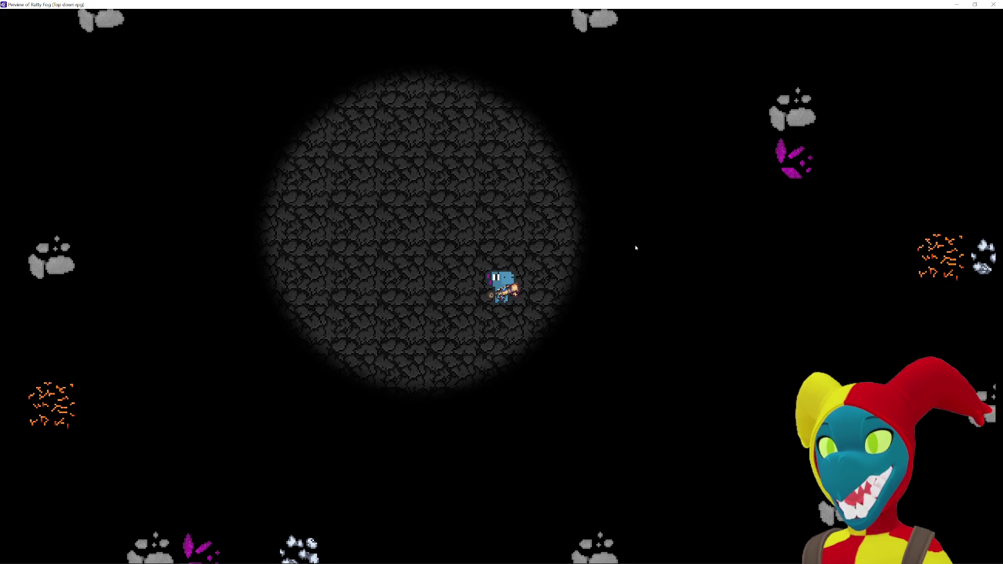
{"action": "key", "text": "Right"}
{"action": "key", "text": "Down"}
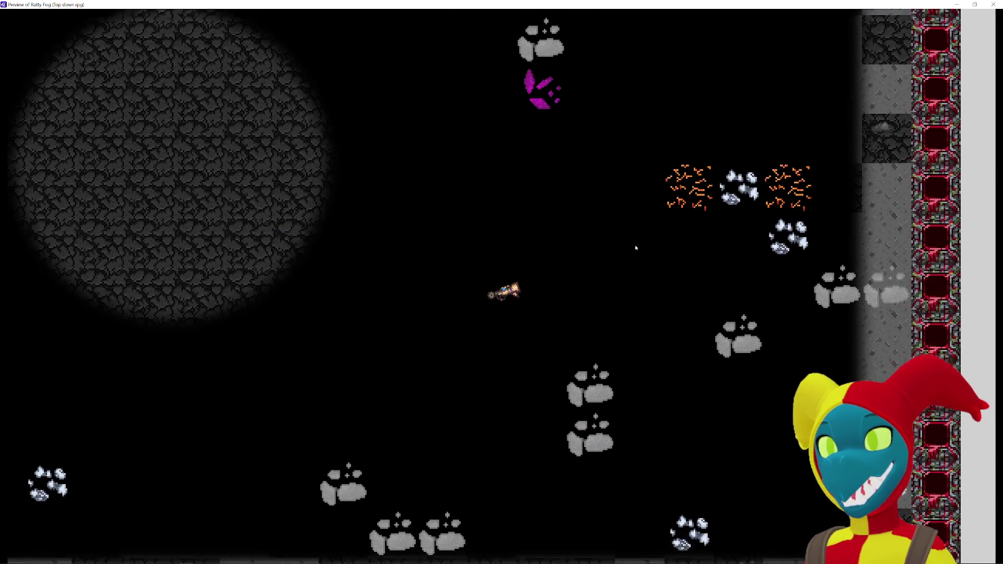
{"action": "key", "text": "Up"}
{"action": "key", "text": "Left"}
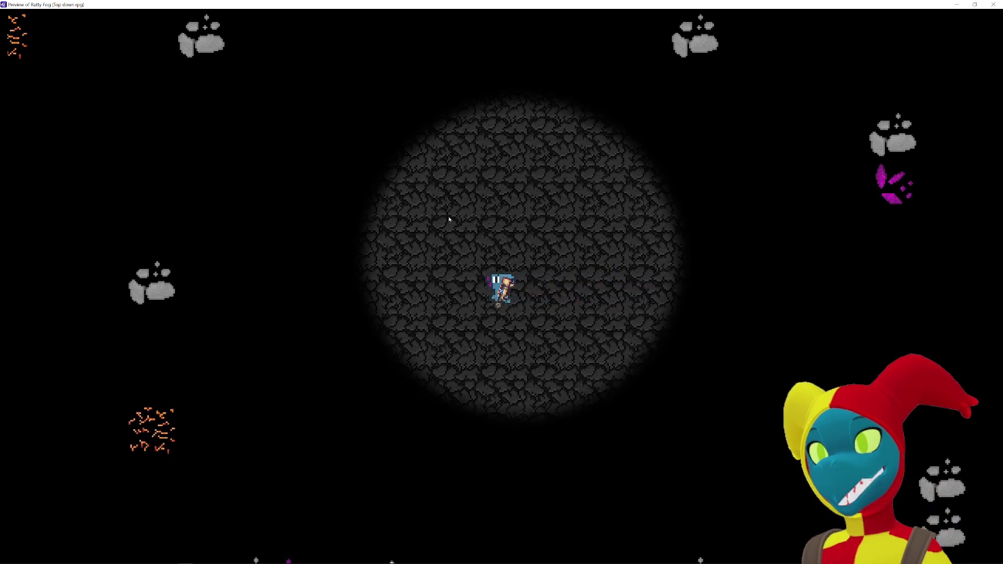
{"action": "key", "text": "Left"}
{"action": "key", "text": "Right"}
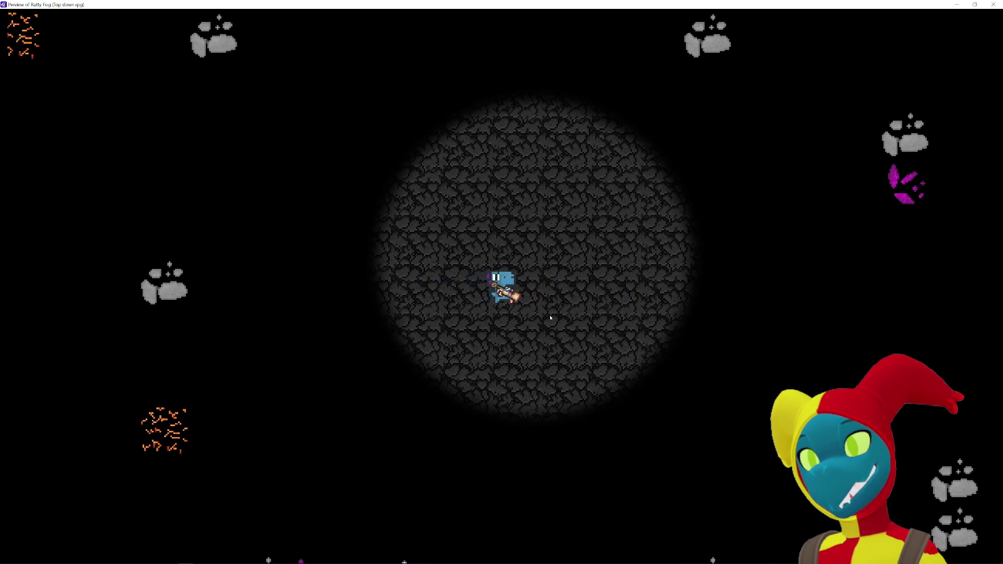
Step: Fire projectiles into the fog, destroying a rock cluster, then close the preview
{"action": "left_click", "coordinate": [176, 281]}
{"action": "key", "text": "Left"}
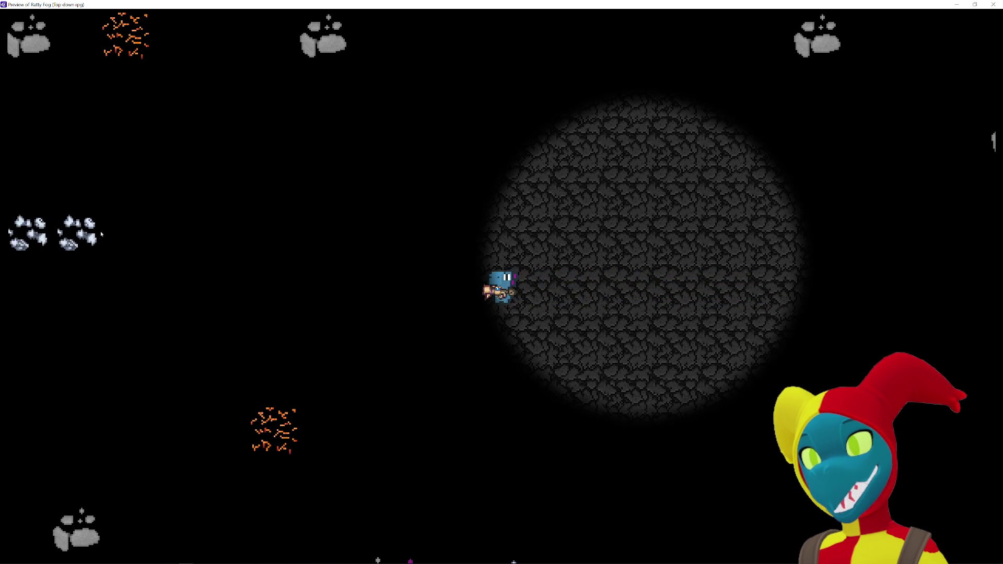
{"action": "left_click", "coordinate": [101, 231]}
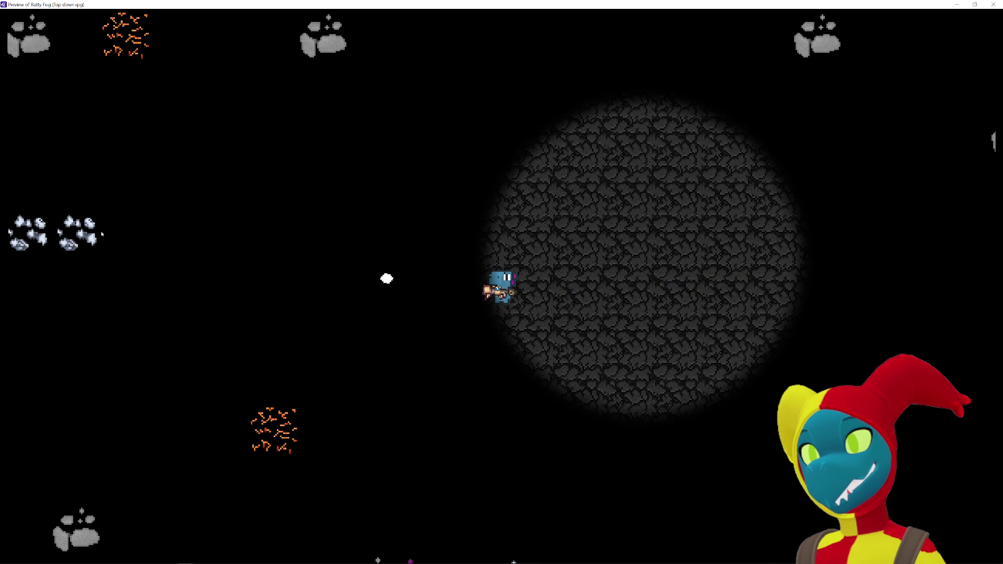
{"action": "left_click", "coordinate": [102, 234]}
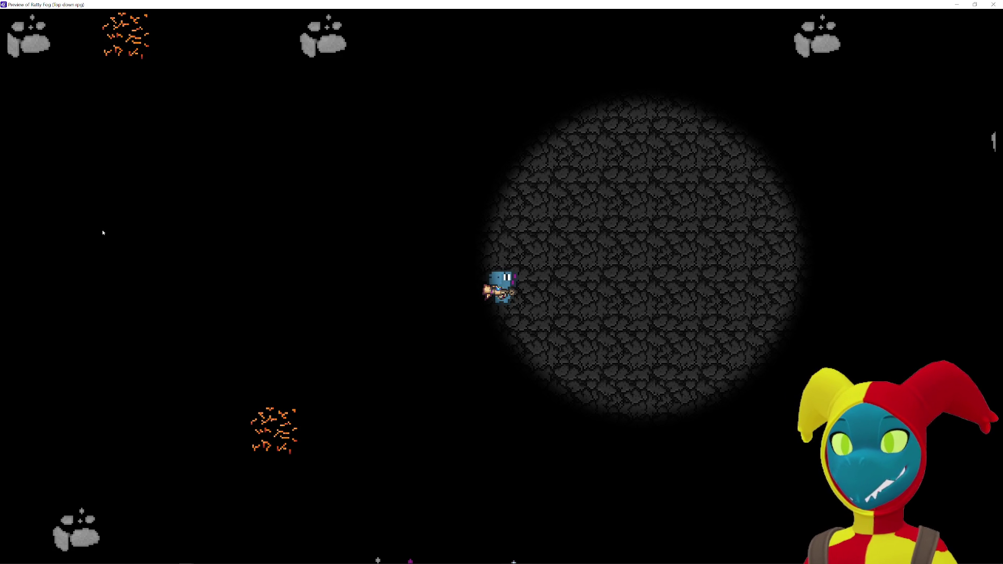
{"action": "key", "text": "Right"}
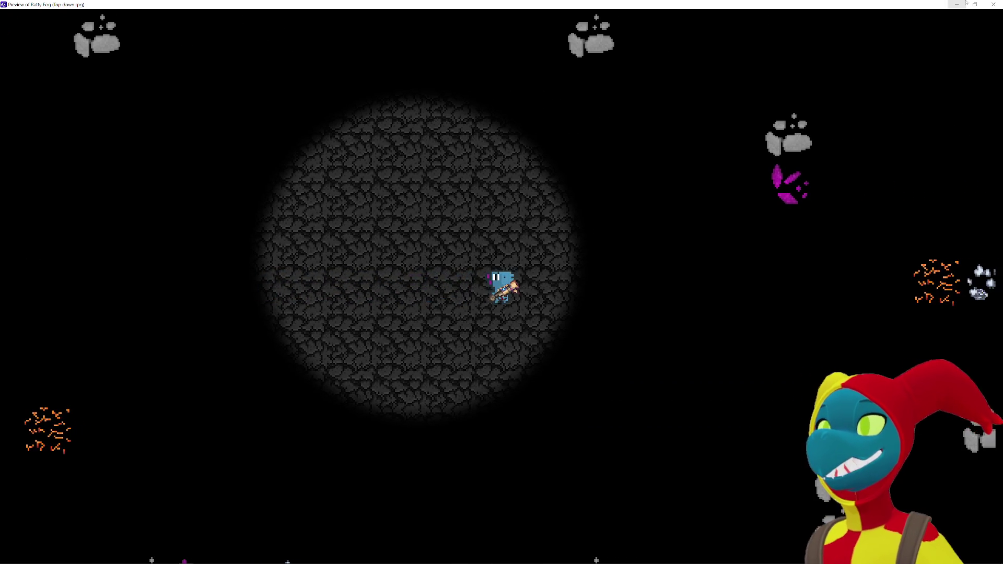
{"action": "left_click", "coordinate": [992, 4]}
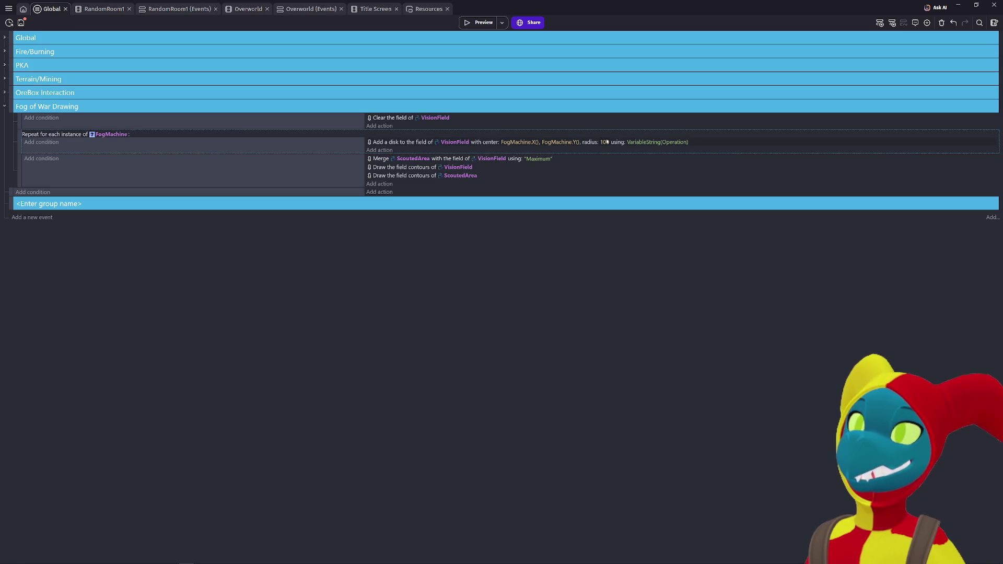
Step: Change the Add a disk action's radius from 100 to 420
{"action": "left_click", "coordinate": [463, 143]}
{"action": "left_click", "coordinate": [530, 247]}
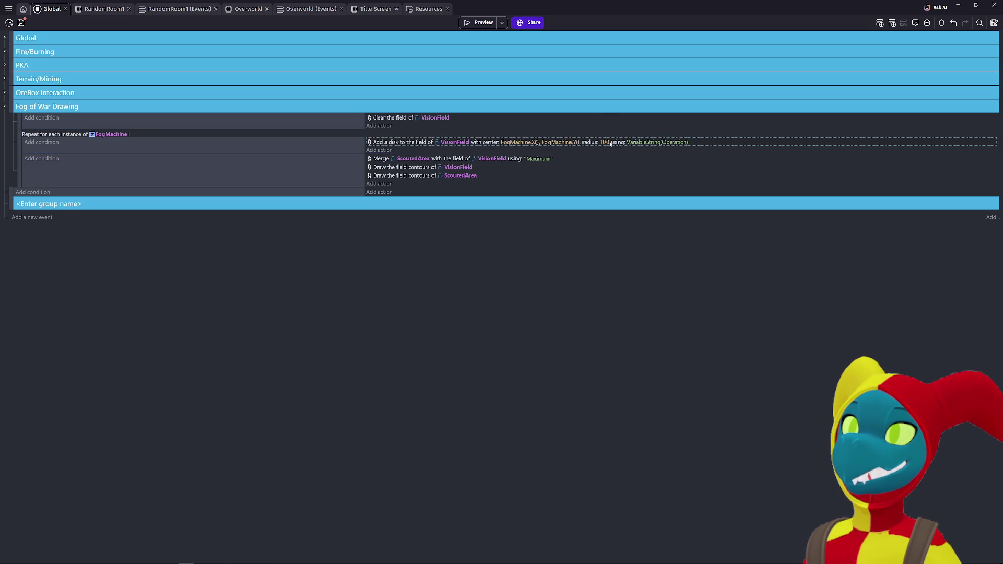
{"action": "left_click", "coordinate": [605, 143]}
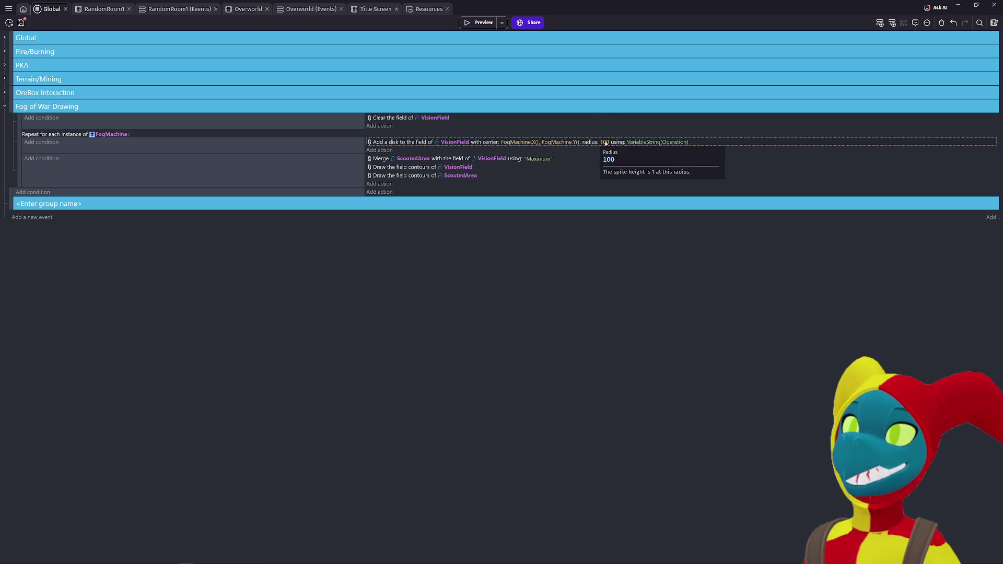
{"action": "left_click", "coordinate": [571, 352]}
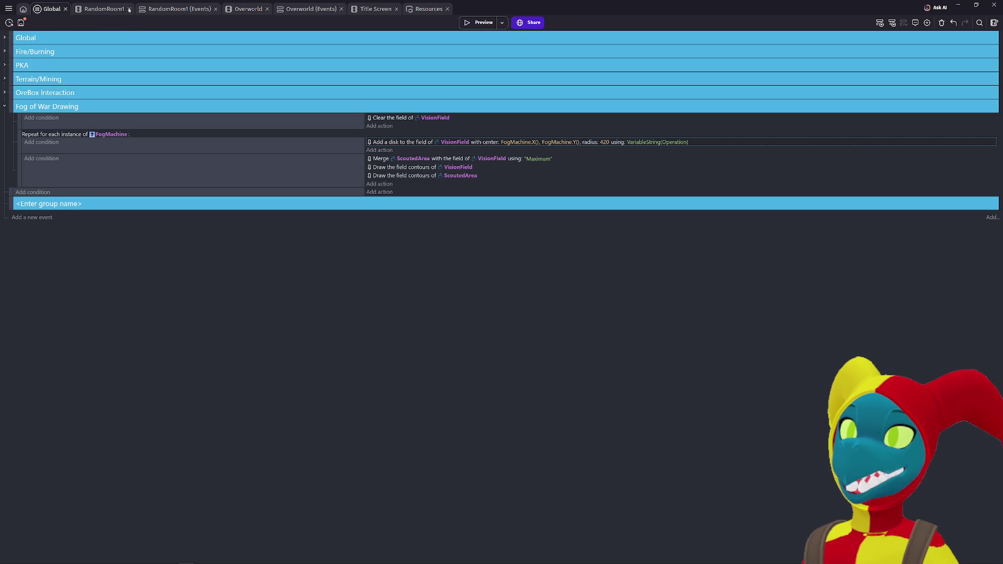
Step: In RandomRoom1, review the VisionField object's fill opacity, leave it unchanged, and apply
{"action": "left_click", "coordinate": [110, 9]}
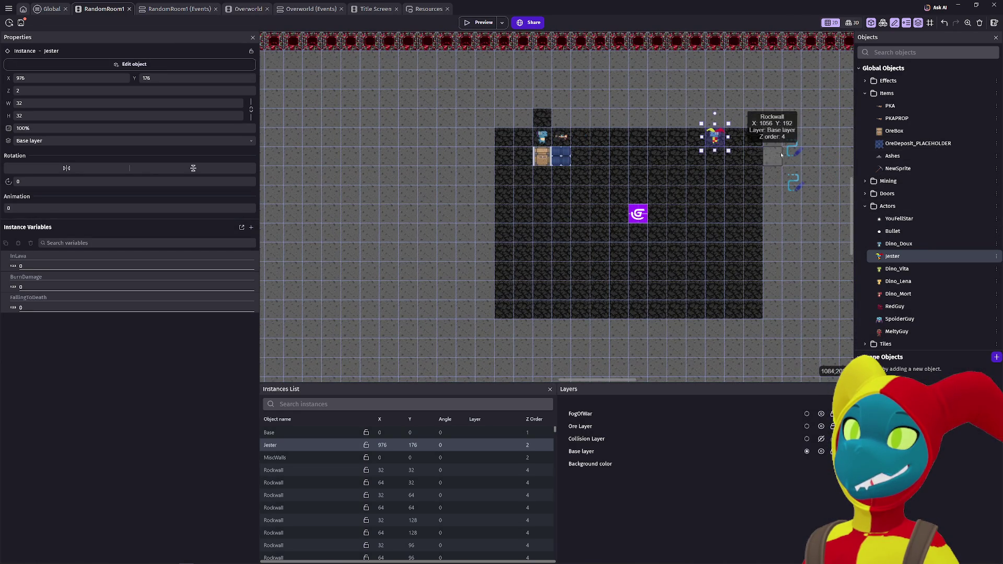
{"action": "double_click", "coordinate": [791, 151]}
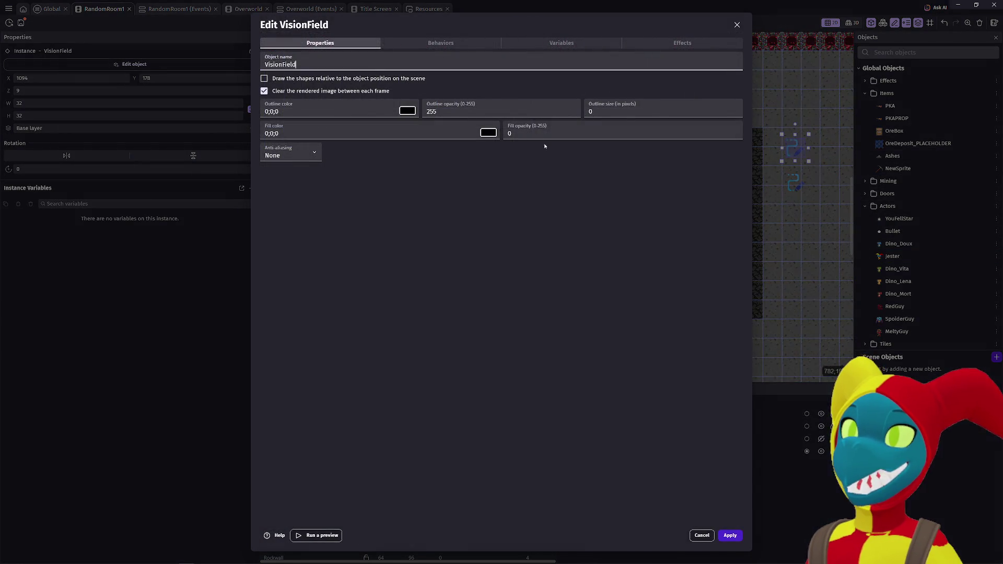
{"action": "left_click", "coordinate": [526, 133]}
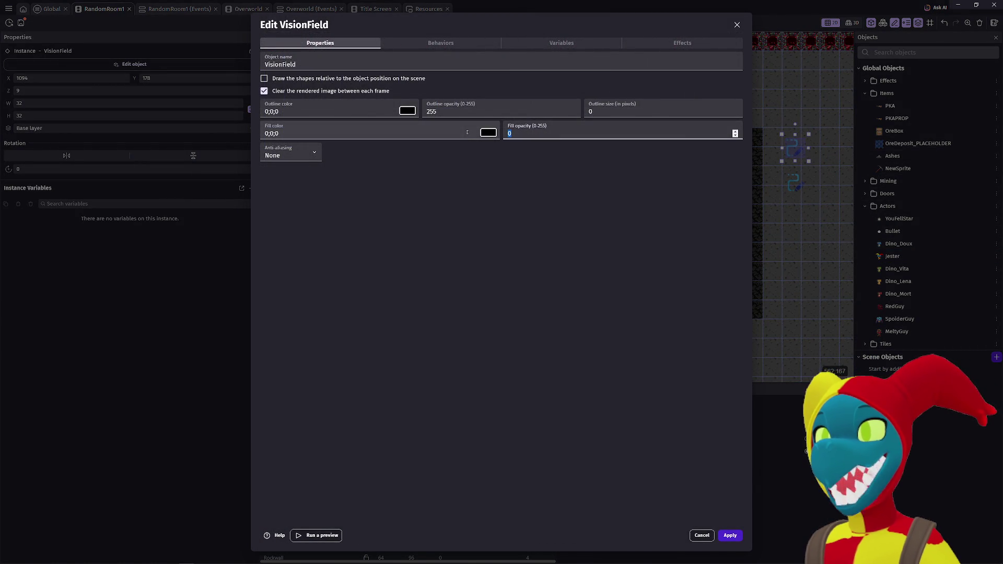
{"action": "left_click", "coordinate": [461, 193]}
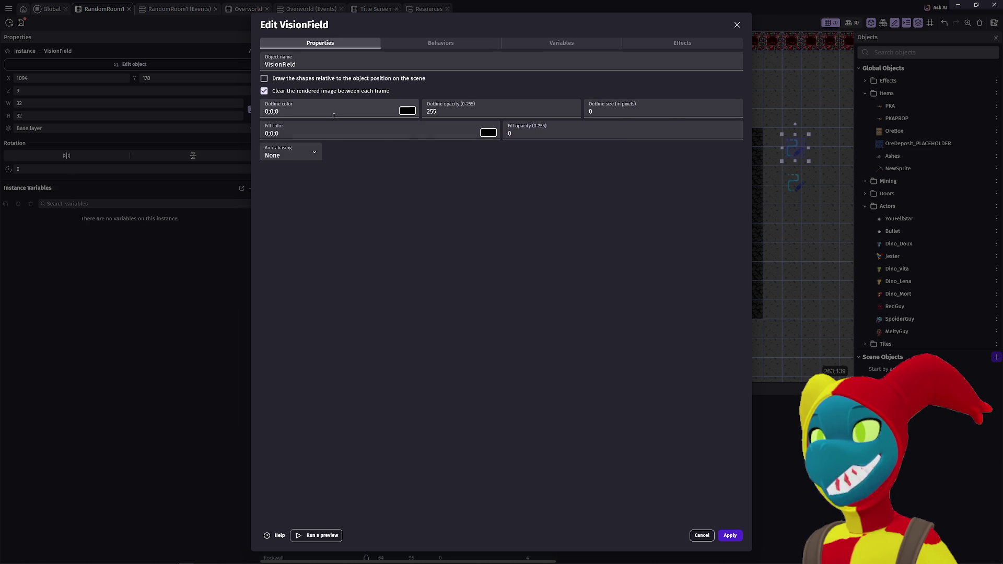
{"action": "left_click", "coordinate": [725, 536]}
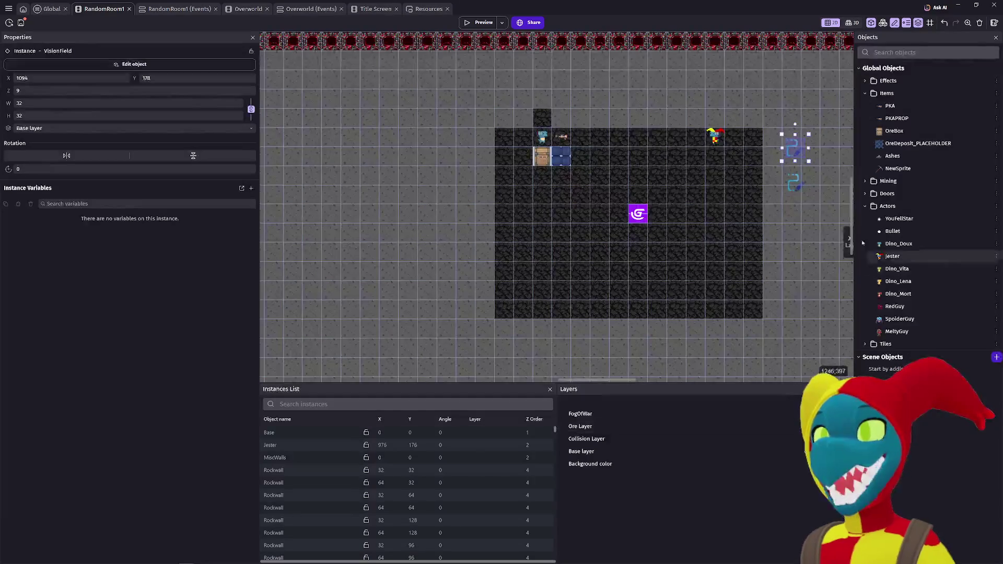
{"action": "left_click", "coordinate": [478, 23]}
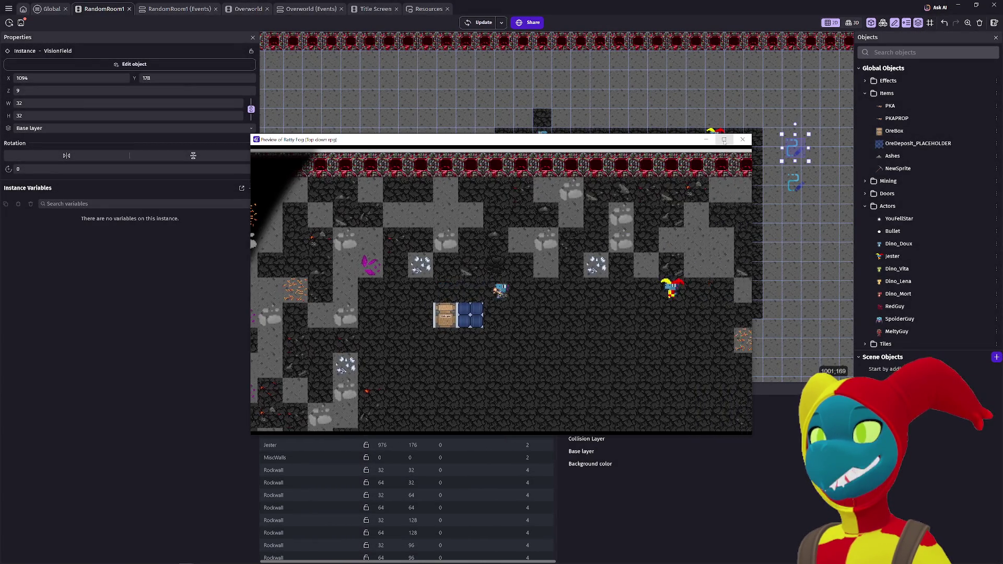
{"action": "key", "text": "Right"}
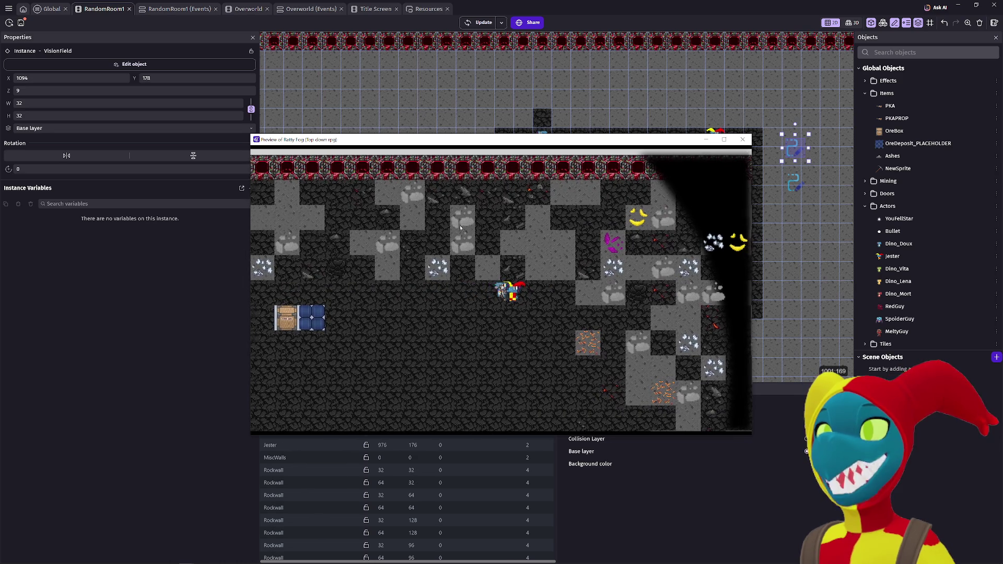
{"action": "key", "text": "Up"}
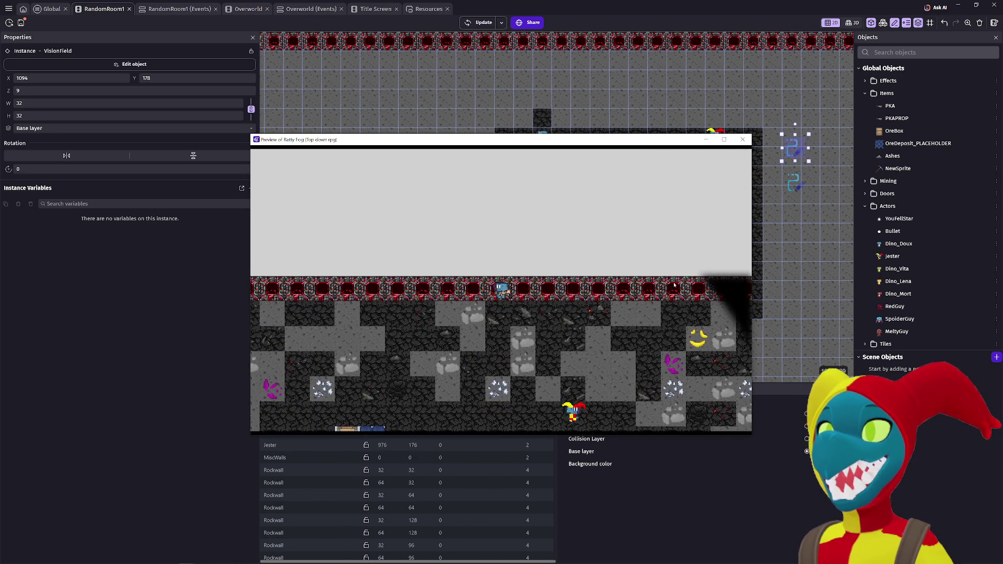
{"action": "key", "text": "Right"}
{"action": "key", "text": "Down"}
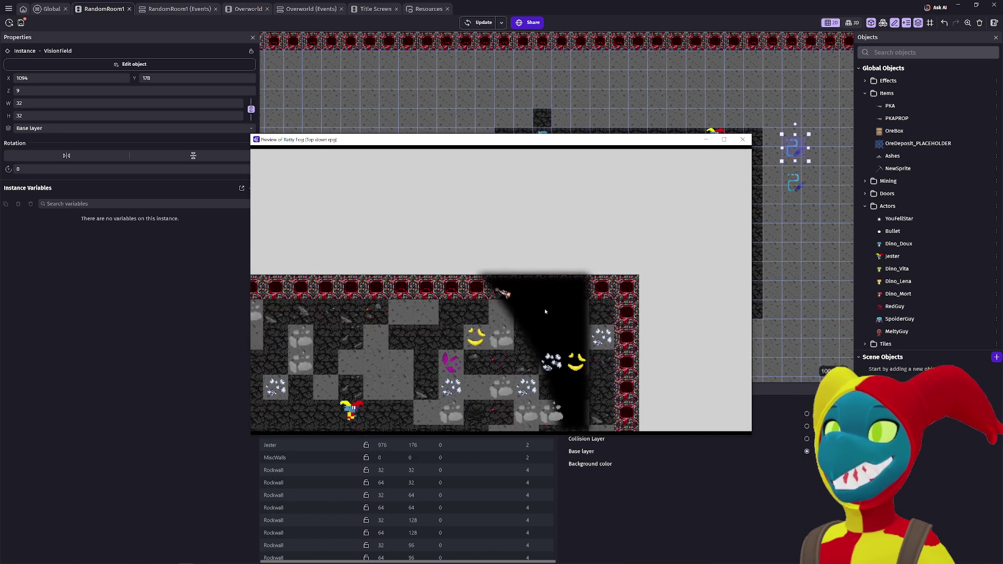
{"action": "key", "text": "Left"}
{"action": "key", "text": "Right"}
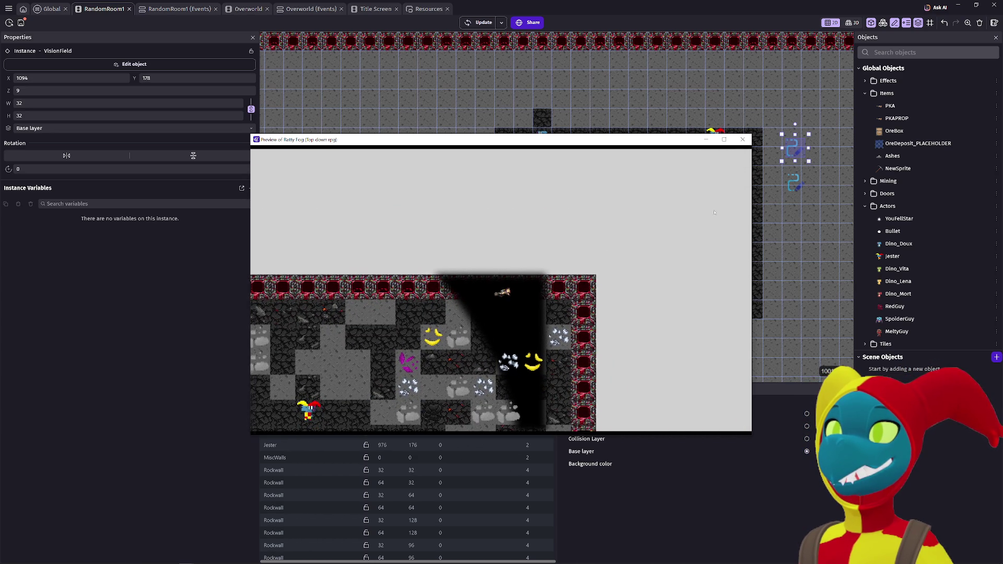
{"action": "key", "text": "Right"}
{"action": "key", "text": "Down"}
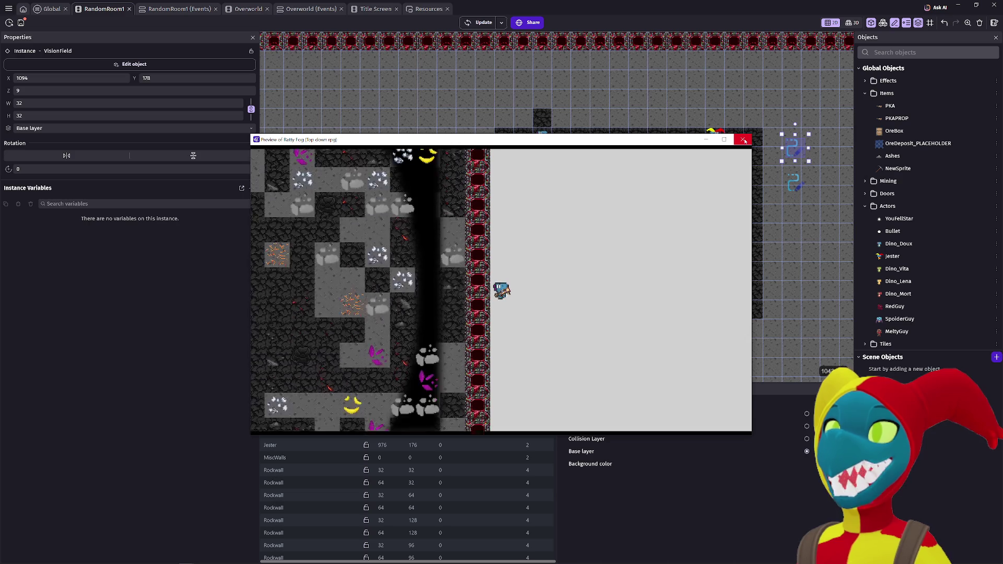
{"action": "left_click", "coordinate": [744, 140]}
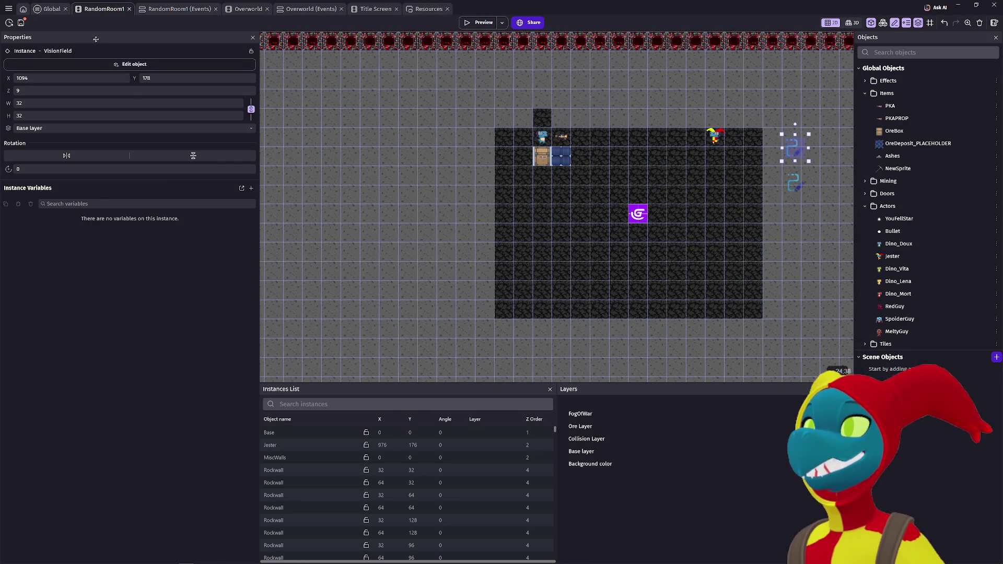
Step: On the Global events sheet, expand Terrain/Mining, PKA and Fire/Burning, then collapse Terrain/Mining
{"action": "left_click", "coordinate": [56, 10]}
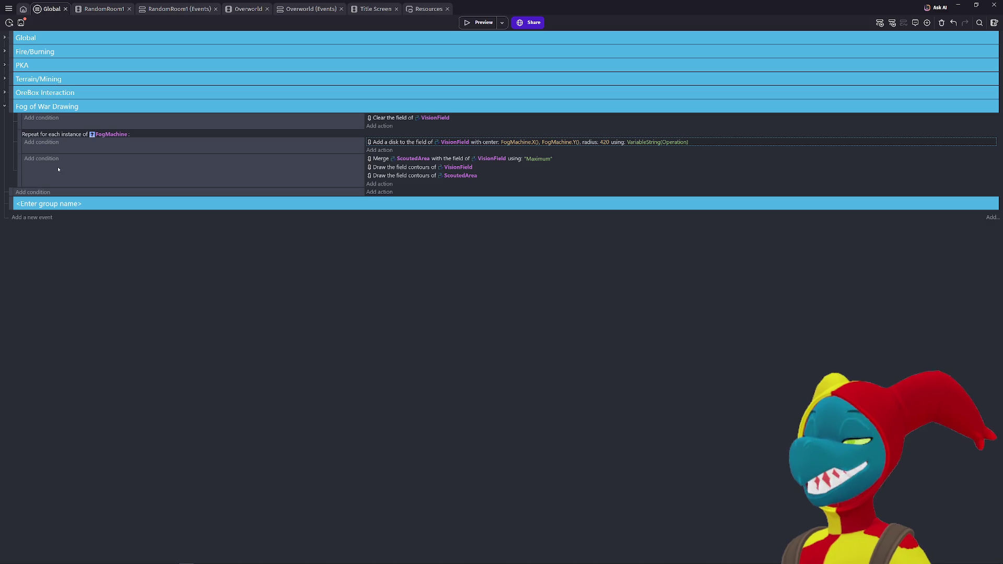
{"action": "left_click", "coordinate": [4, 79]}
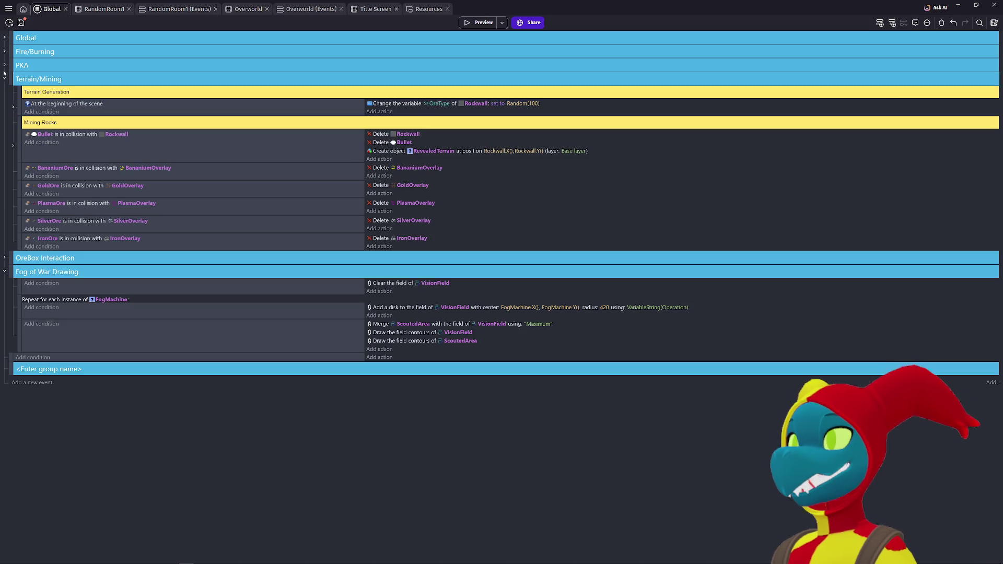
{"action": "left_click", "coordinate": [4, 66]}
{"action": "left_click", "coordinate": [4, 53]}
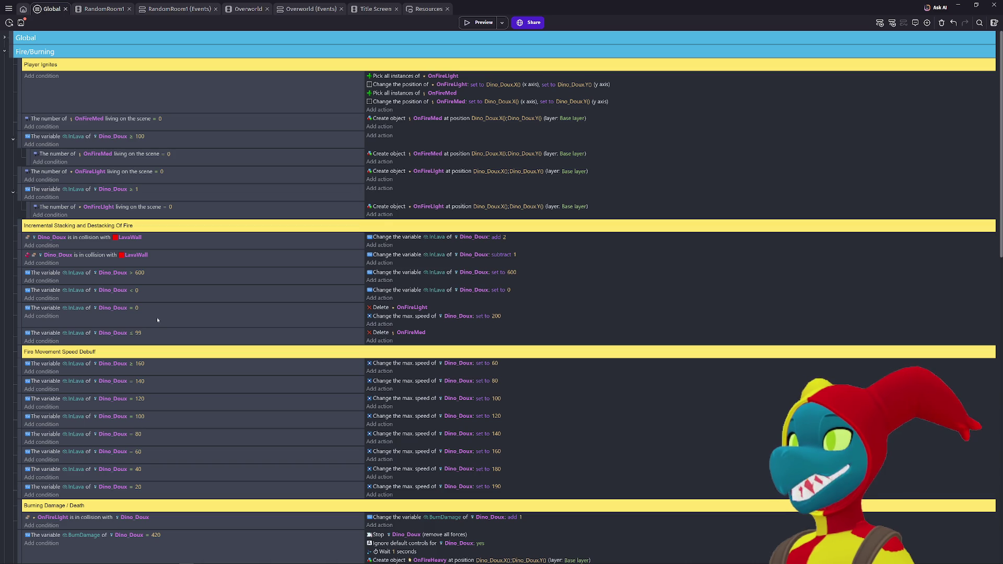
{"action": "scroll", "coordinate": [155, 310], "scroll_direction": "down", "scroll_amount": 15}
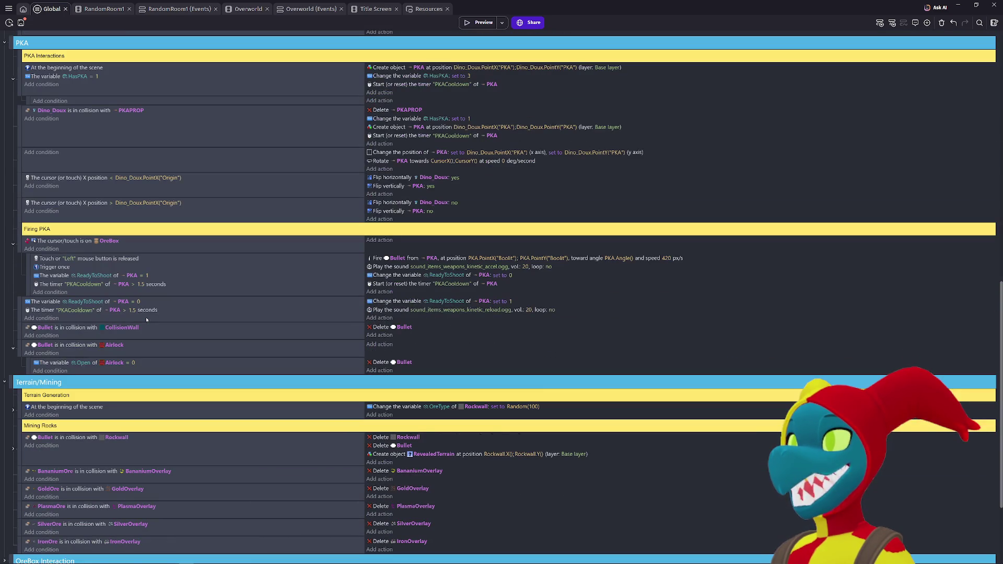
{"action": "left_click", "coordinate": [7, 382]}
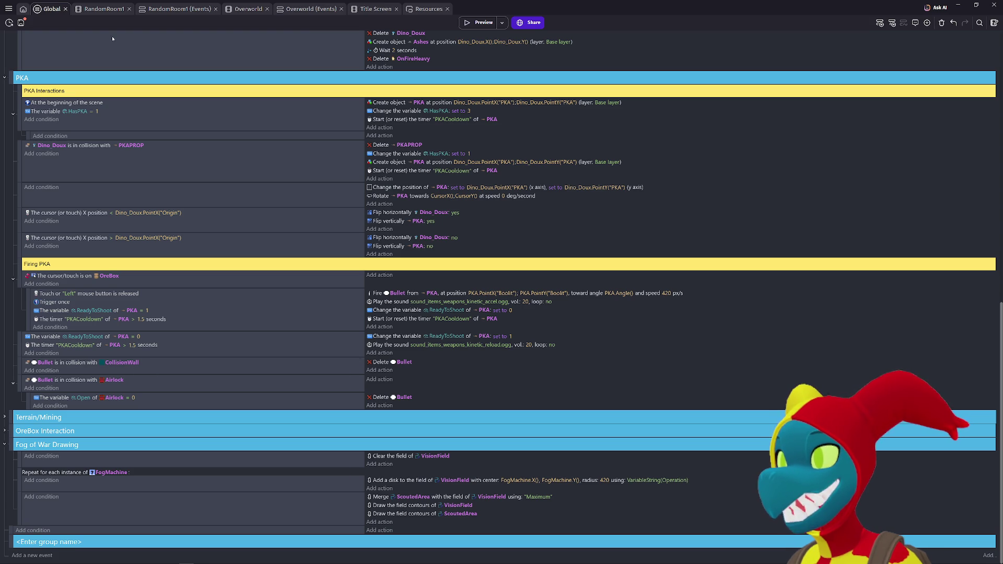
Step: In Overworld, highlight the Collision Layer, then trial-move a collision wall and the Base tilemap, undoing both
{"action": "left_click", "coordinate": [104, 10]}
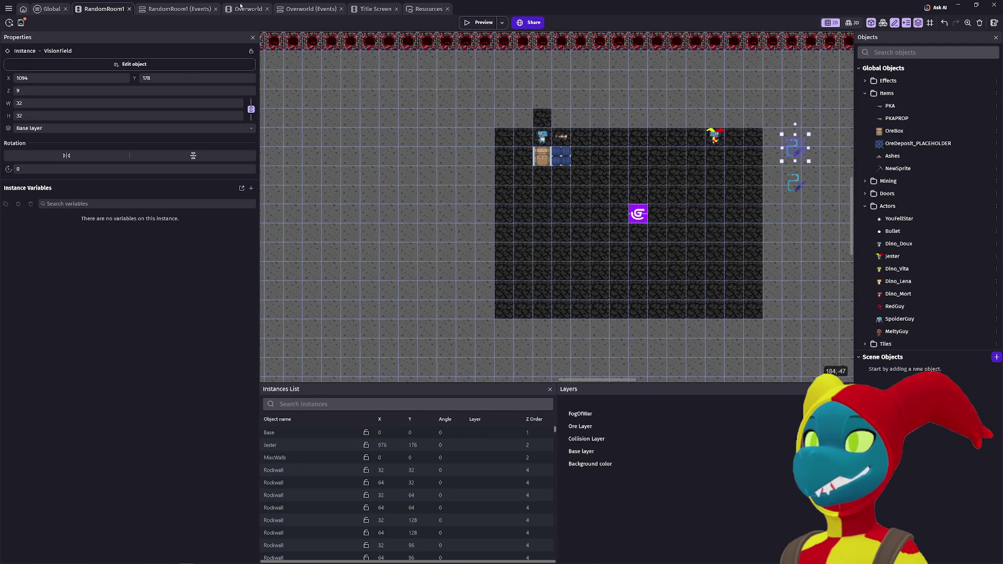
{"action": "left_click", "coordinate": [242, 8]}
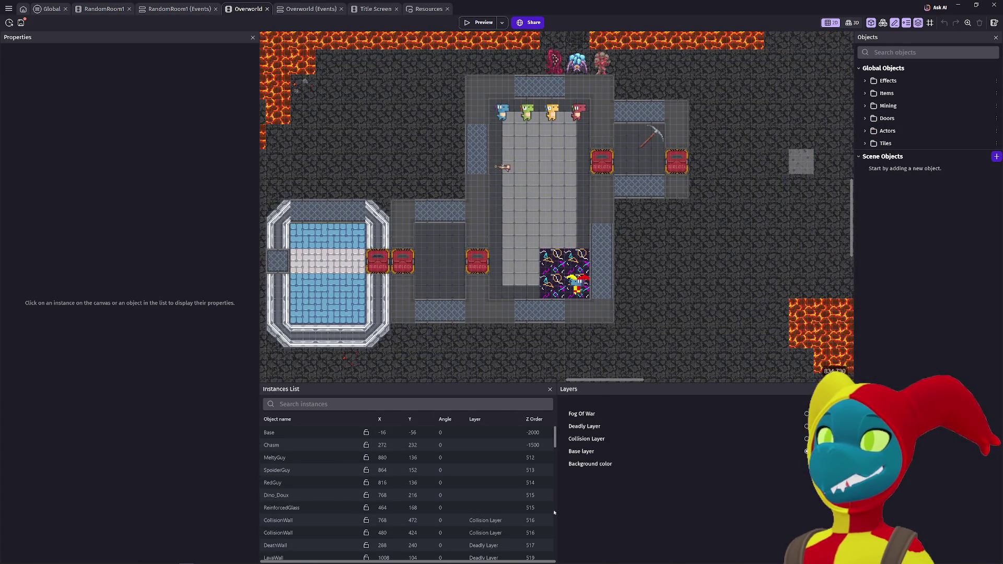
{"action": "left_click", "coordinate": [586, 439]}
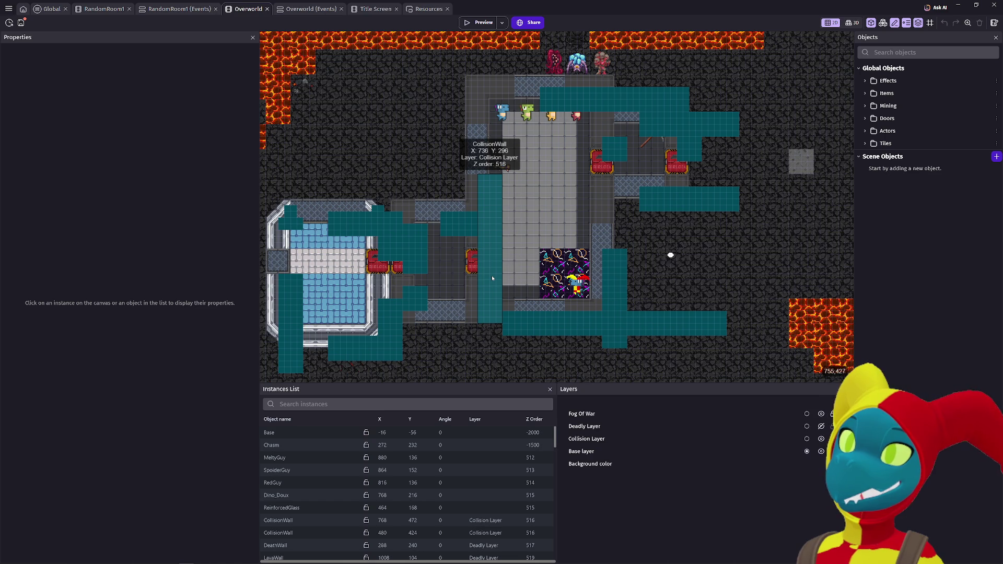
{"action": "scroll", "coordinate": [491, 277], "scroll_direction": "up", "scroll_amount": 2}
{"action": "scroll", "coordinate": [447, 292], "scroll_direction": "up", "scroll_amount": 2}
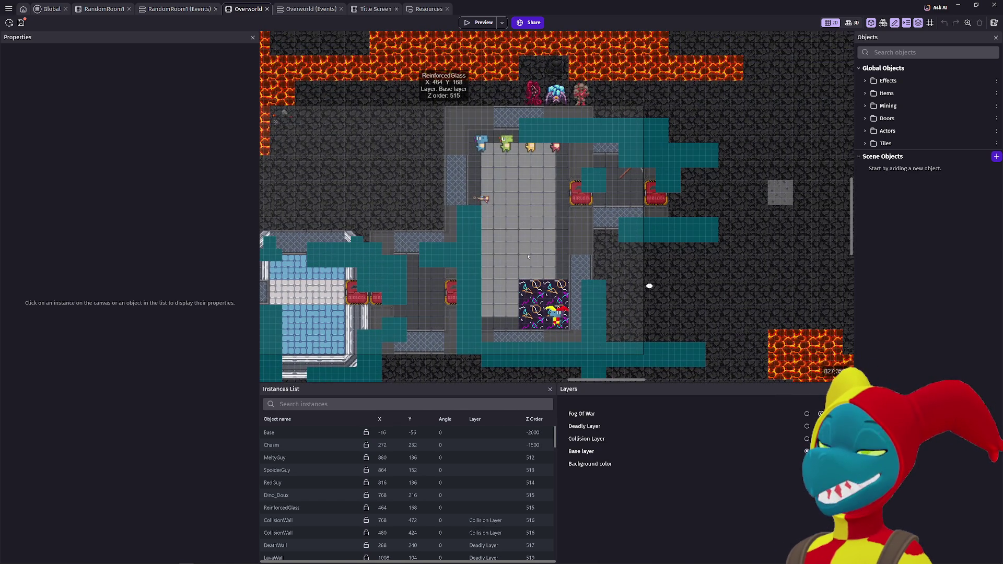
{"action": "mouse_move", "coordinate": [601, 139]}
{"action": "left_mouse_down"}
{"action": "mouse_move", "coordinate": [535, 128]}
{"action": "mouse_move", "coordinate": [587, 130]}
{"action": "left_mouse_up"}
{"action": "key", "text": "ctrl+z"}
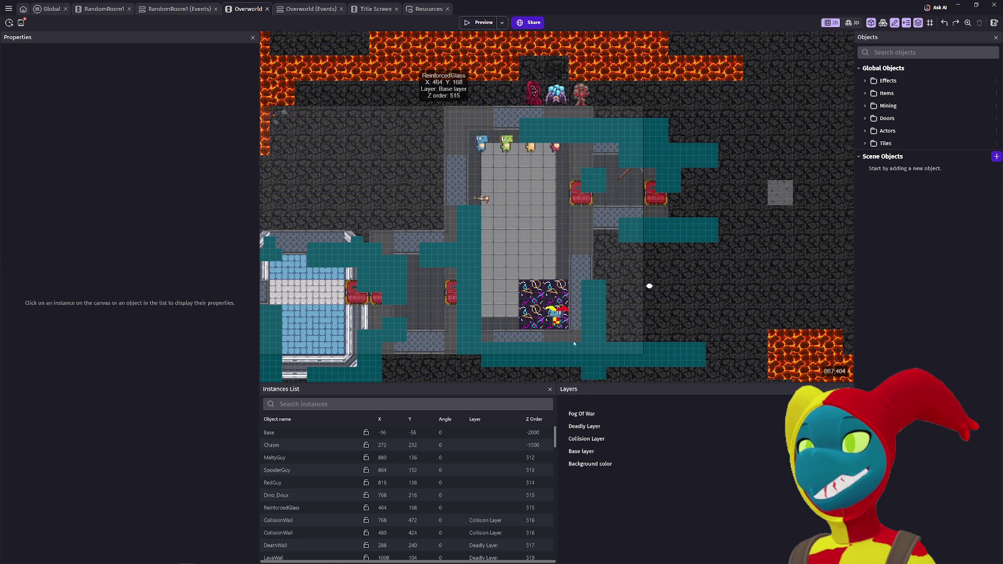
{"action": "left_click", "coordinate": [586, 439]}
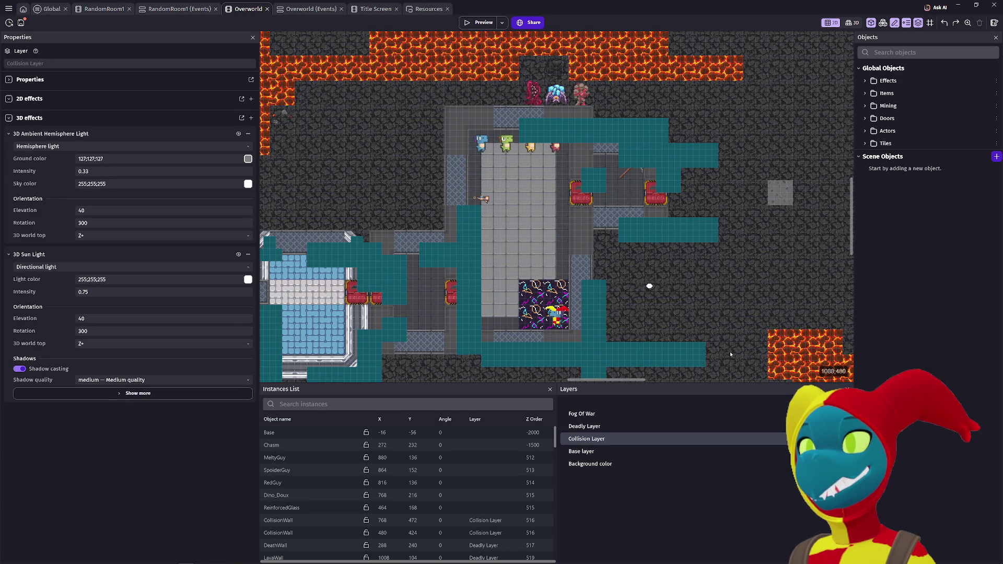
{"action": "left_click_drag", "start_coordinate": [730, 354], "coordinate": [713, 335]}
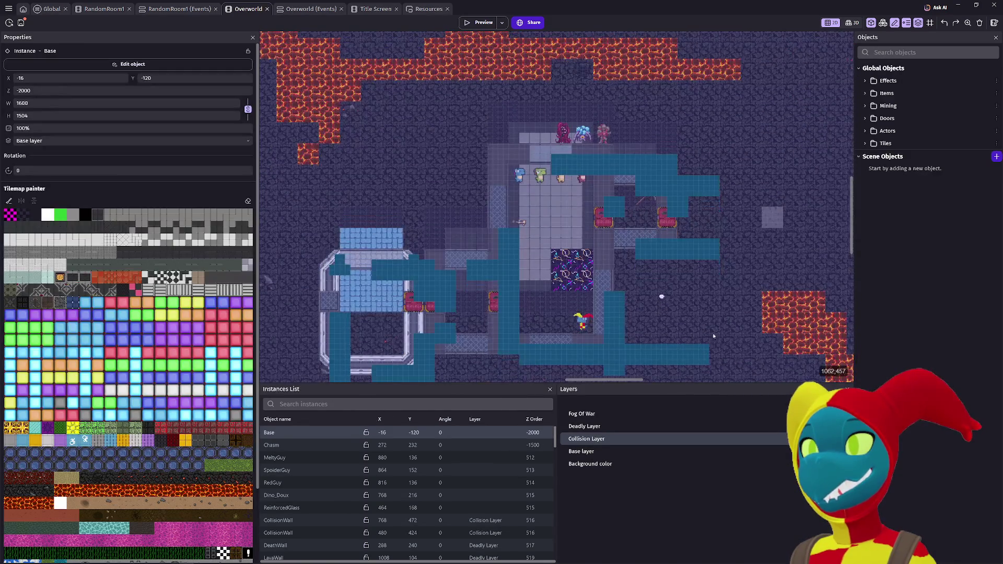
{"action": "key", "text": "ctrl+z"}
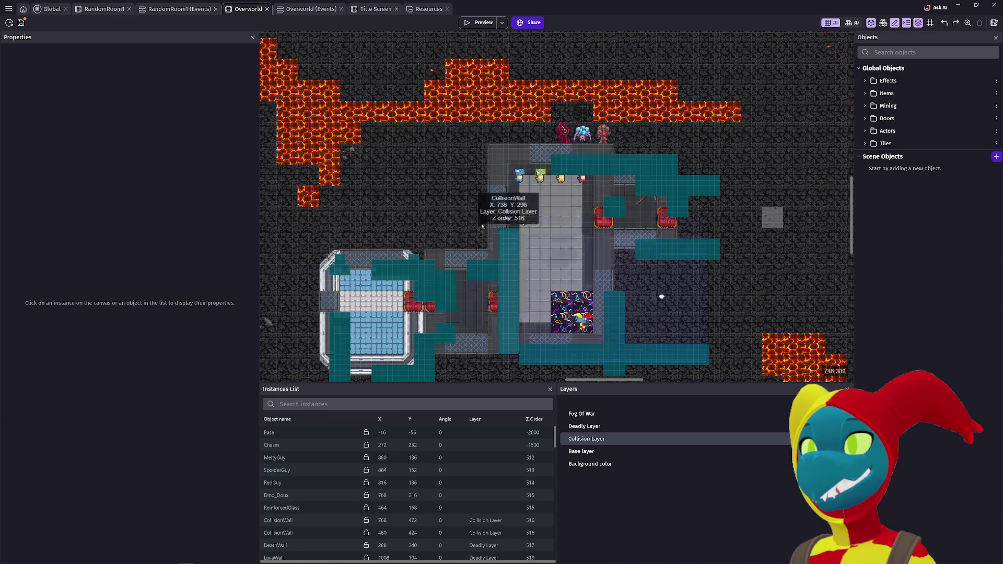
Step: Box-select and move a group of characters and walls, then undo to restore their original positions
{"action": "left_click_drag", "start_coordinate": [657, 355], "coordinate": [318, 143]}
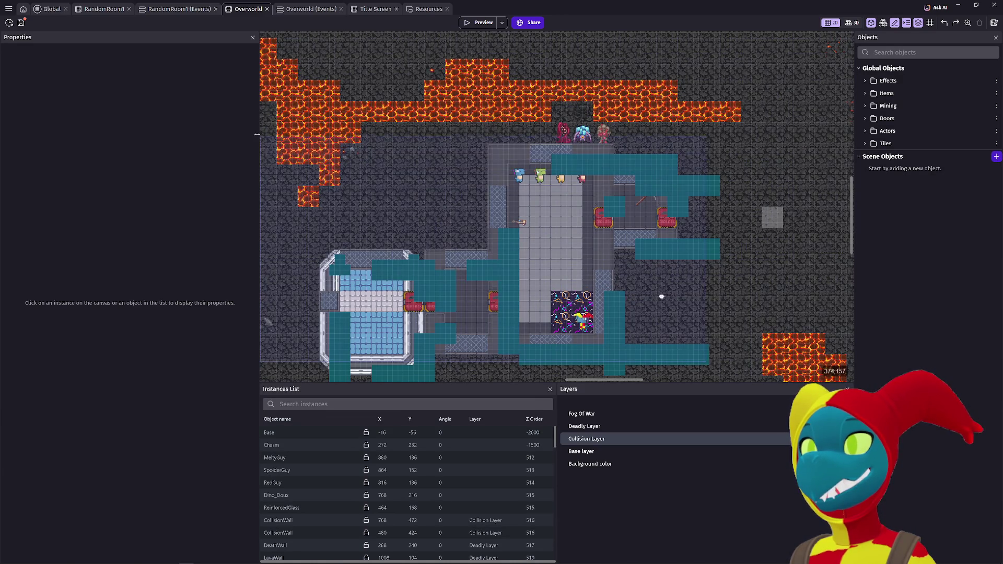
{"action": "mouse_move", "coordinate": [549, 151]}
{"action": "left_mouse_down"}
{"action": "mouse_move", "coordinate": [637, 350]}
{"action": "mouse_move", "coordinate": [520, 342]}
{"action": "left_mouse_up"}
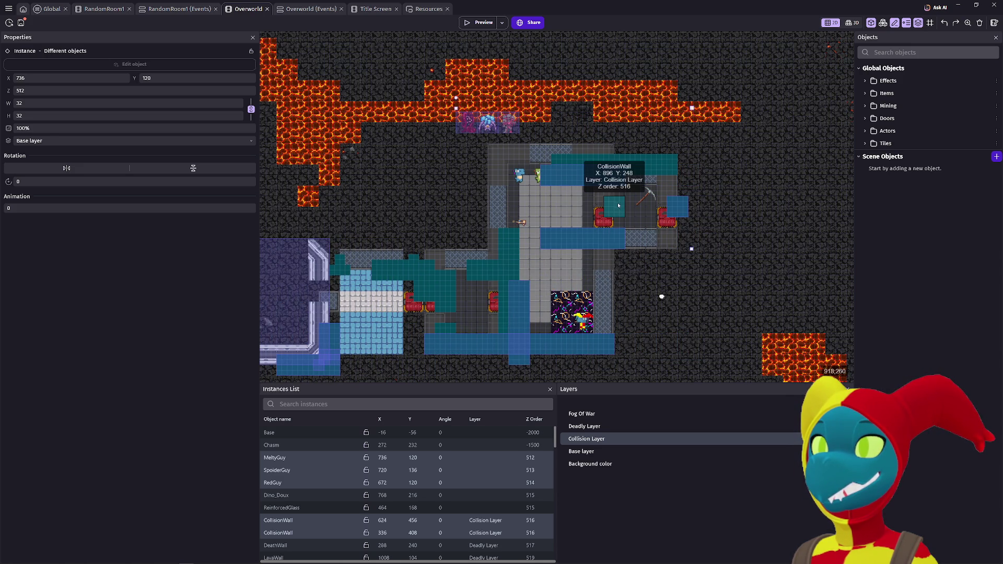
{"action": "left_click", "coordinate": [615, 207]}
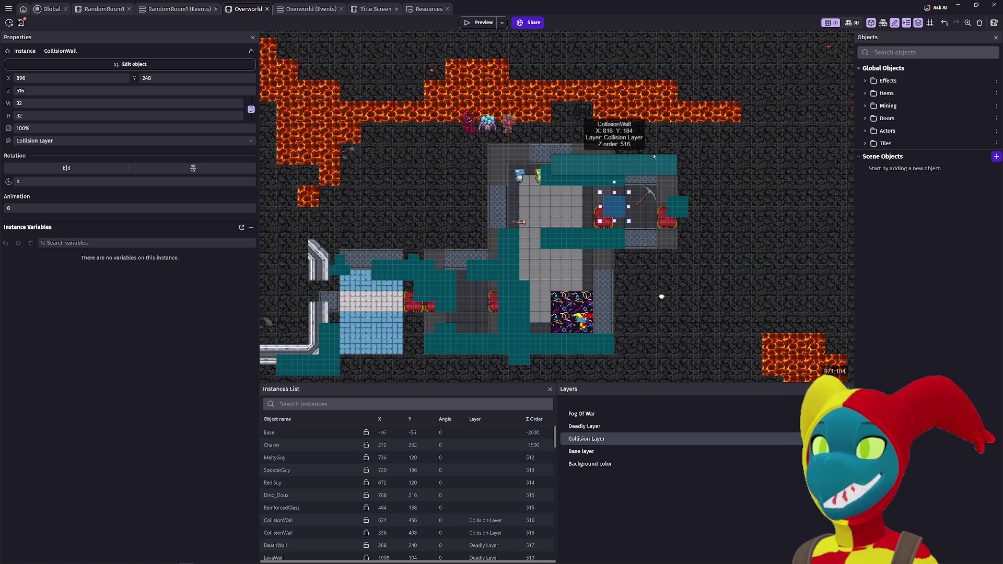
{"action": "left_click", "coordinate": [654, 156], "text": "shift"}
{"action": "left_click", "coordinate": [677, 206], "text": "shift"}
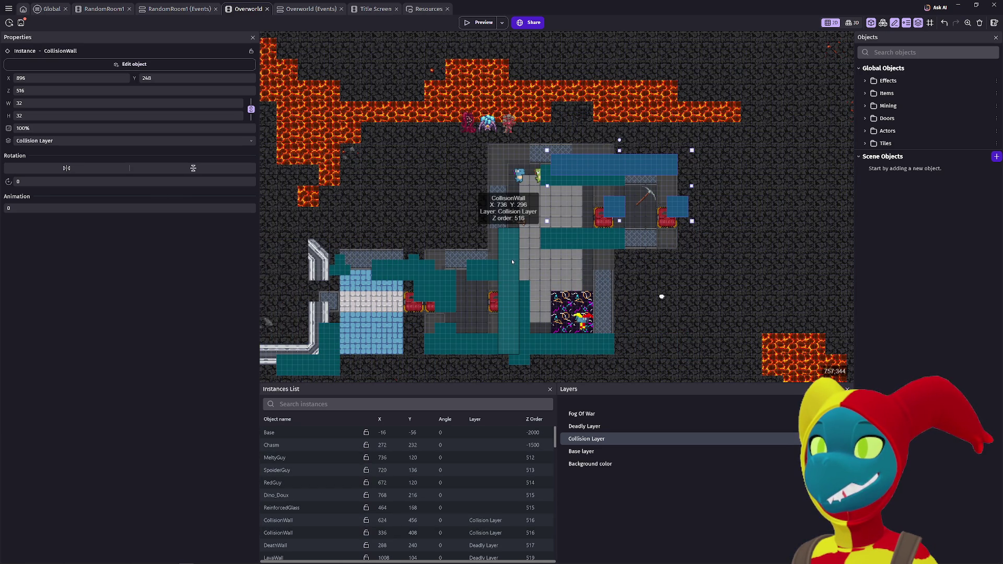
{"action": "left_click", "coordinate": [512, 261], "text": "shift"}
{"action": "left_click", "coordinate": [446, 284], "text": "shift"}
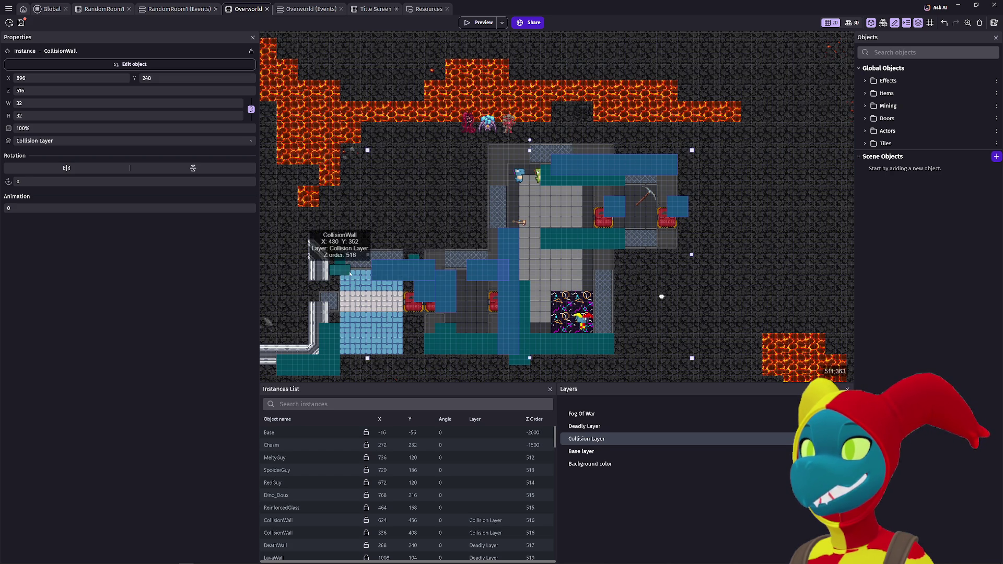
{"action": "key", "text": "ctrl+z"}
Step: Pan across the Overworld map, then return to the RandomRoom1 events sheet and scene
{"action": "scroll", "coordinate": [423, 84], "scroll_direction": "down", "scroll_amount": 3}
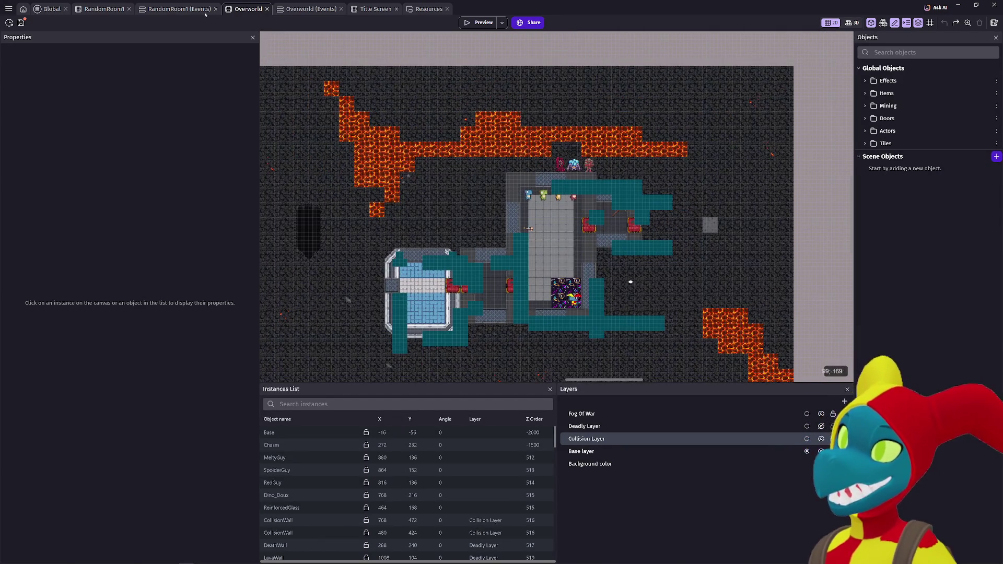
{"action": "left_click_drag", "start_coordinate": [477, 134], "coordinate": [571, 87]}
{"action": "left_click", "coordinate": [157, 10]}
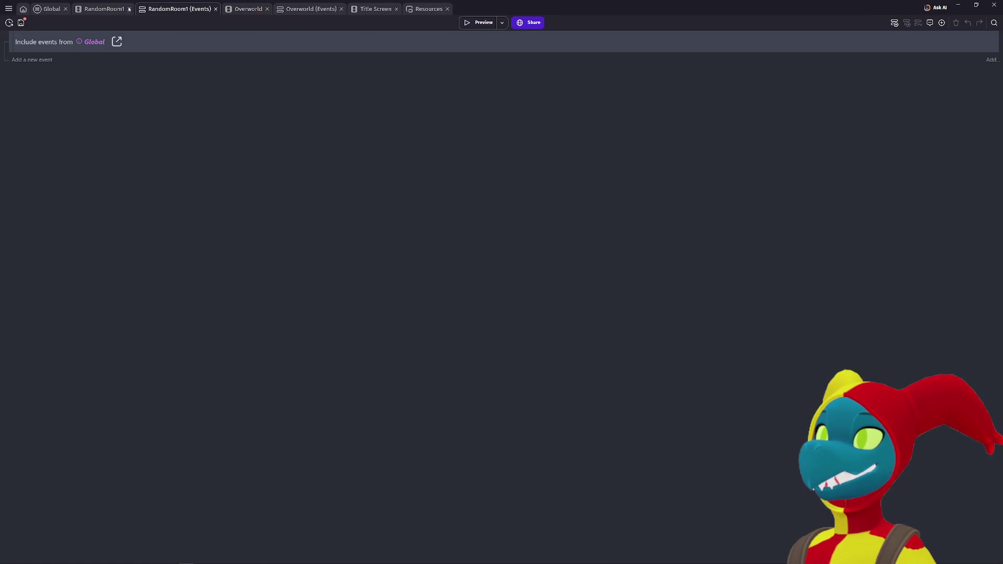
{"action": "left_click", "coordinate": [105, 9]}
{"action": "scroll", "coordinate": [665, 139], "scroll_direction": "right", "scroll_amount": 5}
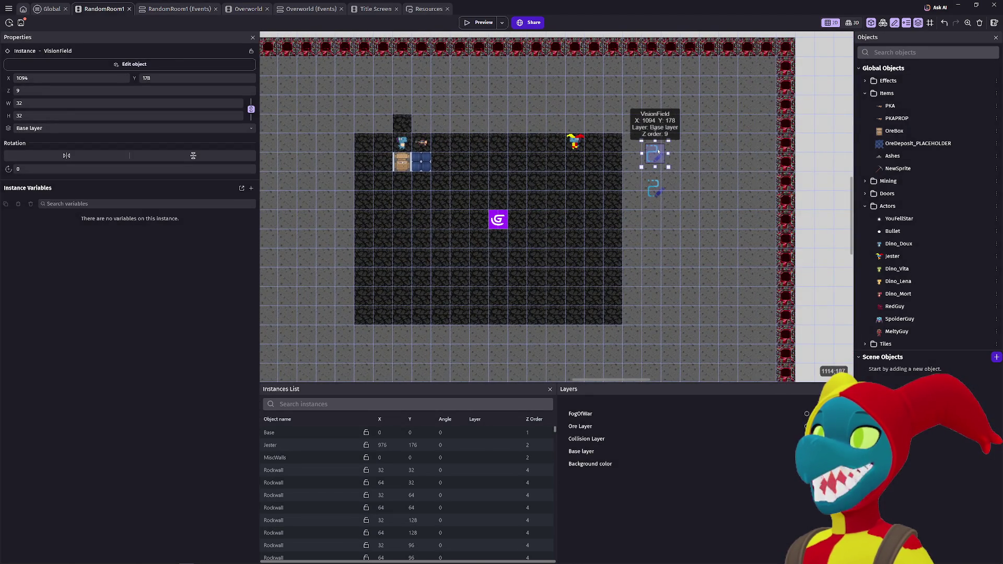
Step: Glance at VisionField's settings, then collapse the PKA and Fire/Burning groups in Global events
{"action": "double_click", "coordinate": [656, 151]}
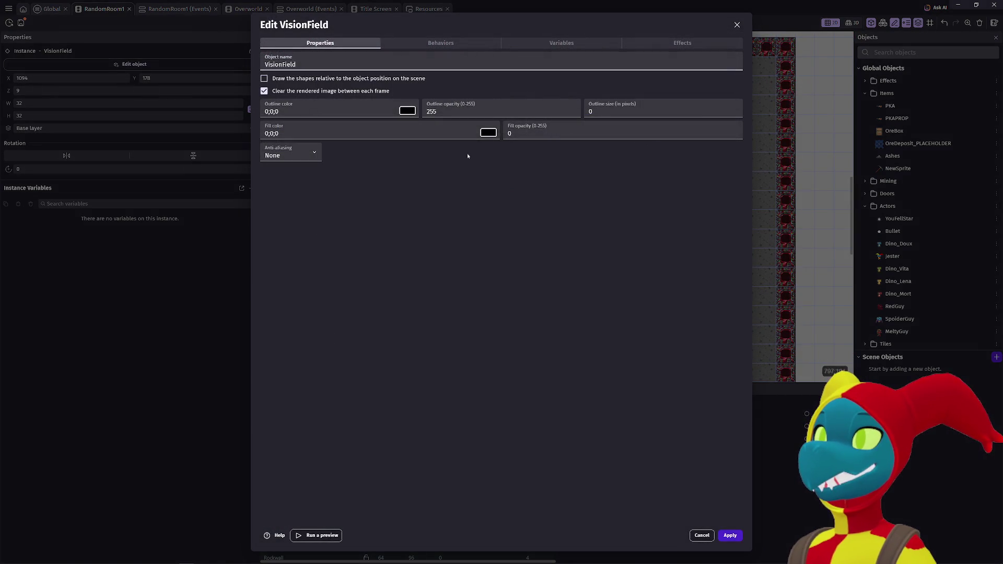
{"action": "left_click", "coordinate": [705, 536]}
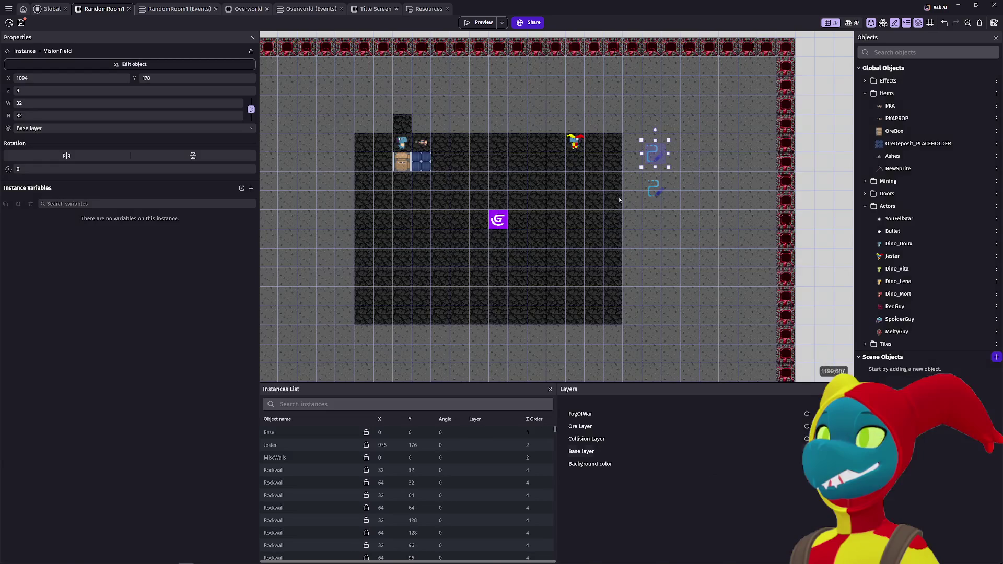
{"action": "left_click", "coordinate": [52, 10]}
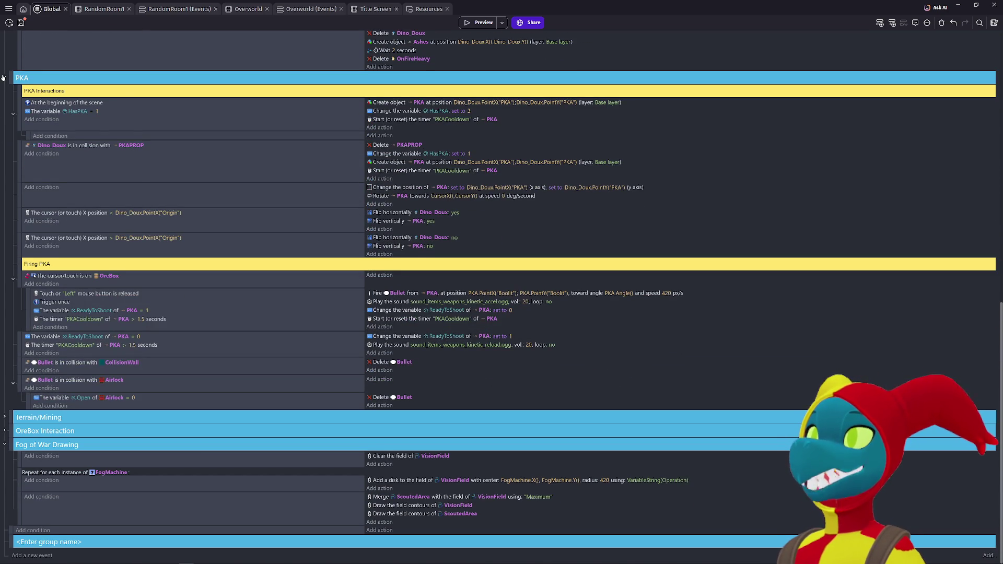
{"action": "left_click", "coordinate": [3, 77]}
{"action": "right_click", "coordinate": [22, 313]}
{"action": "left_click", "coordinate": [63, 407]}
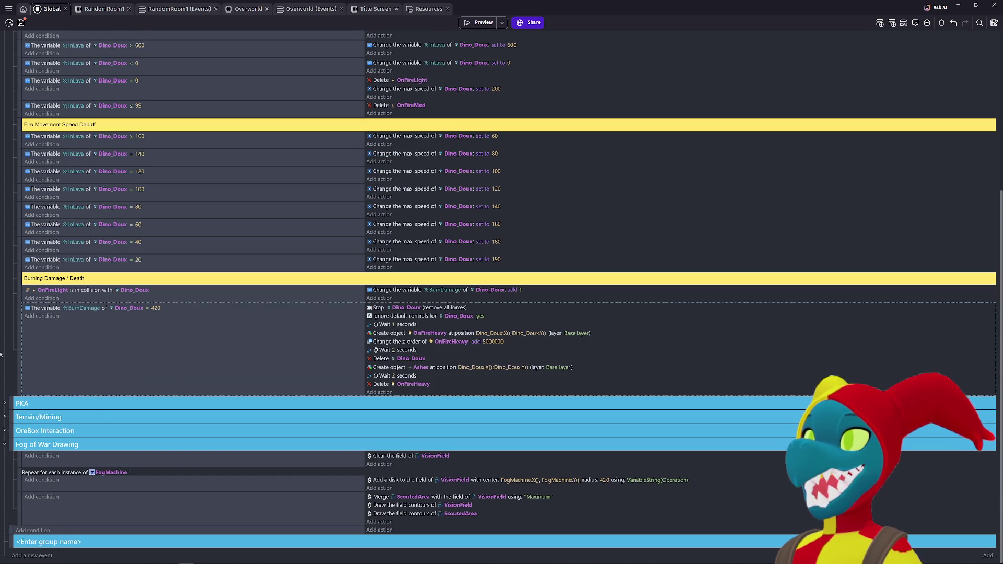
{"action": "scroll", "coordinate": [1, 251], "scroll_direction": "up", "scroll_amount": 5}
{"action": "left_click", "coordinate": [5, 52]}
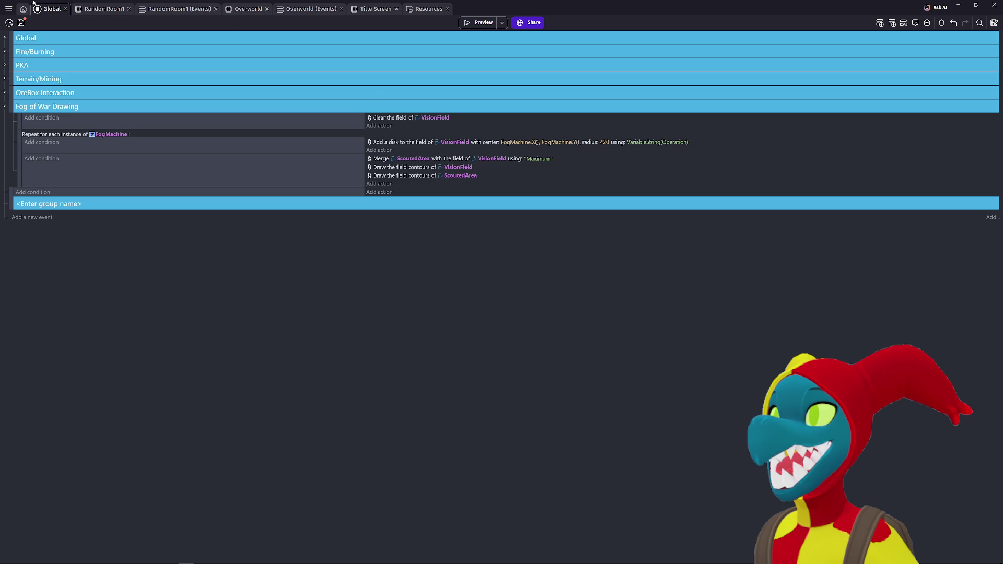
Step: Enable 'Draw the shapes relative to the object position' for VisionField and apply
{"action": "left_click", "coordinate": [92, 9]}
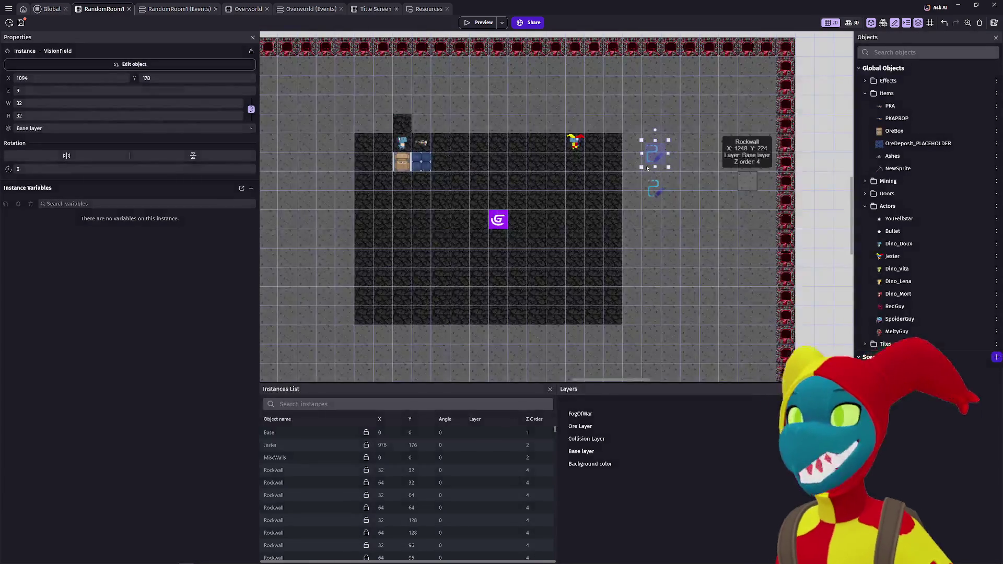
{"action": "double_click", "coordinate": [653, 183]}
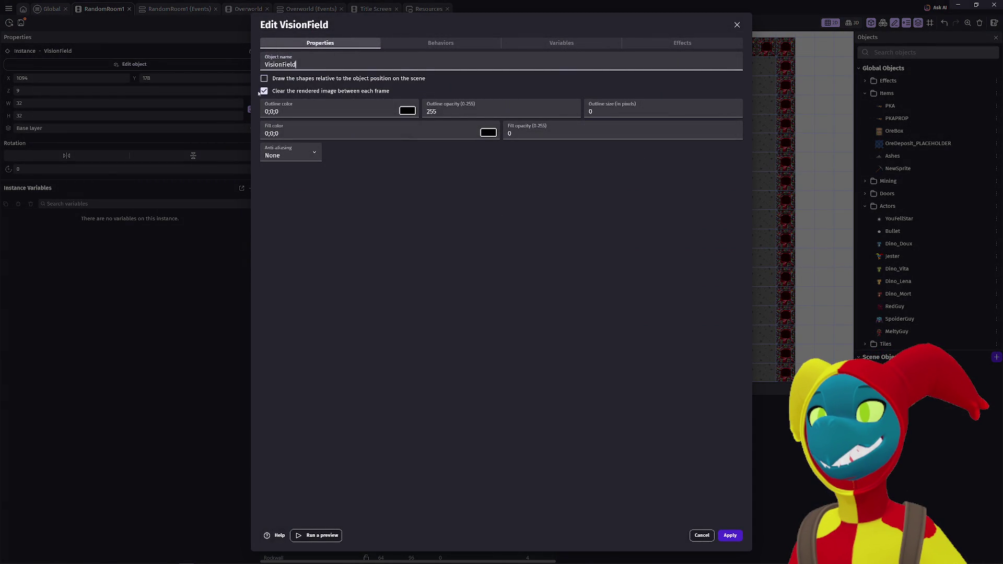
{"action": "left_click", "coordinate": [265, 78]}
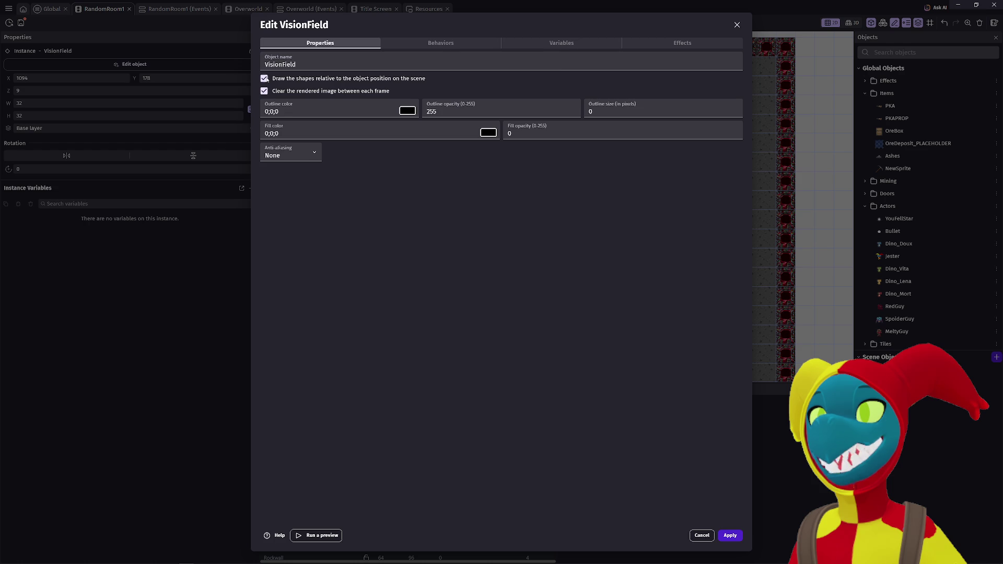
{"action": "left_click", "coordinate": [450, 44]}
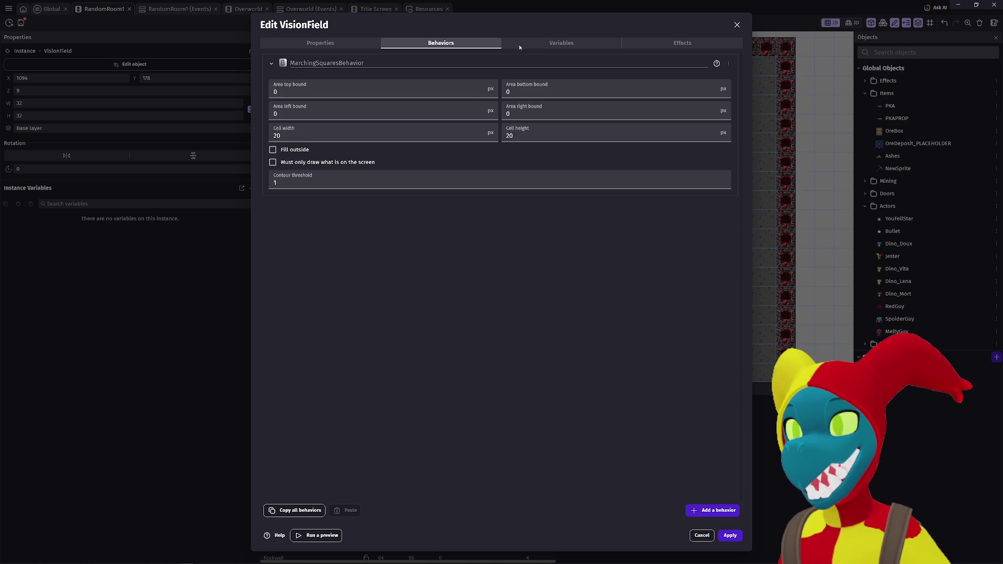
{"action": "left_click", "coordinate": [561, 43]}
{"action": "left_click", "coordinate": [664, 43]}
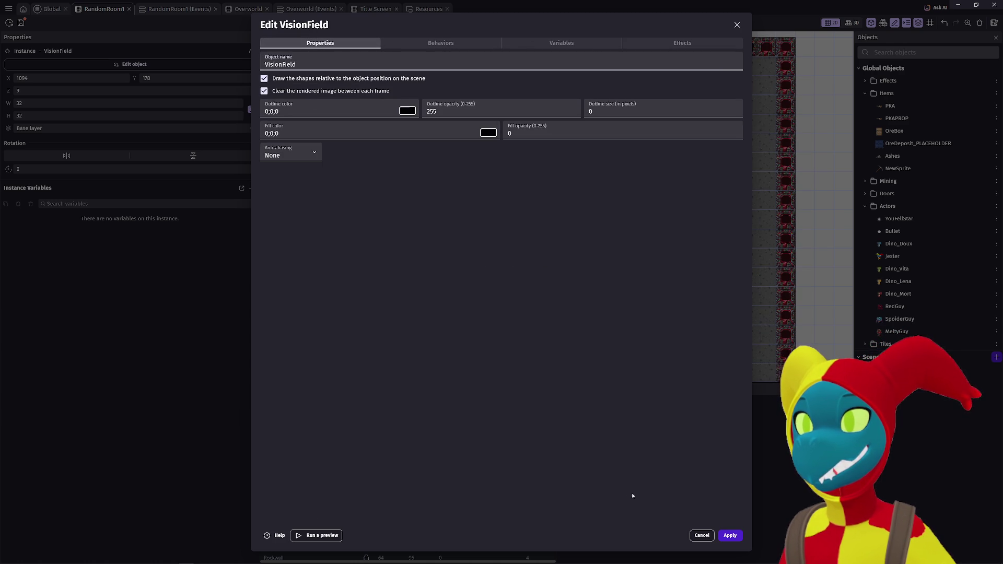
{"action": "left_click", "coordinate": [730, 535]}
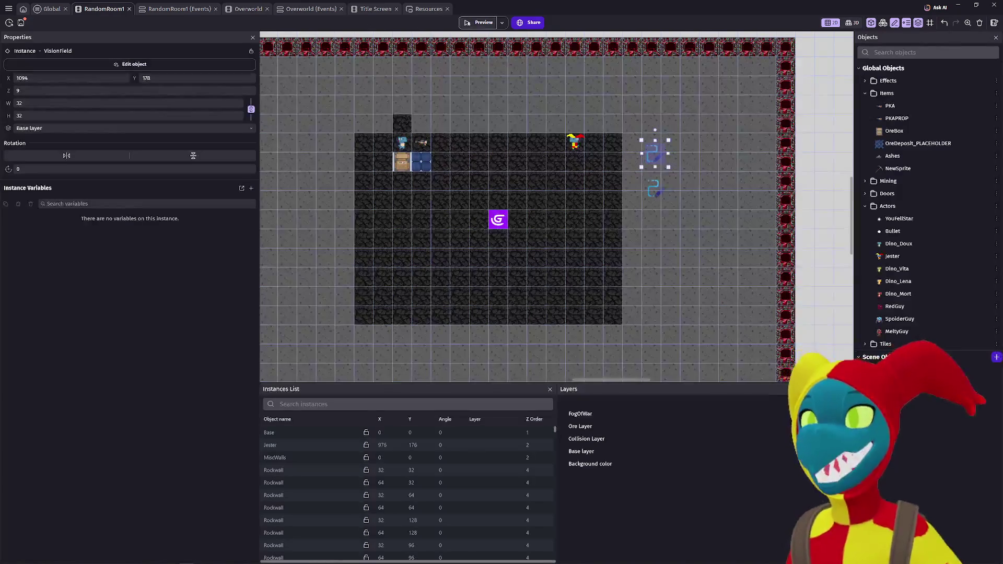
Step: Preview the game, walking the player around to check the fog overlay, then close it
{"action": "left_click", "coordinate": [473, 22]}
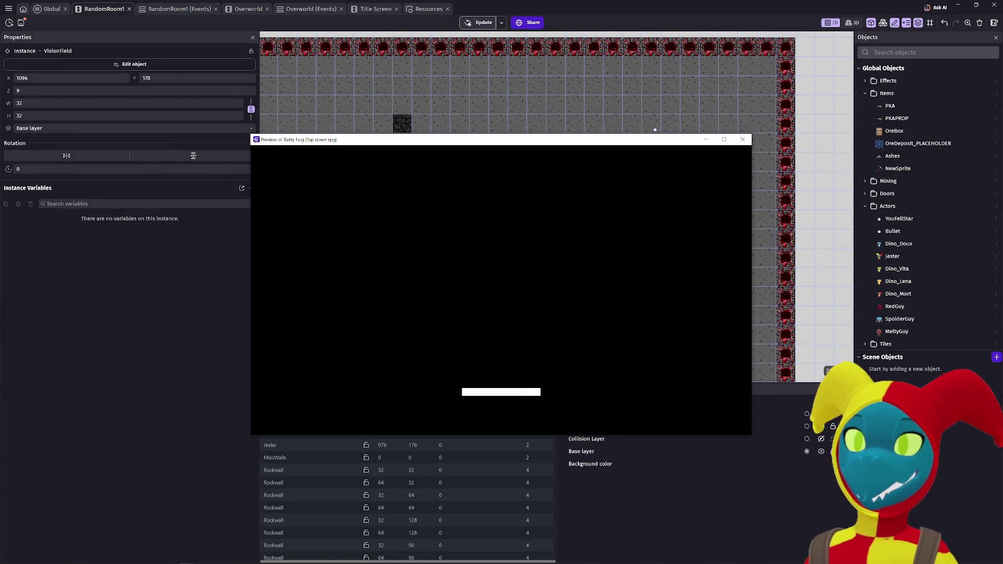
{"action": "key", "text": "Right"}
{"action": "key", "text": "Down"}
{"action": "key", "text": "Right"}
{"action": "key", "text": "Down"}
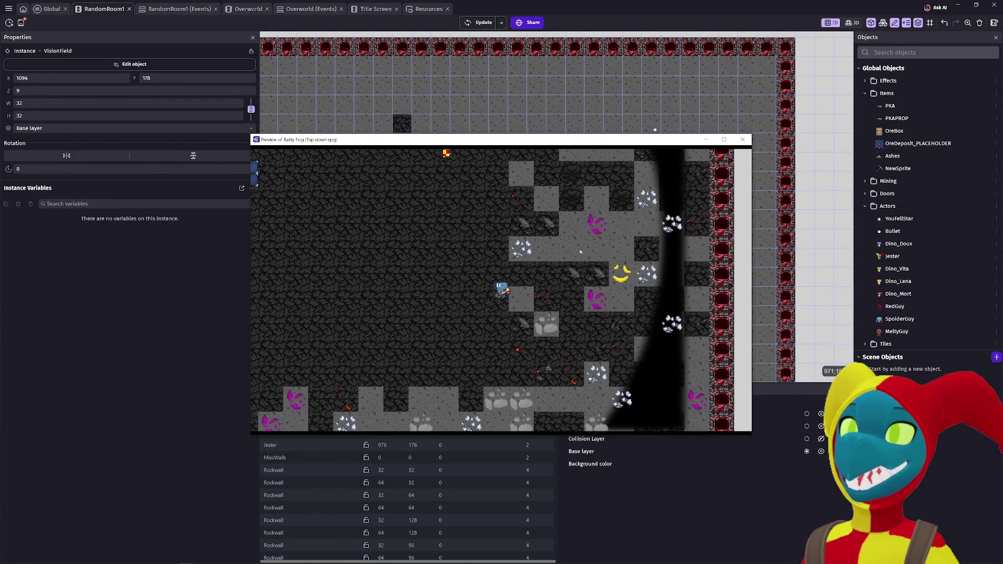
{"action": "key", "text": "Left"}
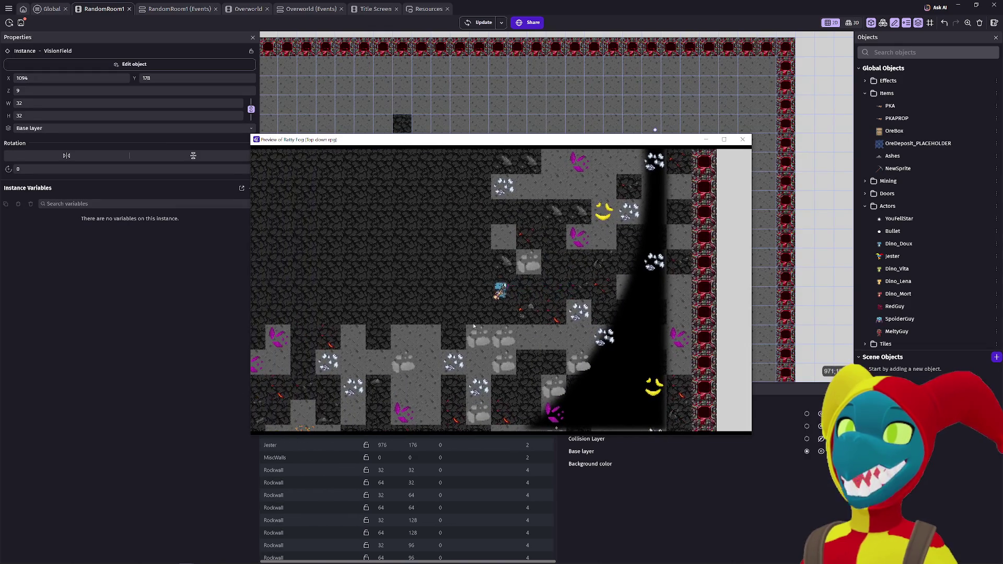
{"action": "key", "text": "Left"}
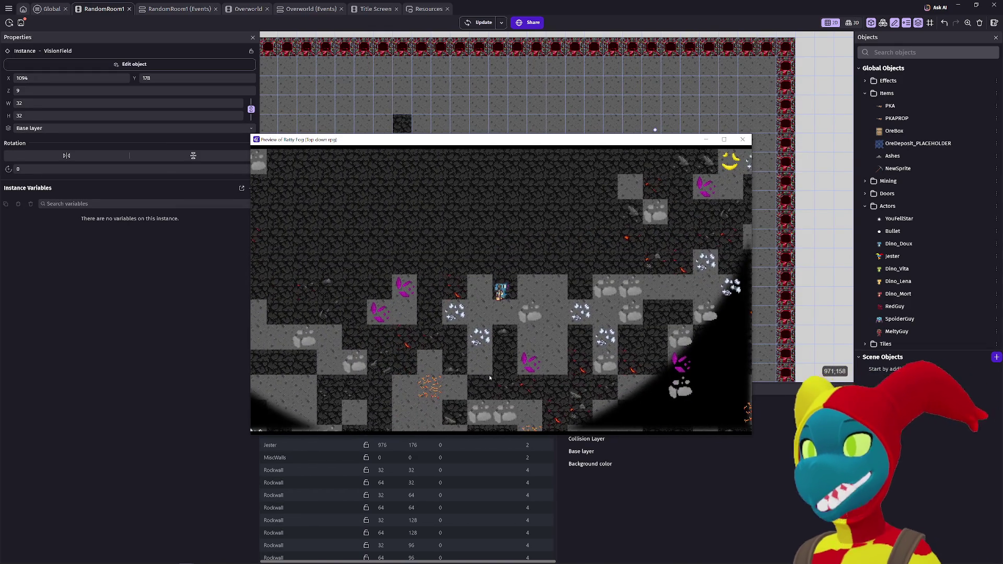
{"action": "key", "text": "Down"}
{"action": "key", "text": "Down"}
{"action": "key", "text": "Left"}
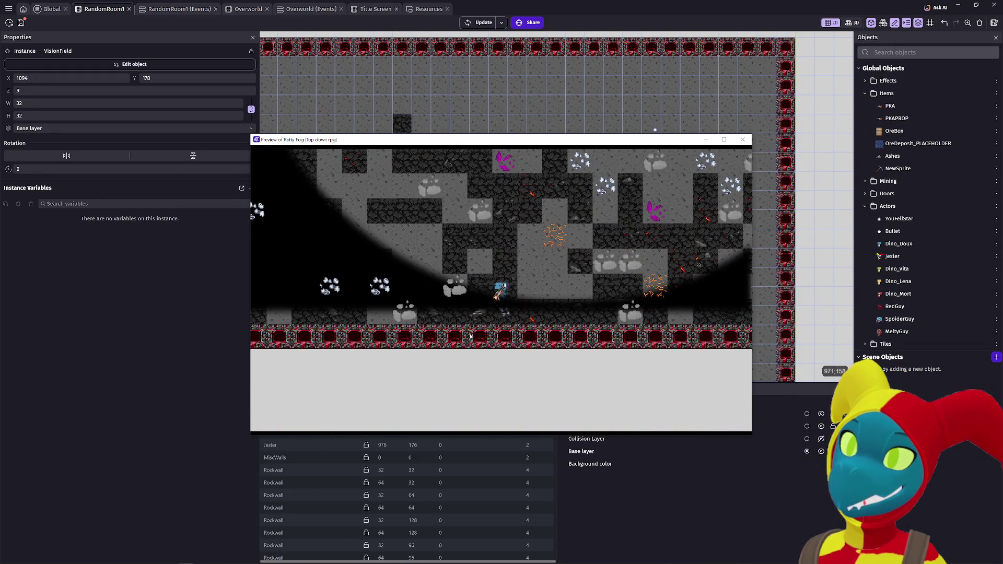
{"action": "key", "text": "Up"}
{"action": "key", "text": "Up"}
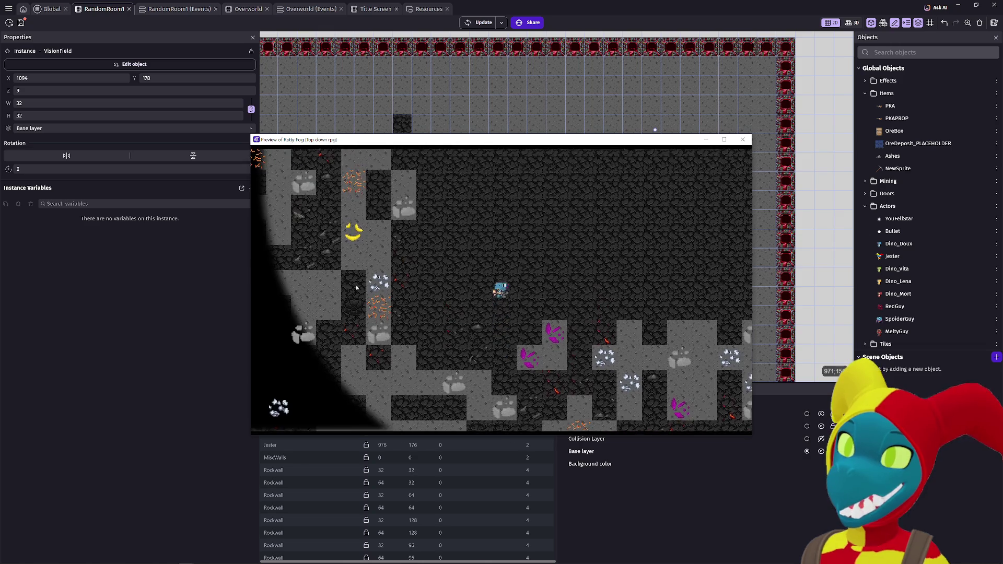
{"action": "key", "text": "Right"}
{"action": "key", "text": "Up"}
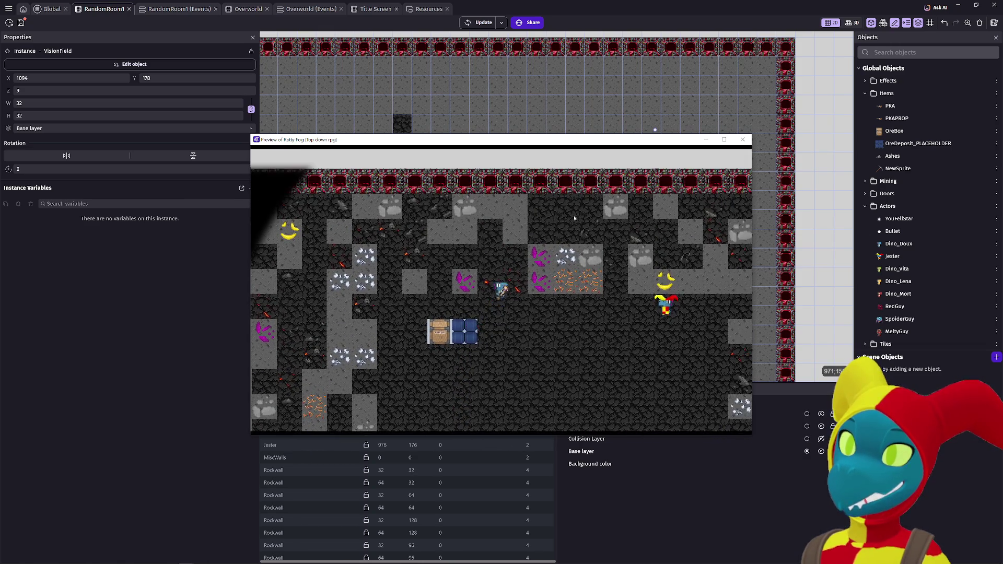
{"action": "left_click", "coordinate": [742, 140]}
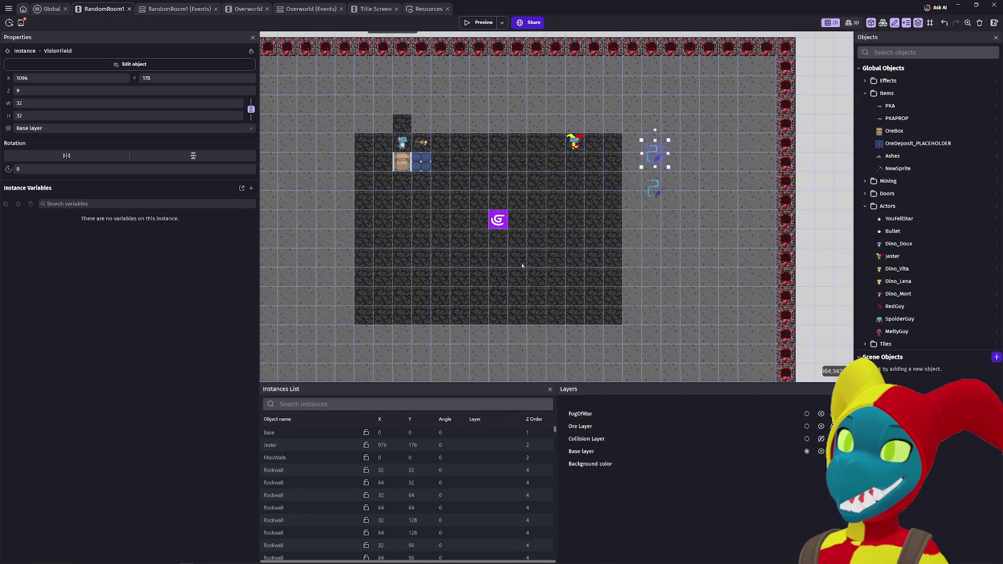
Step: Select ScoutedArea and run a second preview, then select FogMachine and open VisionField's settings
{"action": "scroll", "coordinate": [553, 276], "scroll_direction": "left", "scroll_amount": 3}
{"action": "scroll", "coordinate": [557, 298], "scroll_direction": "down", "scroll_amount": 4}
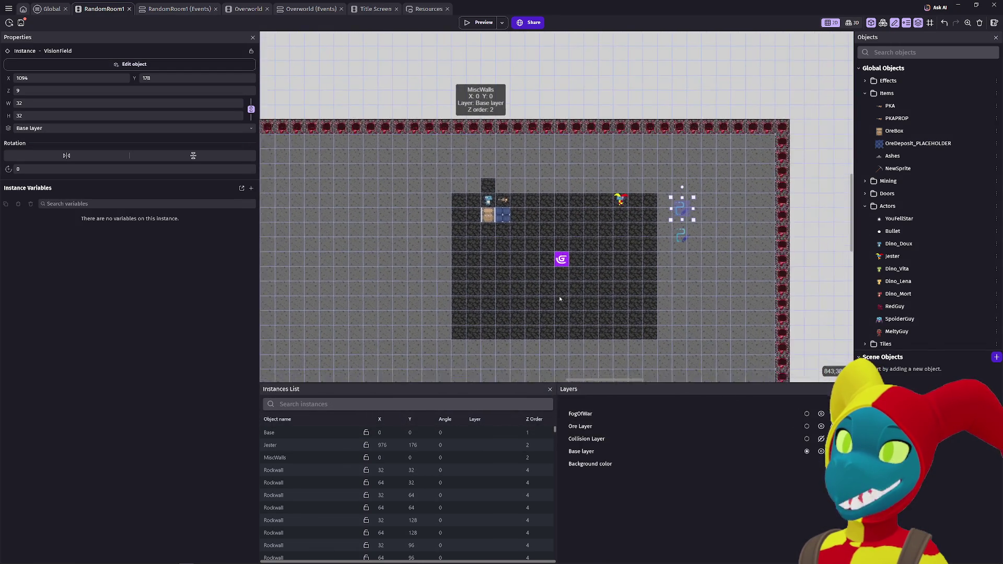
{"action": "scroll", "coordinate": [604, 188], "scroll_direction": "down", "scroll_amount": 1}
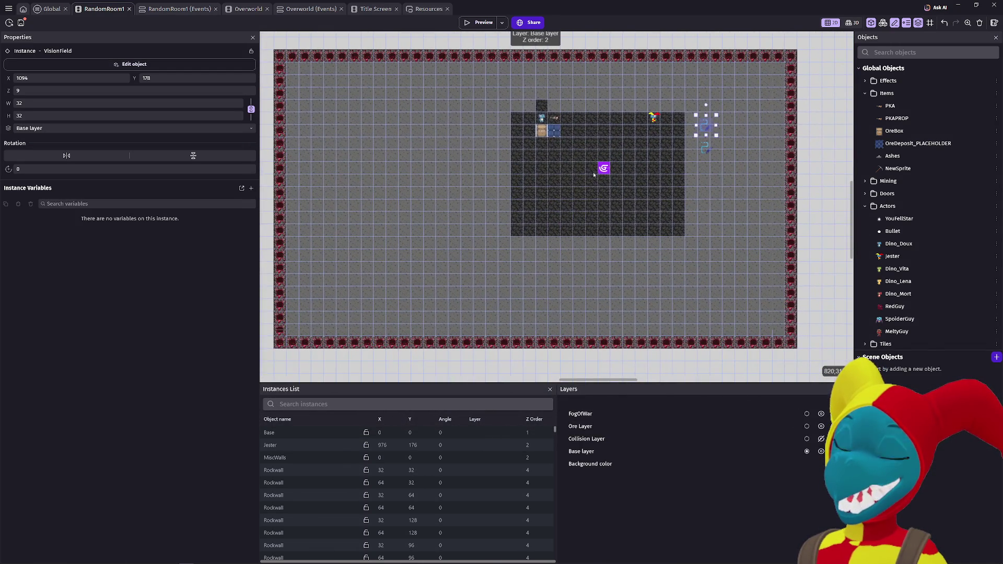
{"action": "scroll", "coordinate": [575, 224], "scroll_direction": "up", "scroll_amount": 3}
{"action": "scroll", "coordinate": [575, 224], "scroll_direction": "right", "scroll_amount": 3}
{"action": "scroll", "coordinate": [553, 265], "scroll_direction": "up", "scroll_amount": 2}
{"action": "scroll", "coordinate": [553, 265], "scroll_direction": "right", "scroll_amount": 2}
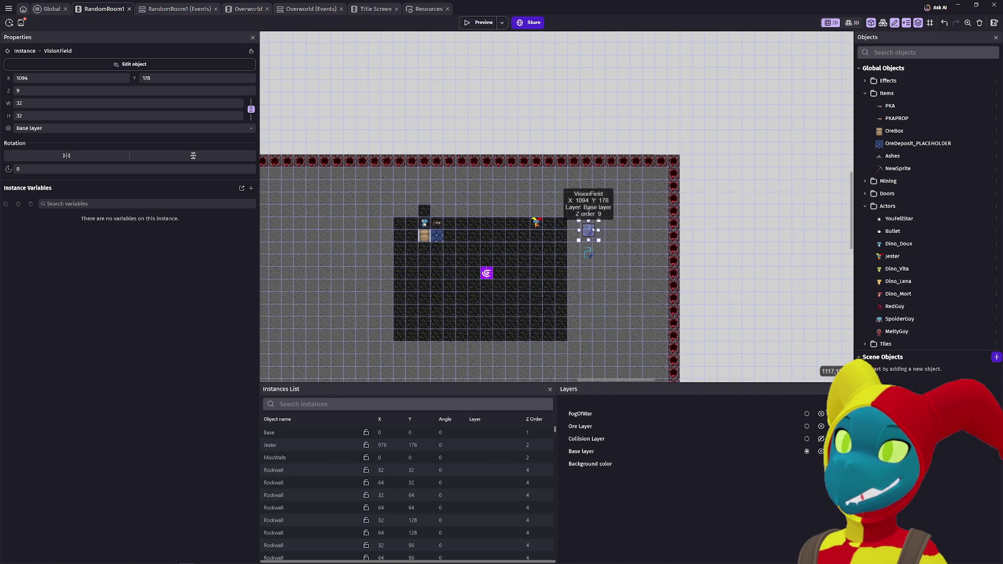
{"action": "left_click", "coordinate": [586, 257]}
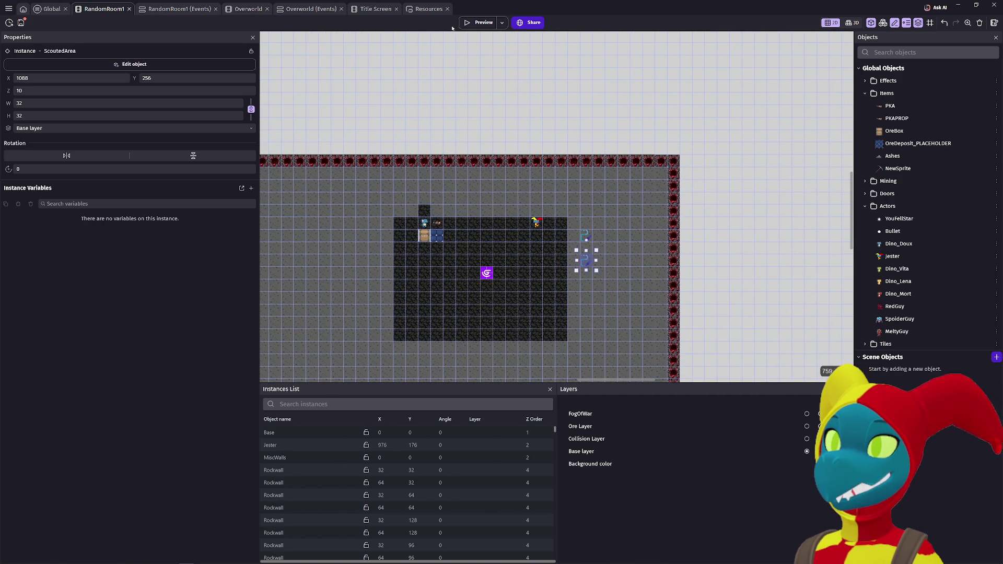
{"action": "left_click", "coordinate": [479, 22]}
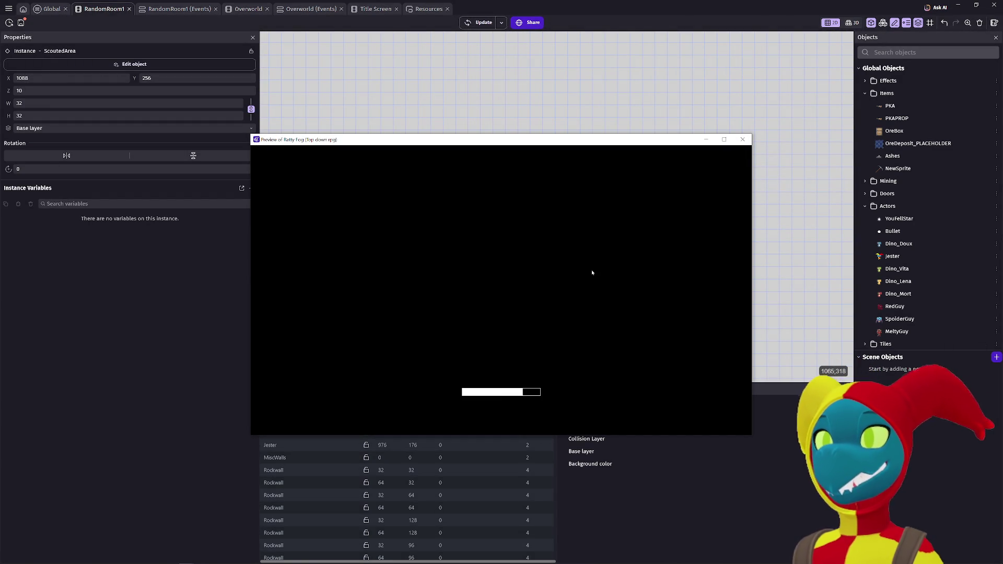
{"action": "left_click", "coordinate": [742, 139]}
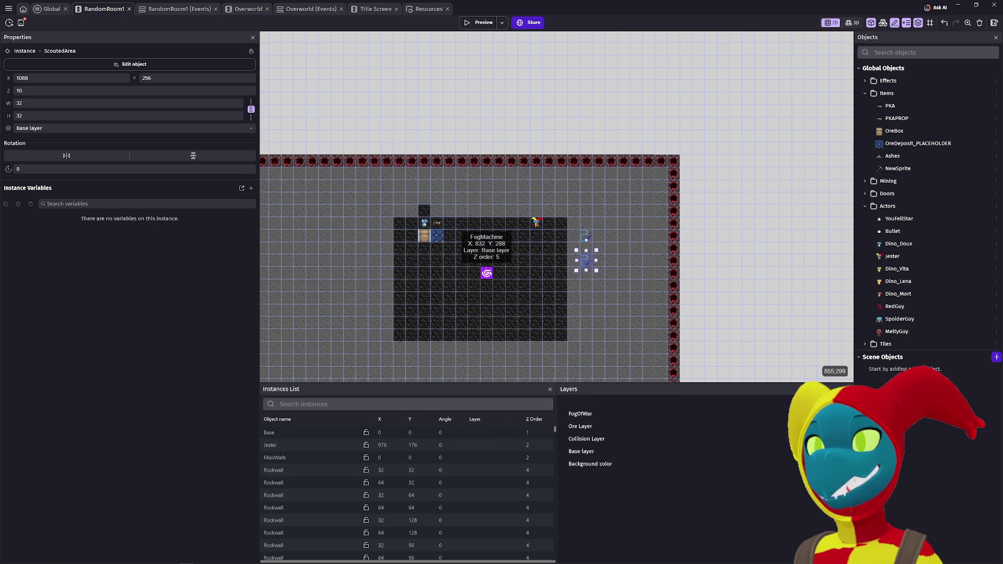
{"action": "left_click", "coordinate": [486, 271]}
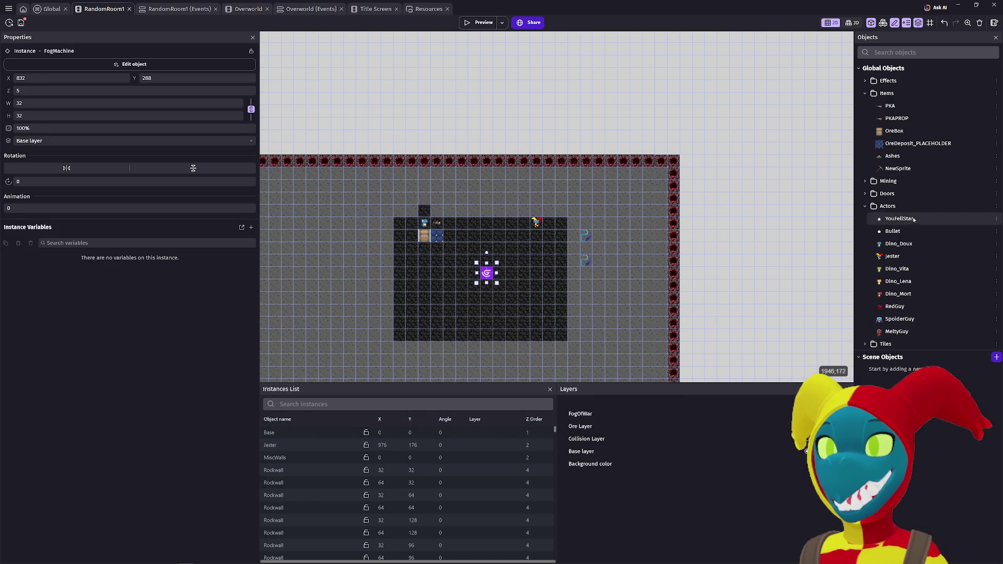
{"action": "double_click", "coordinate": [587, 238]}
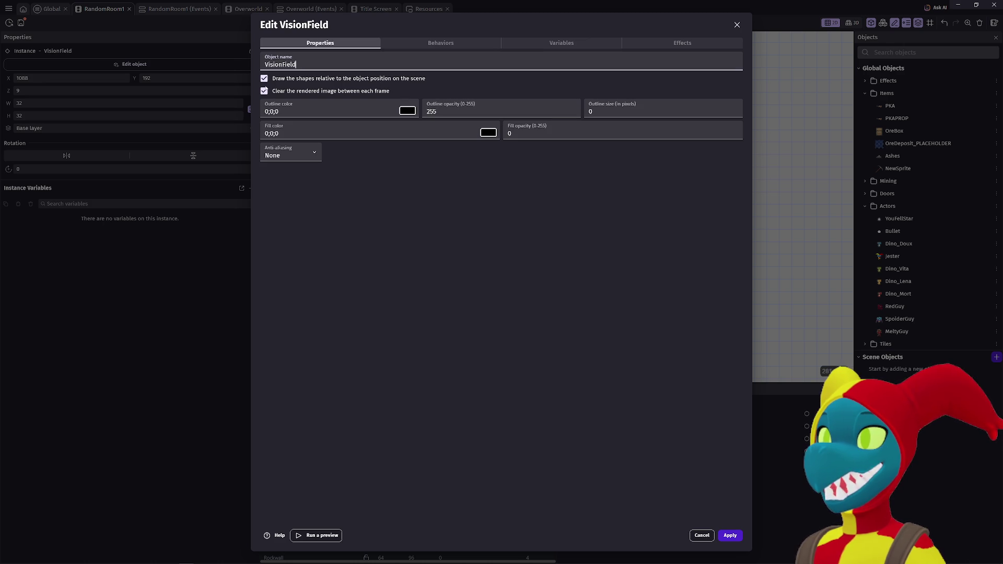
Step: Turn on Fill outside in VisionField's marching squares behavior and close its settings
{"action": "left_click", "coordinate": [466, 42]}
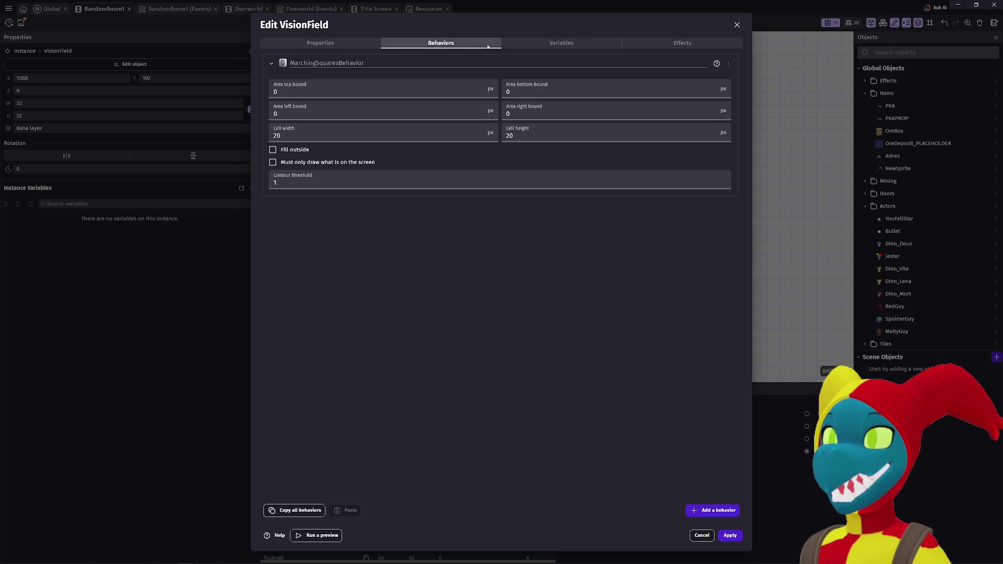
{"action": "left_click", "coordinate": [273, 149]}
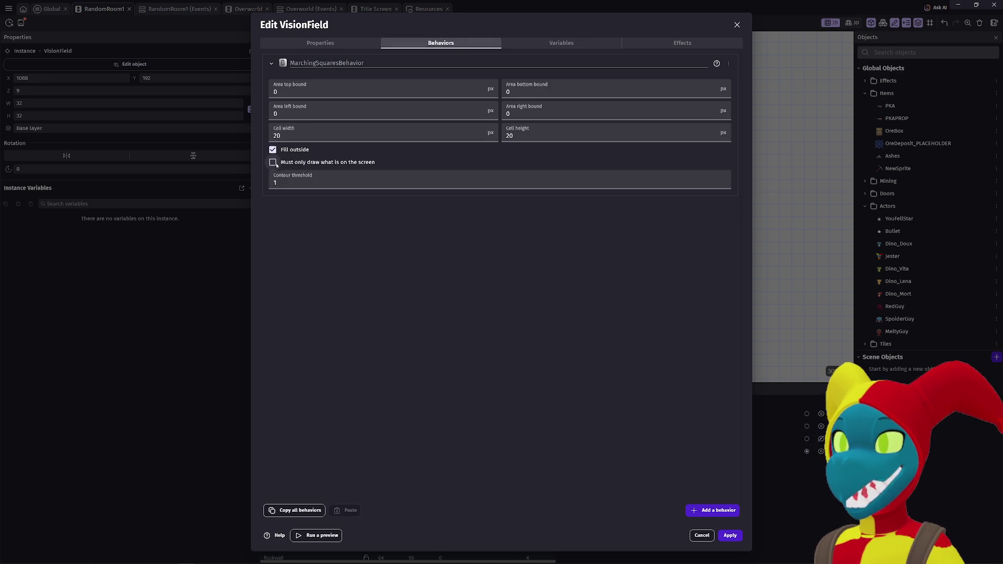
{"action": "left_click", "coordinate": [575, 45]}
{"action": "left_click", "coordinate": [683, 43]}
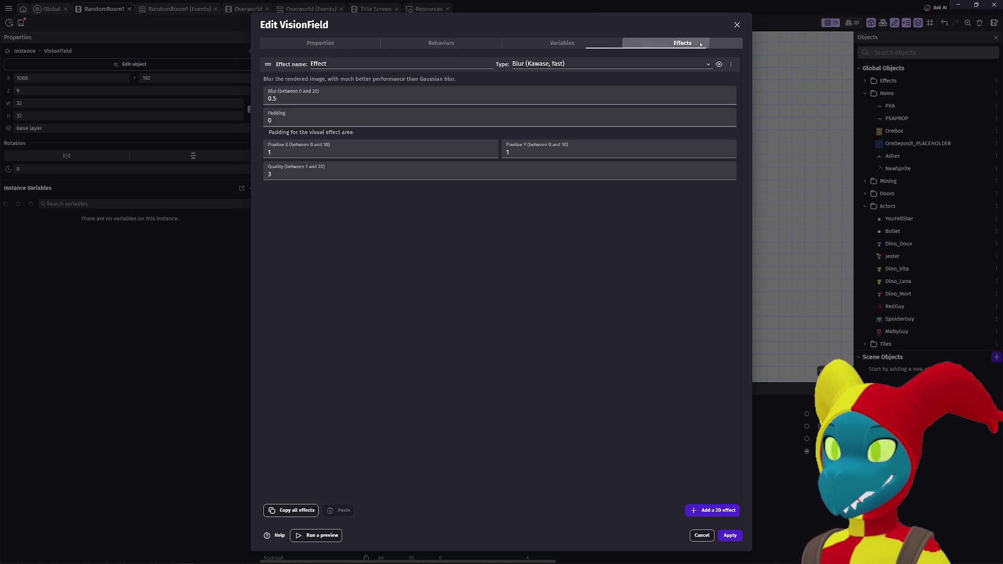
{"action": "left_click", "coordinate": [730, 534]}
Step: Delete the 'Clear the field of VisionField' action in Global events, test in a preview, and return to RandomRoom1
{"action": "left_click", "coordinate": [52, 9]}
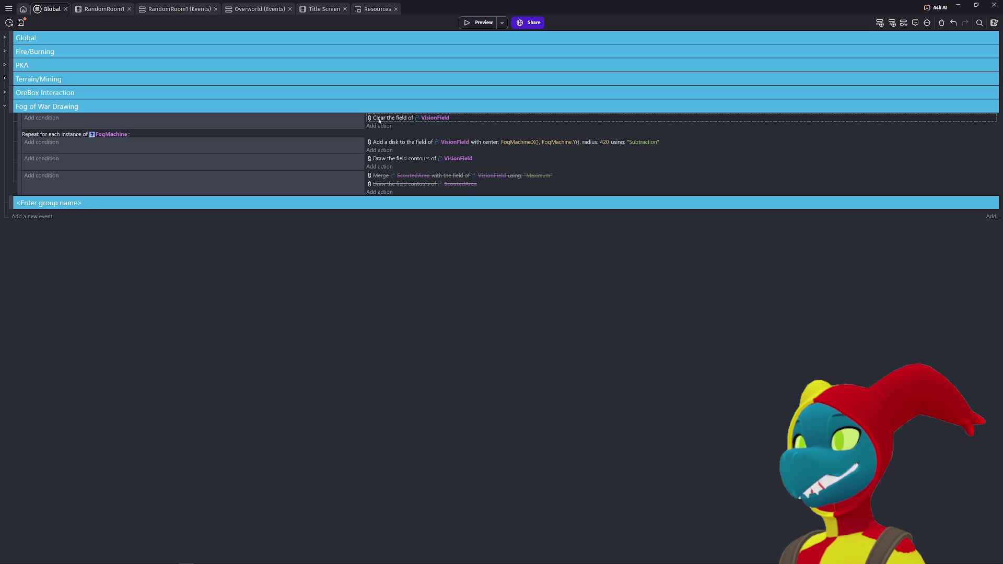
{"action": "key", "text": "Delete"}
{"action": "left_click", "coordinate": [479, 22]}
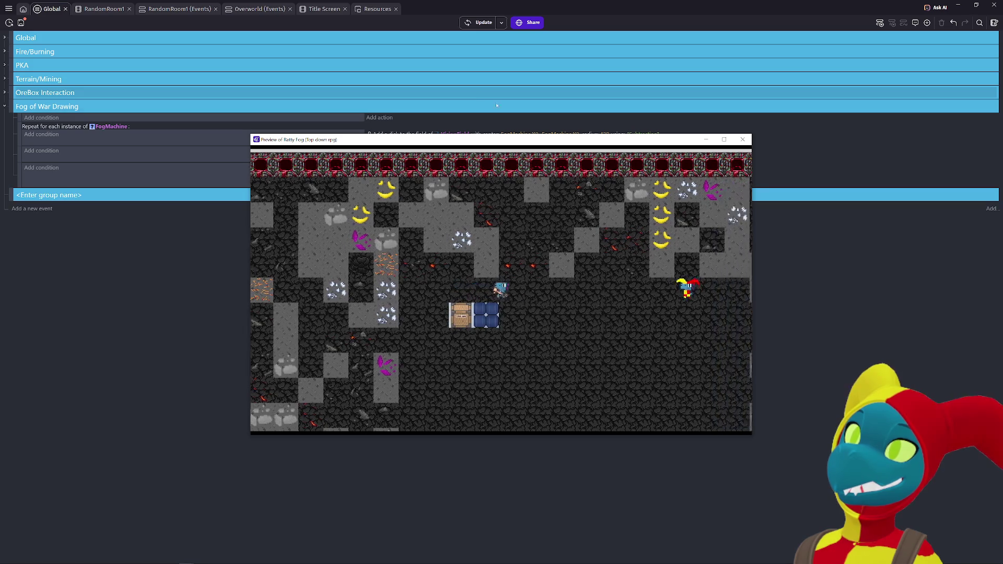
{"action": "left_click", "coordinate": [742, 139]}
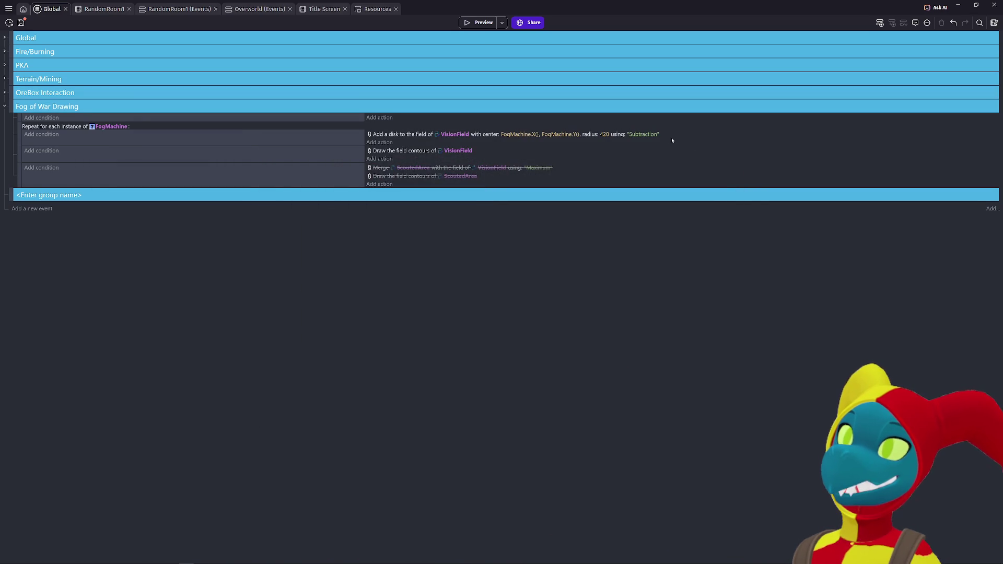
{"action": "left_click", "coordinate": [102, 10]}
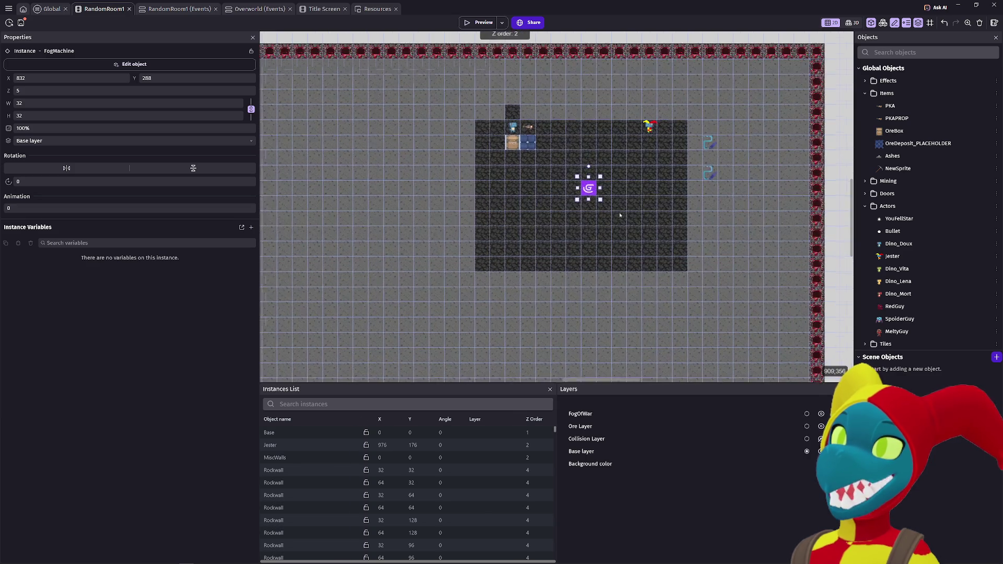
Step: Change ScoutedArea's Fill opacity (0-255) from 255 to 0 and close its dialog
{"action": "scroll", "coordinate": [631, 207], "scroll_direction": "up", "scroll_amount": 2}
{"action": "scroll", "coordinate": [649, 196], "scroll_direction": "up", "scroll_amount": 3}
{"action": "scroll", "coordinate": [649, 197], "scroll_direction": "right", "scroll_amount": 3}
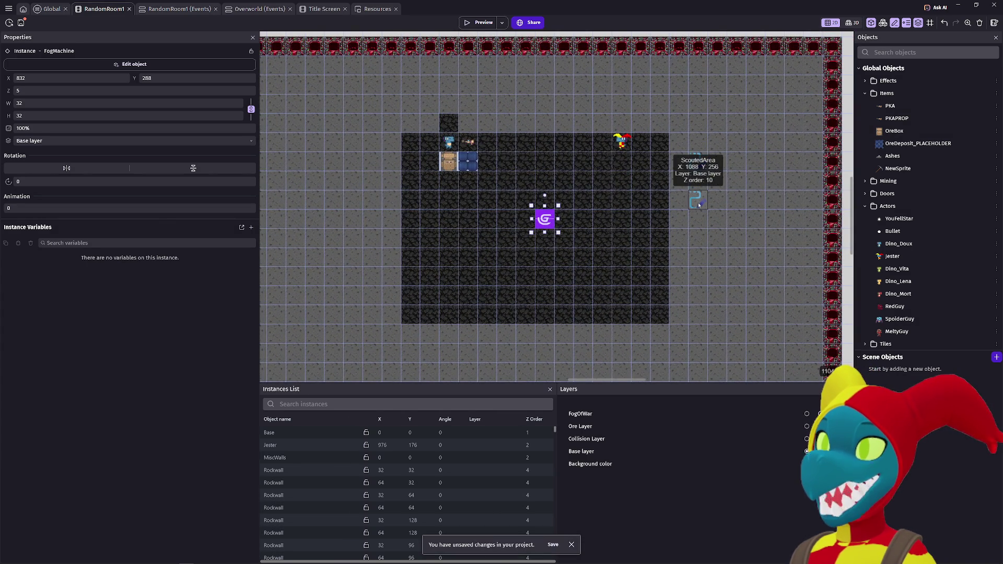
{"action": "double_click", "coordinate": [697, 203]}
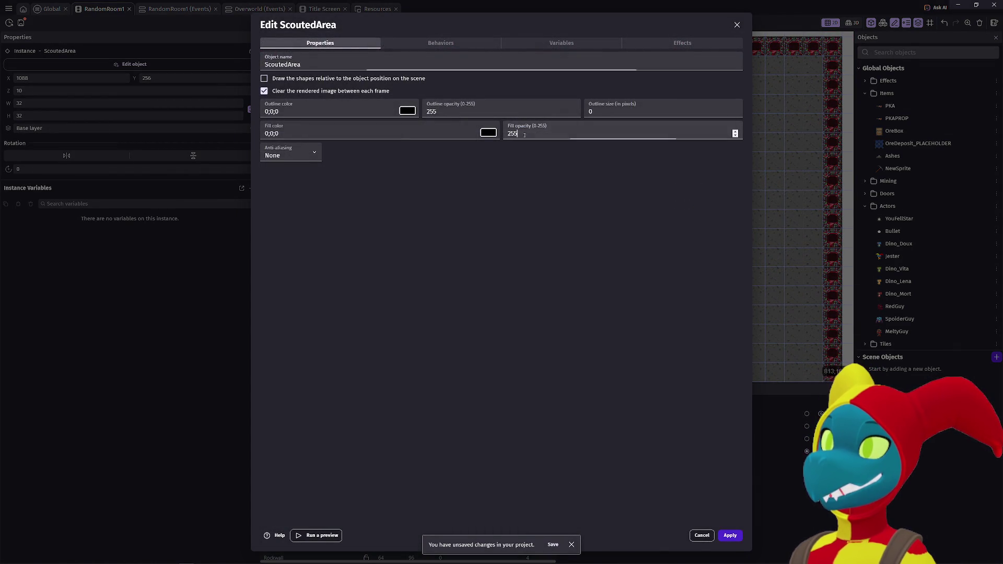
{"action": "double_click", "coordinate": [515, 134]}
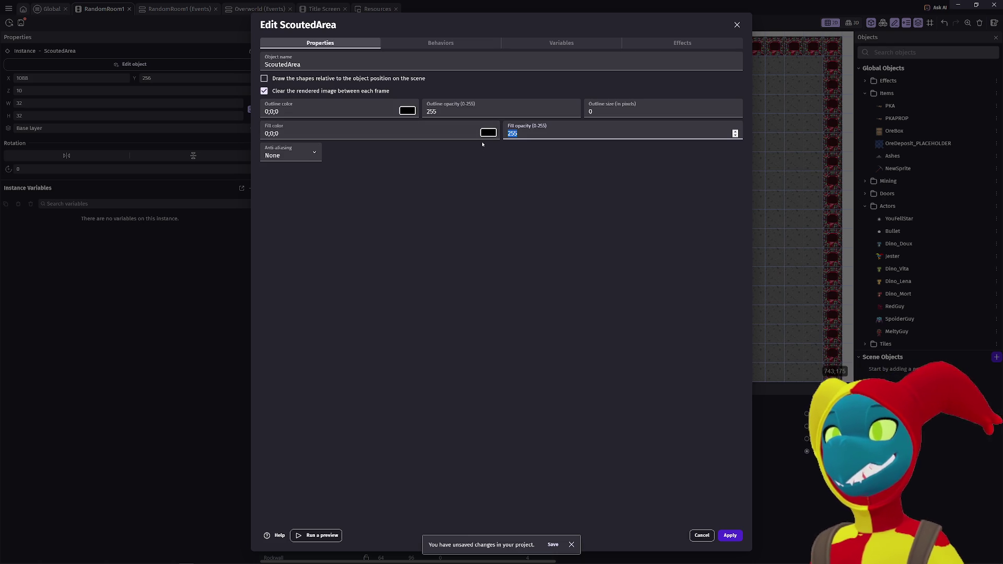
{"action": "type", "text": "0"}
{"action": "left_click", "coordinate": [448, 186]}
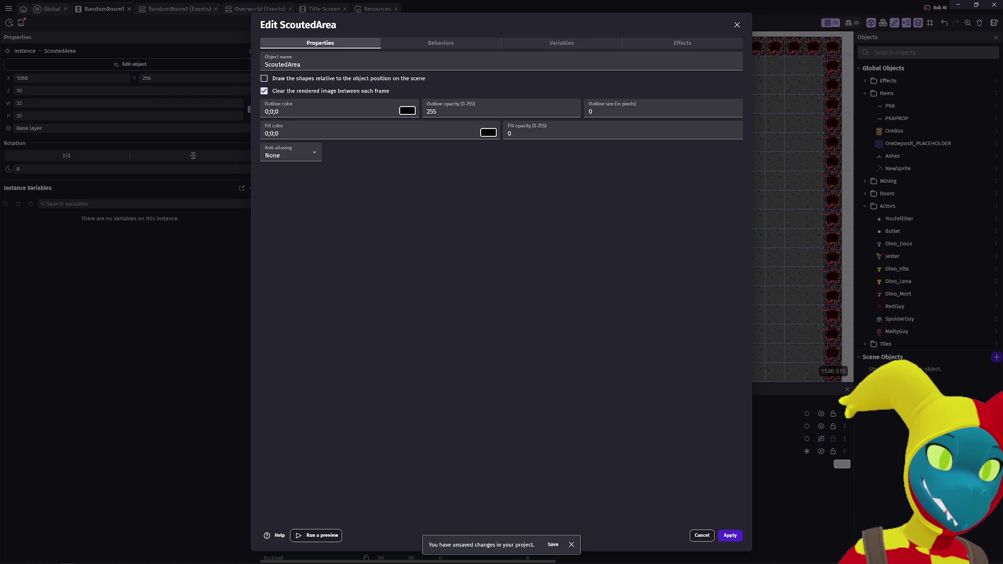
{"action": "left_click", "coordinate": [738, 25]}
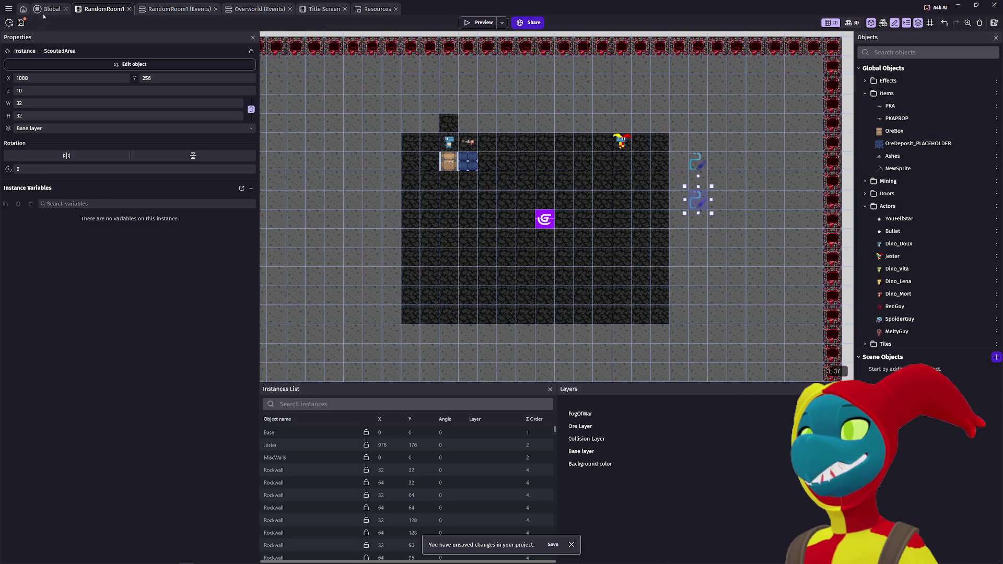
Step: Restore the Clear VisionField action and re-enable the merge and contour actions, keeping VisionField as the disk target
{"action": "left_click", "coordinate": [48, 10]}
{"action": "key", "text": "ctrl+z"}
{"action": "key", "text": "d"}
{"action": "key", "text": "d"}
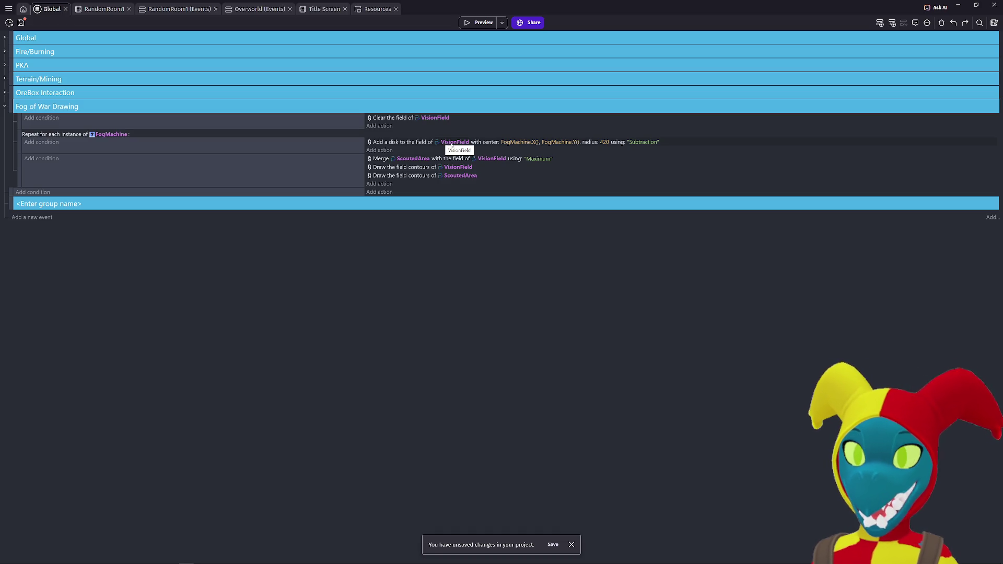
{"action": "left_click", "coordinate": [451, 143]}
{"action": "type", "text": "Fogma"}
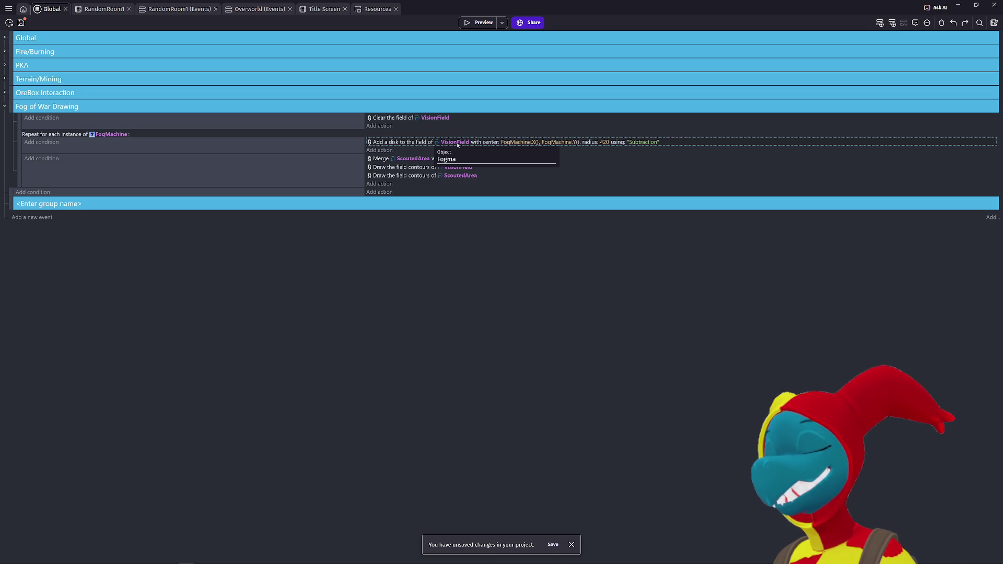
{"action": "key", "text": "Escape"}
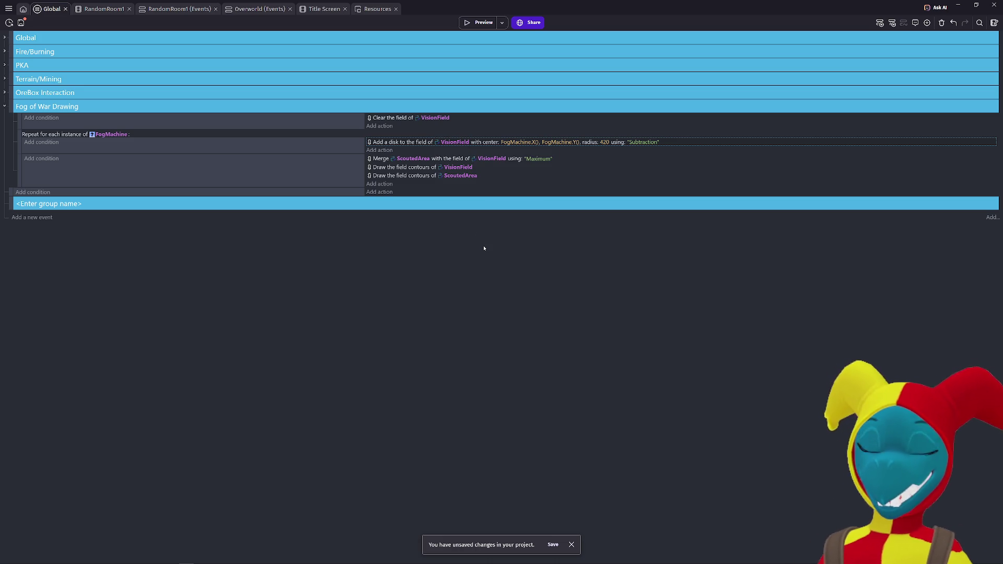
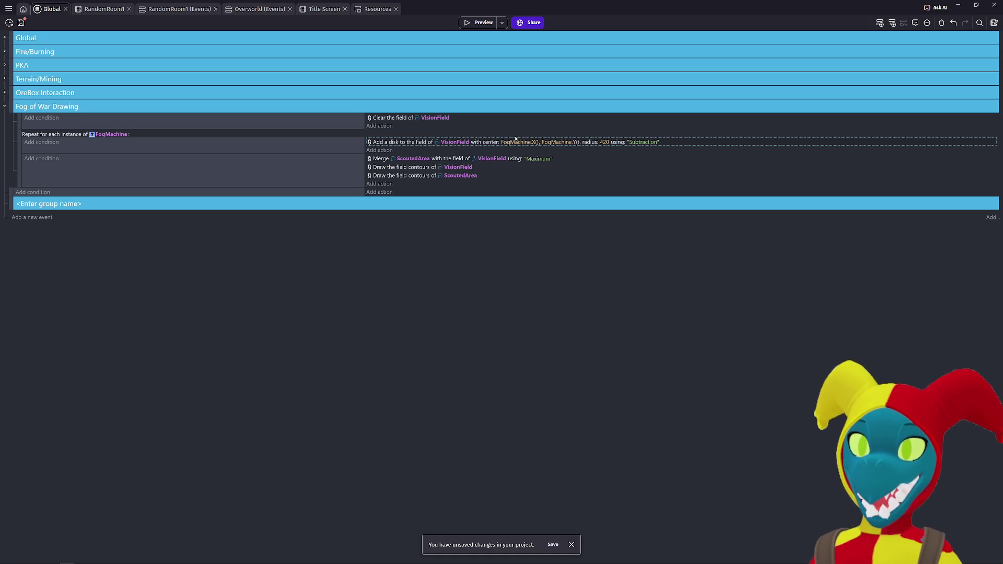
Step: Go to the RandomRoom1 scene and open the VisionField object's settings
{"action": "left_click", "coordinate": [24, 9]}
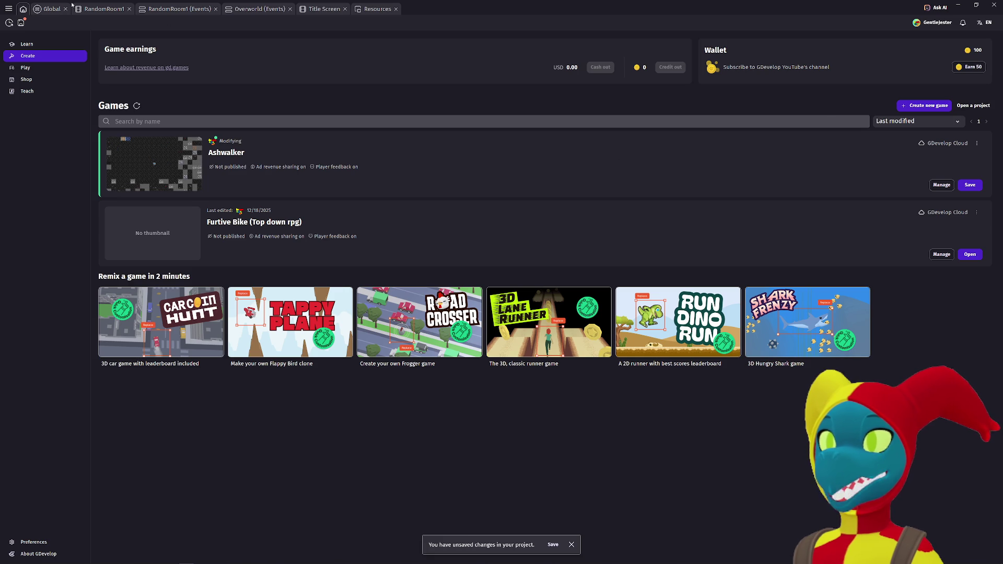
{"action": "left_click", "coordinate": [99, 9]}
{"action": "double_click", "coordinate": [695, 165]}
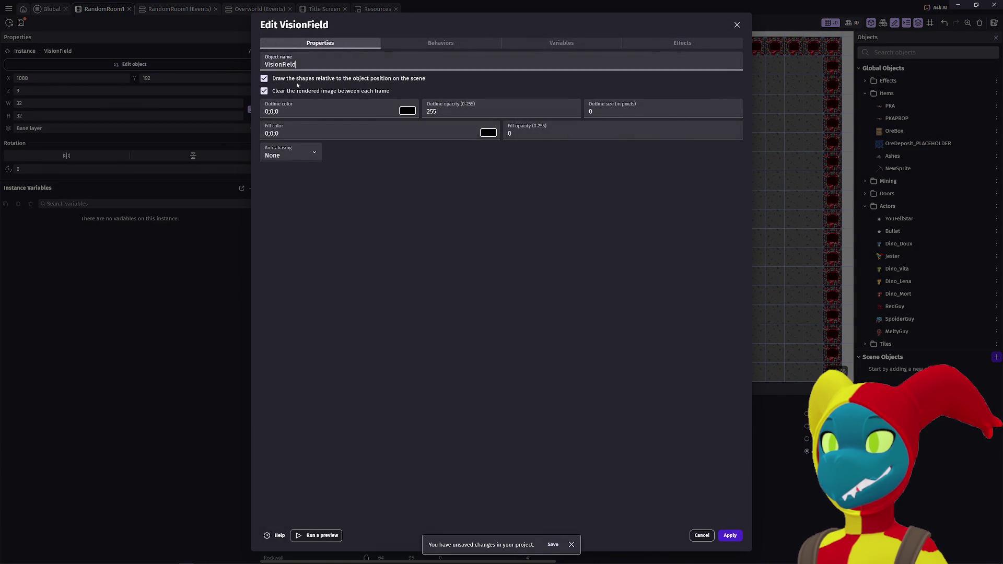
Step: Review VisionField's marching-squares behavior settings, close them, and open the ScoutedArea object's settings
{"action": "left_click", "coordinate": [437, 43]}
{"action": "key", "text": "Right"}
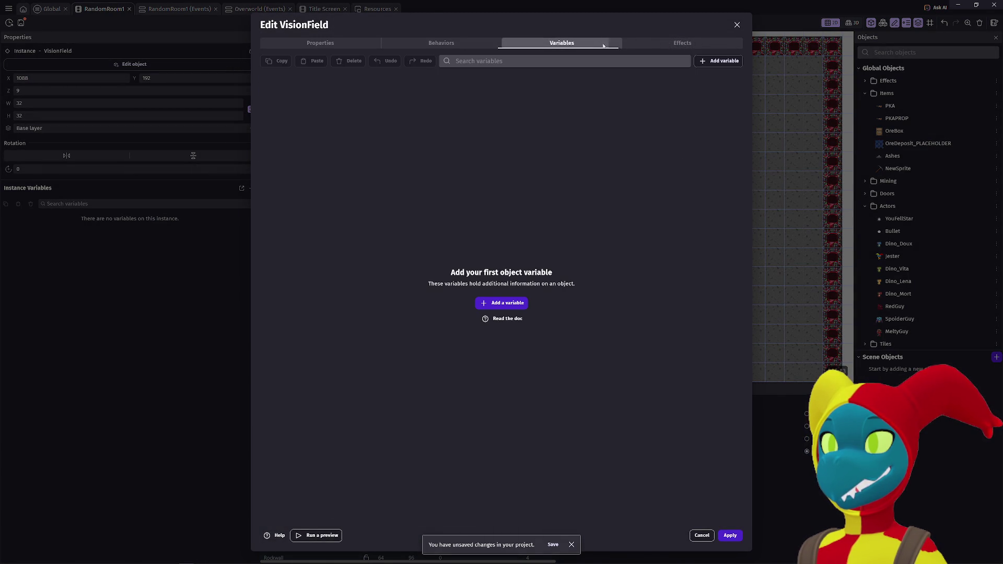
{"action": "key", "text": "Right"}
{"action": "left_click", "coordinate": [437, 43]}
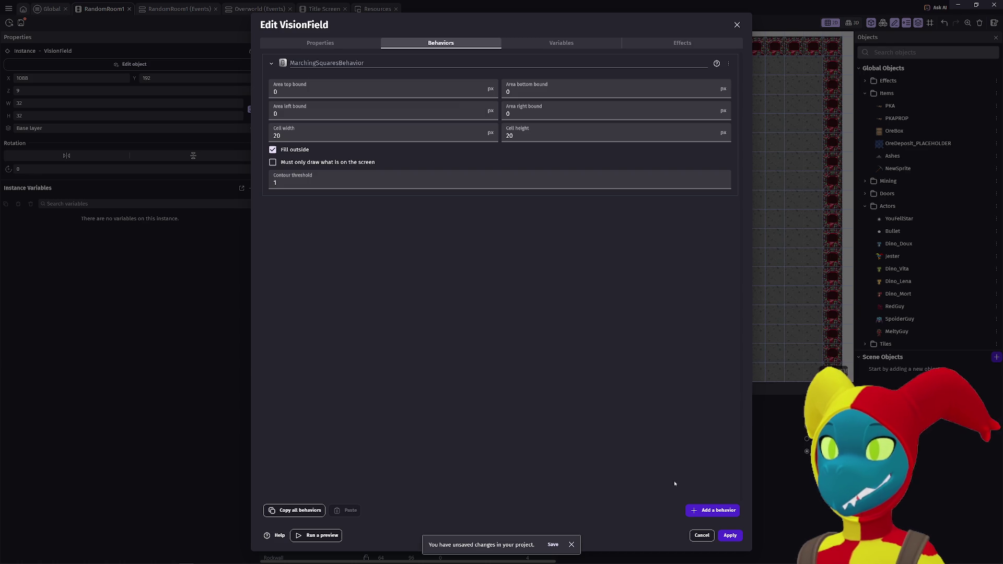
{"action": "left_click", "coordinate": [727, 535]}
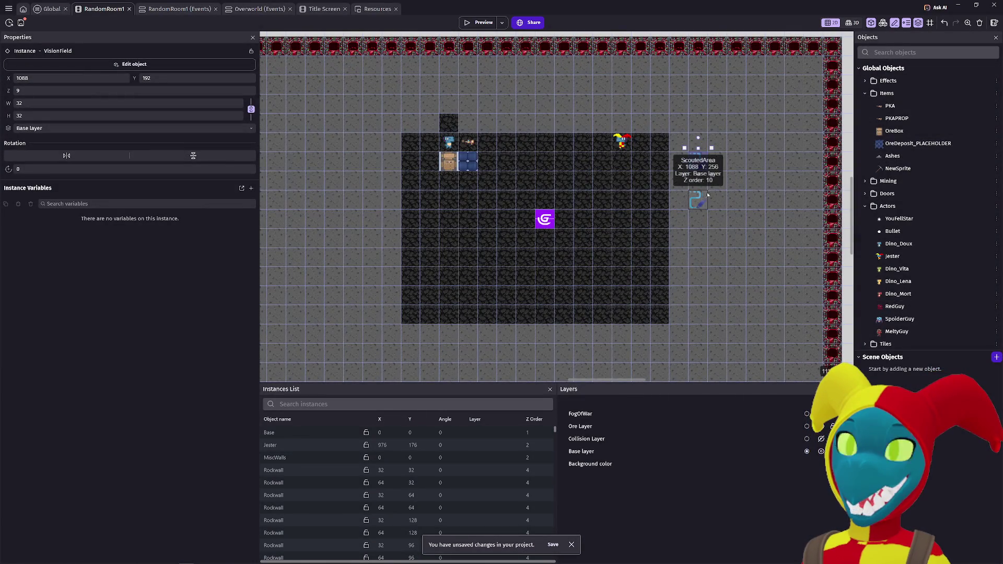
{"action": "double_click", "coordinate": [695, 199]}
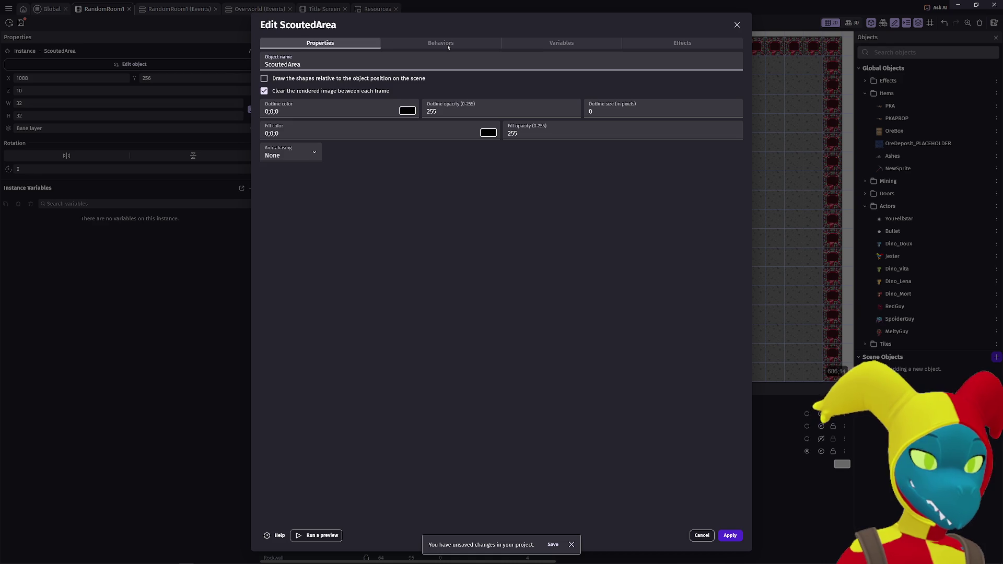
{"action": "left_click", "coordinate": [448, 46]}
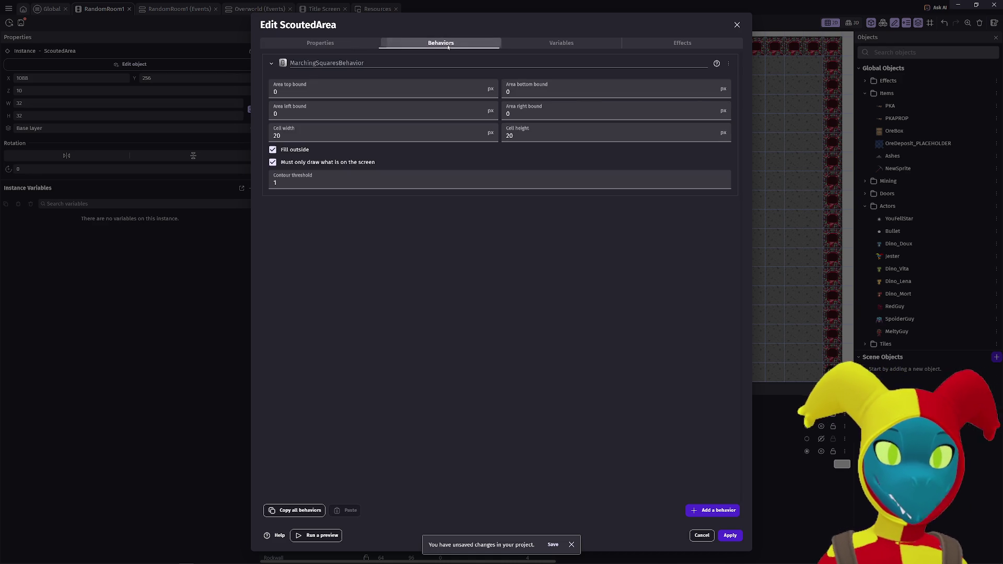
{"action": "left_click", "coordinate": [513, 44]}
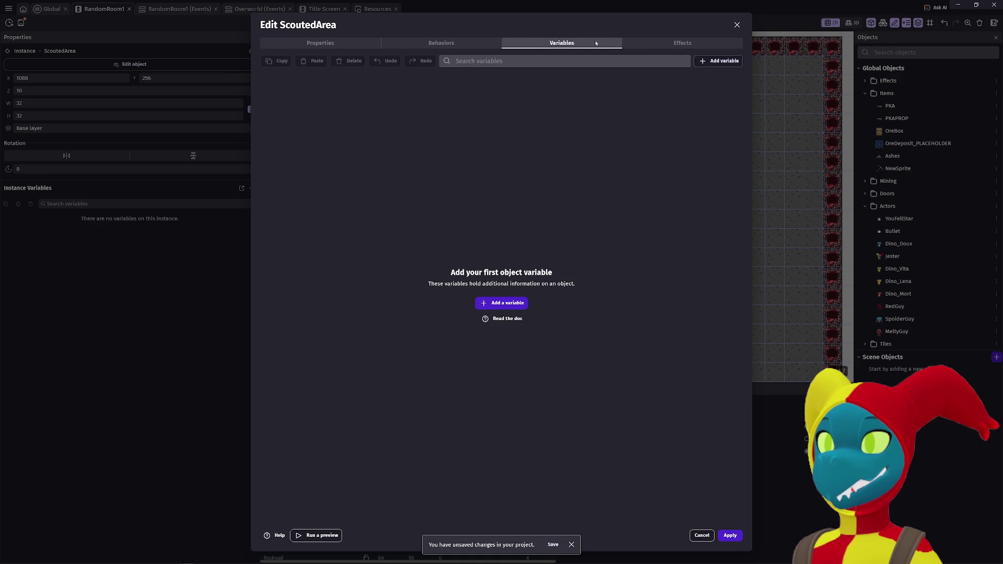
{"action": "left_click", "coordinate": [652, 41]}
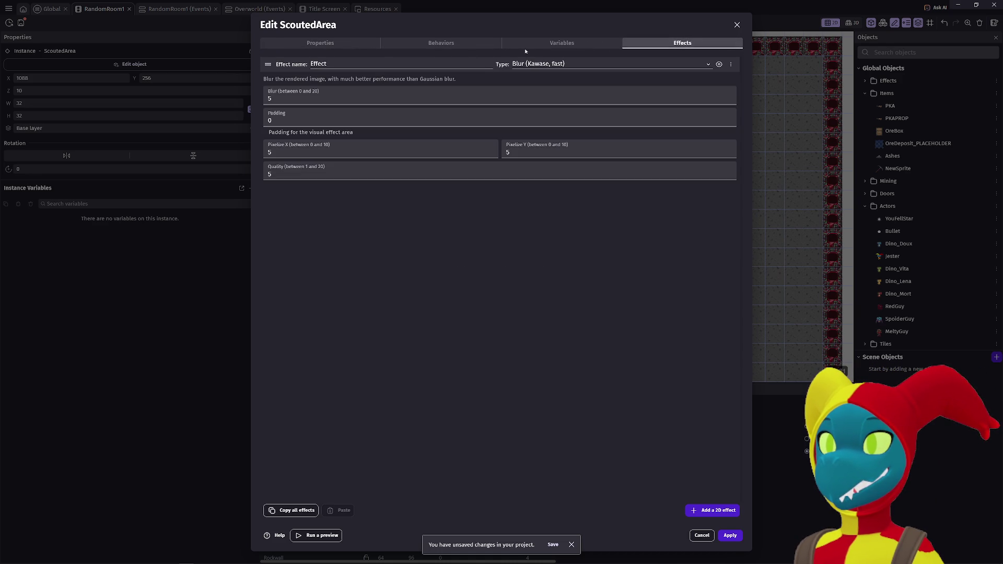
{"action": "left_click", "coordinate": [467, 43]}
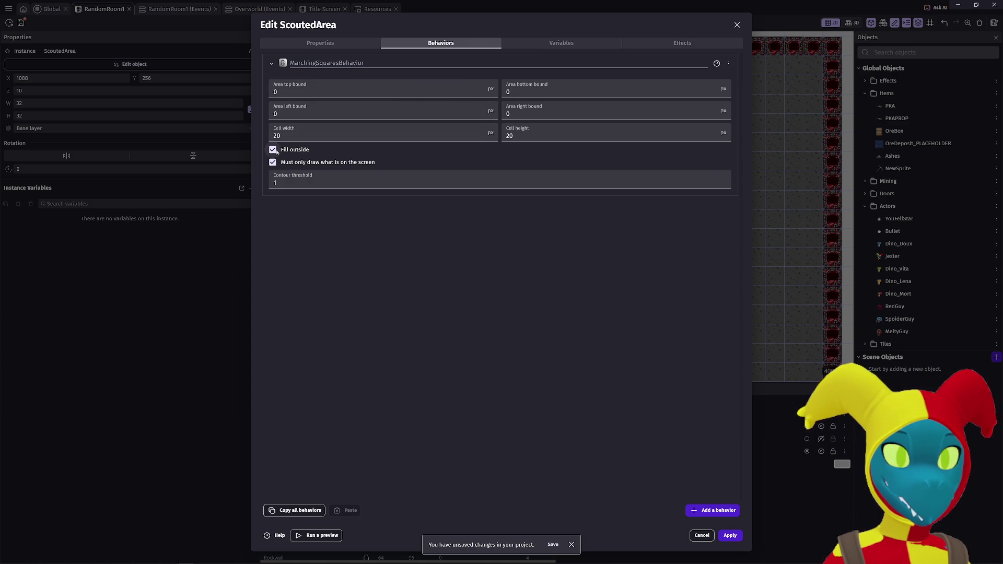
{"action": "key", "text": "ctrl+shift+Tab"}
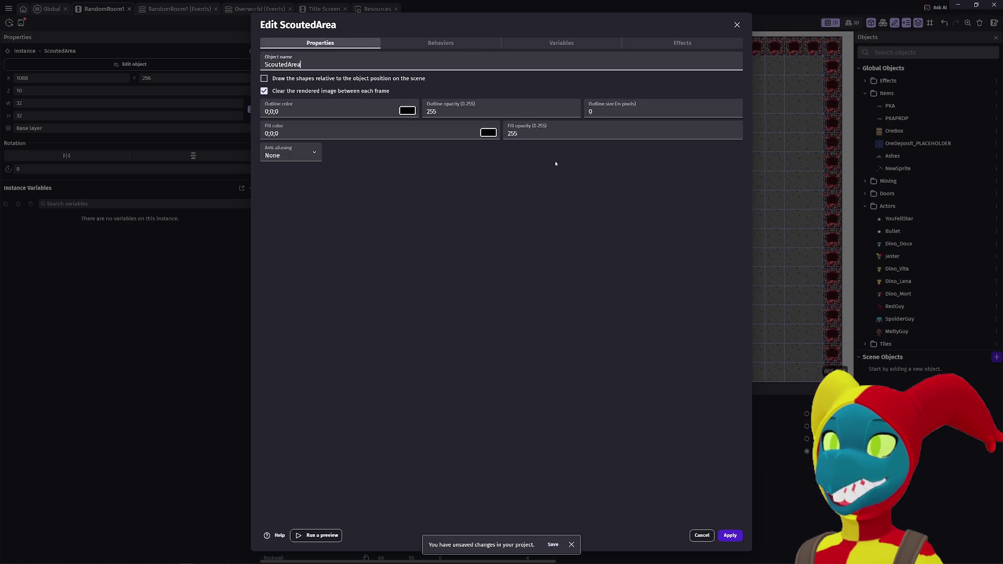
{"action": "left_click", "coordinate": [730, 534]}
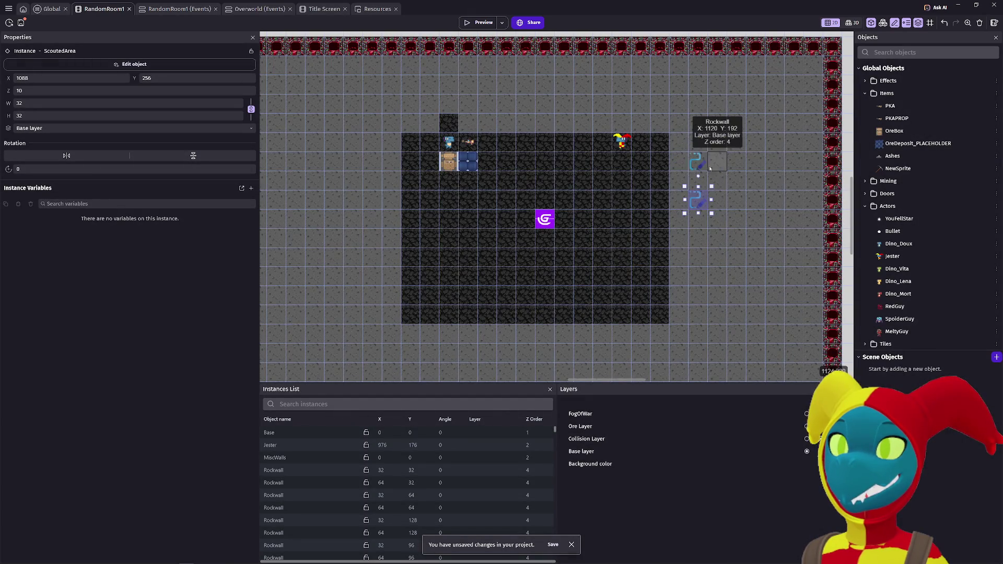
Step: Set VisionField's fill opacity to 128 and apply it
{"action": "double_click", "coordinate": [696, 159]}
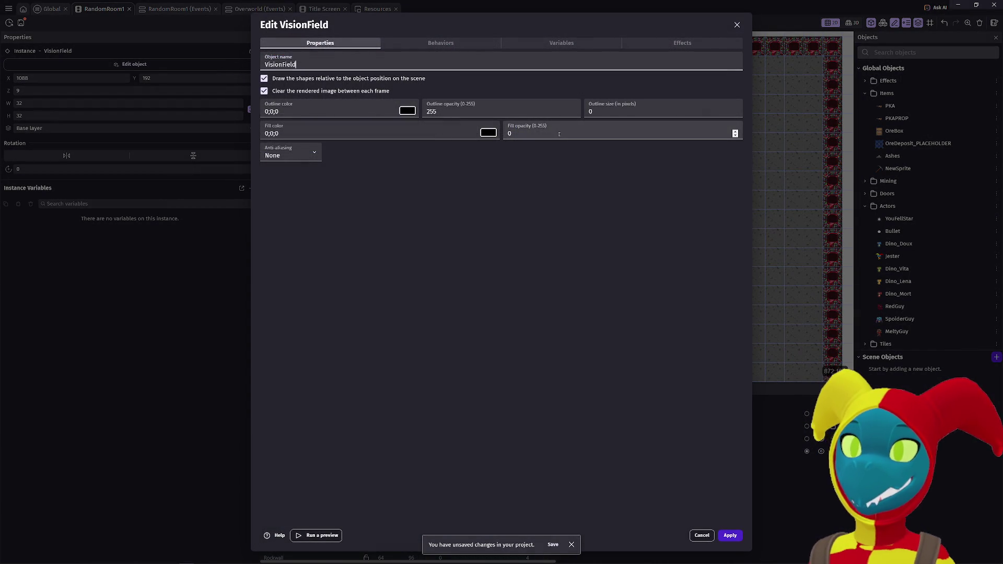
{"action": "left_click", "coordinate": [559, 134]}
{"action": "type", "text": "8"}
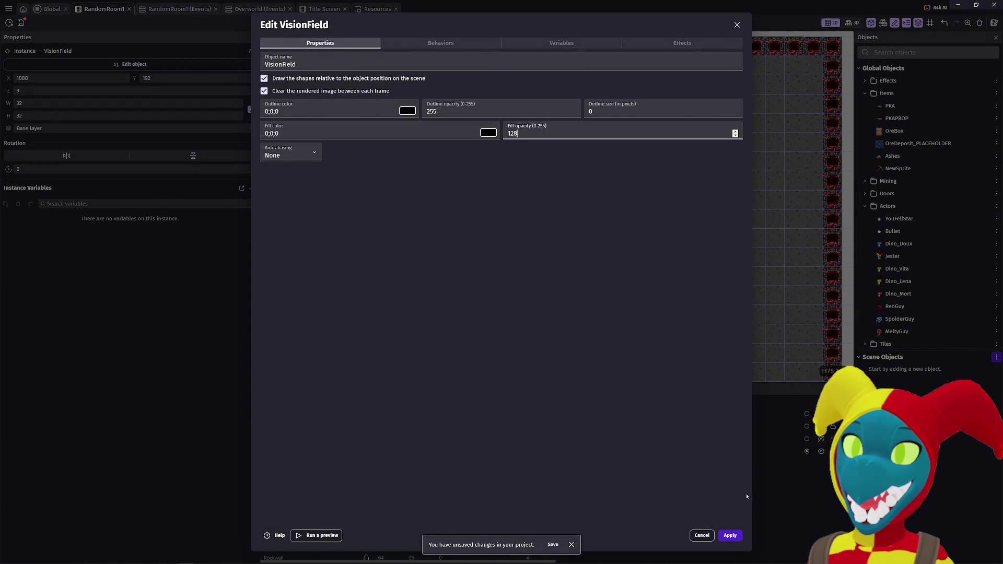
{"action": "left_click", "coordinate": [730, 534]}
Step: Preview the game, walk the player around to test the fog, then return to the Global events
{"action": "key", "text": "F5"}
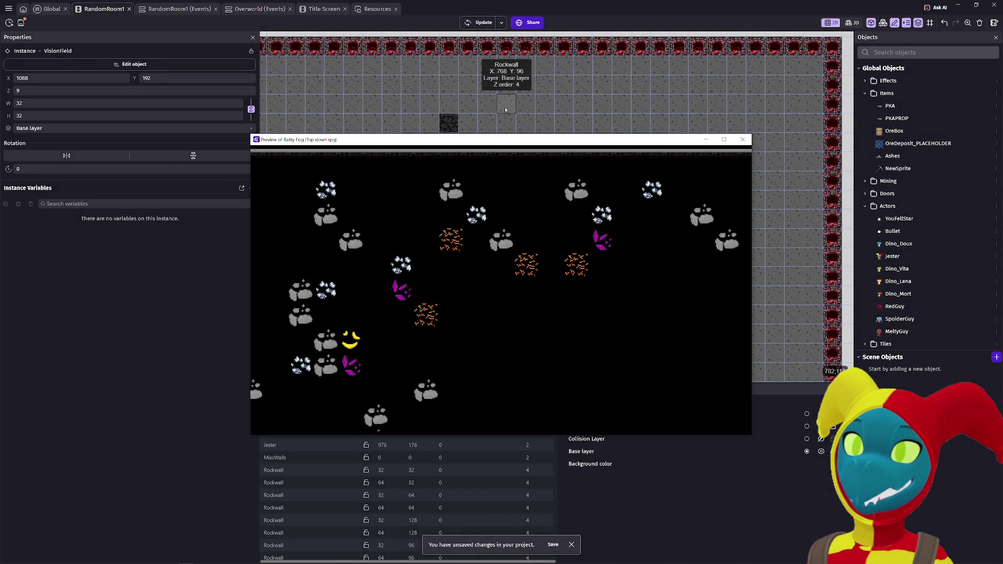
{"action": "key", "text": "Right"}
{"action": "key", "text": "Down"}
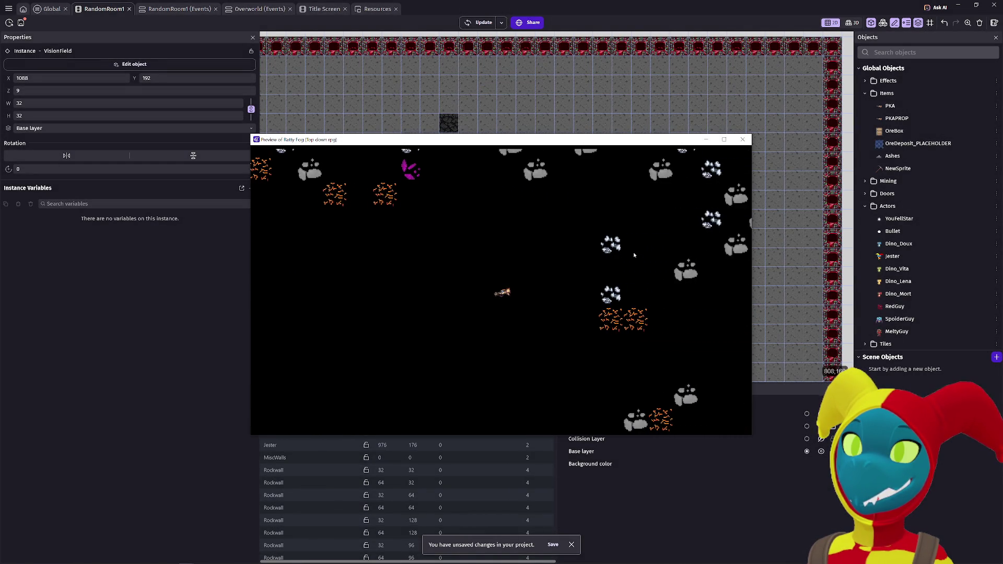
{"action": "key", "text": "Up"}
{"action": "key", "text": "Right"}
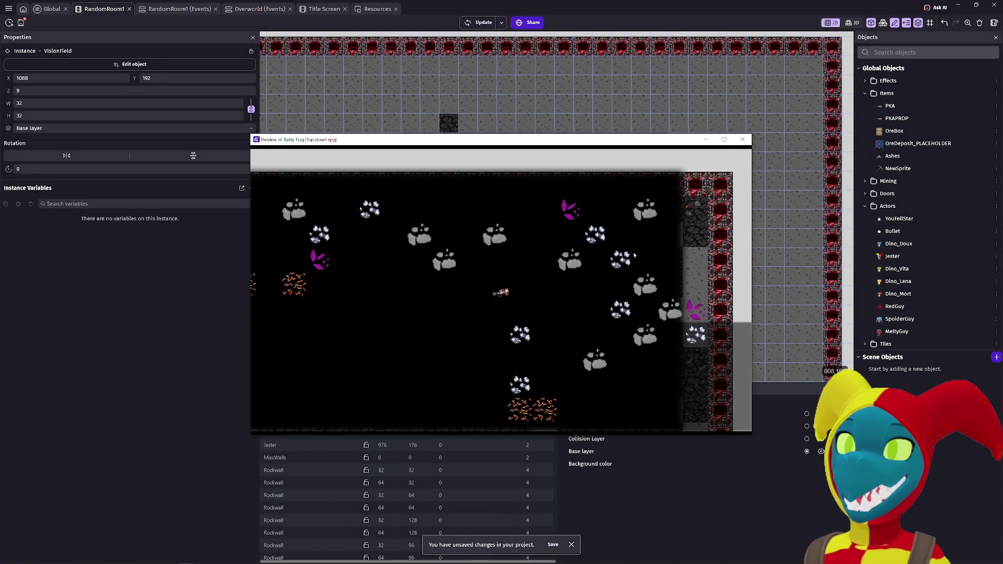
{"action": "key", "text": "Right"}
{"action": "key", "text": "Down"}
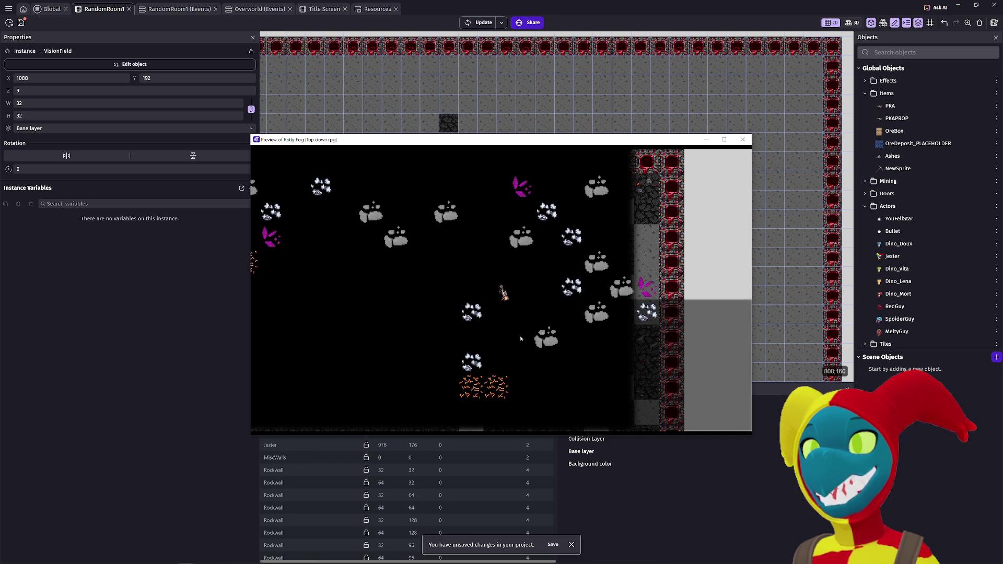
{"action": "key", "text": "Right"}
{"action": "key", "text": "Down"}
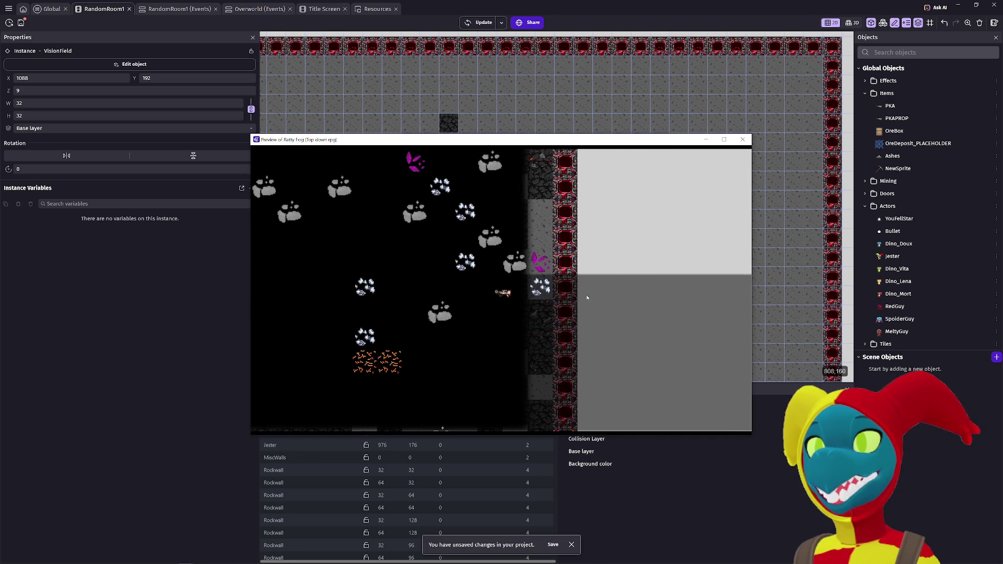
{"action": "key", "text": "Right"}
{"action": "key", "text": "Up"}
{"action": "key", "text": "Left"}
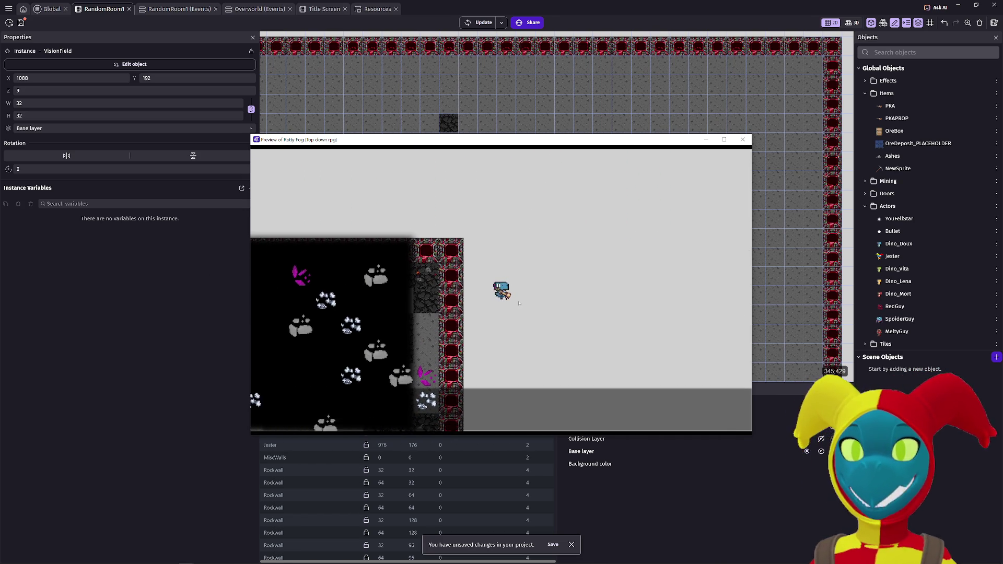
{"action": "key", "text": "Down"}
{"action": "key", "text": "Down"}
{"action": "key", "text": "Left"}
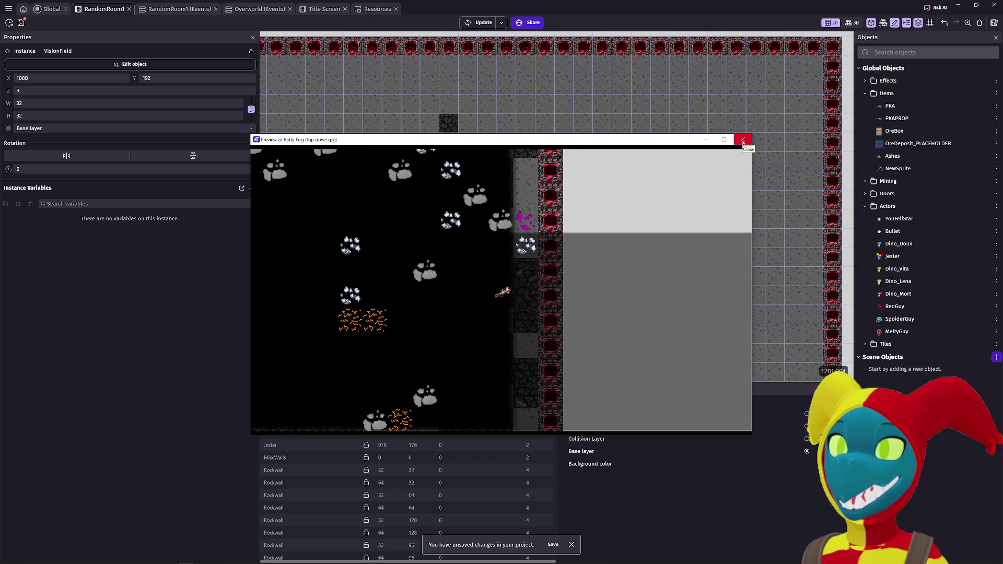
{"action": "key", "text": "Right"}
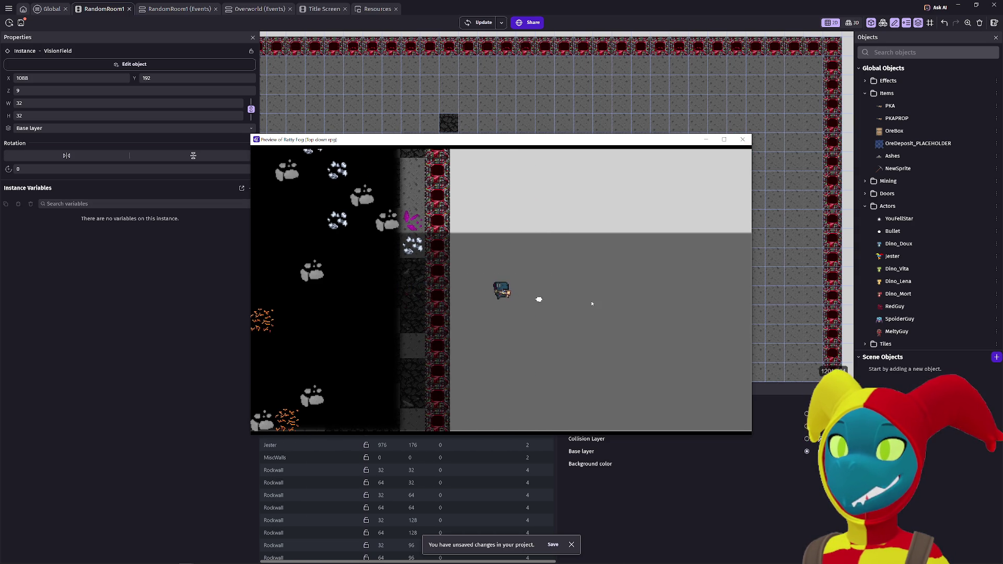
{"action": "key", "text": "Up"}
{"action": "key", "text": "Down"}
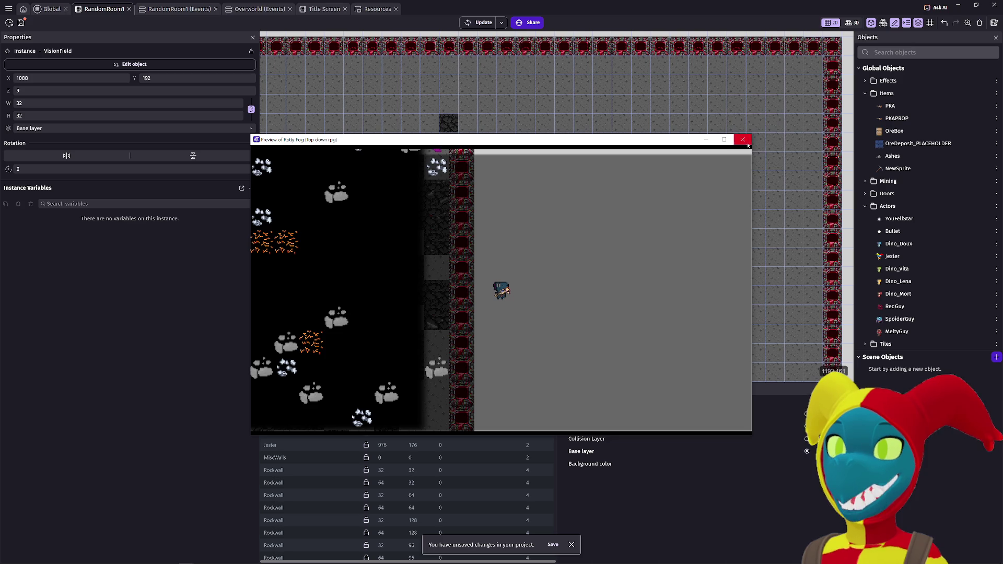
{"action": "left_click", "coordinate": [742, 139]}
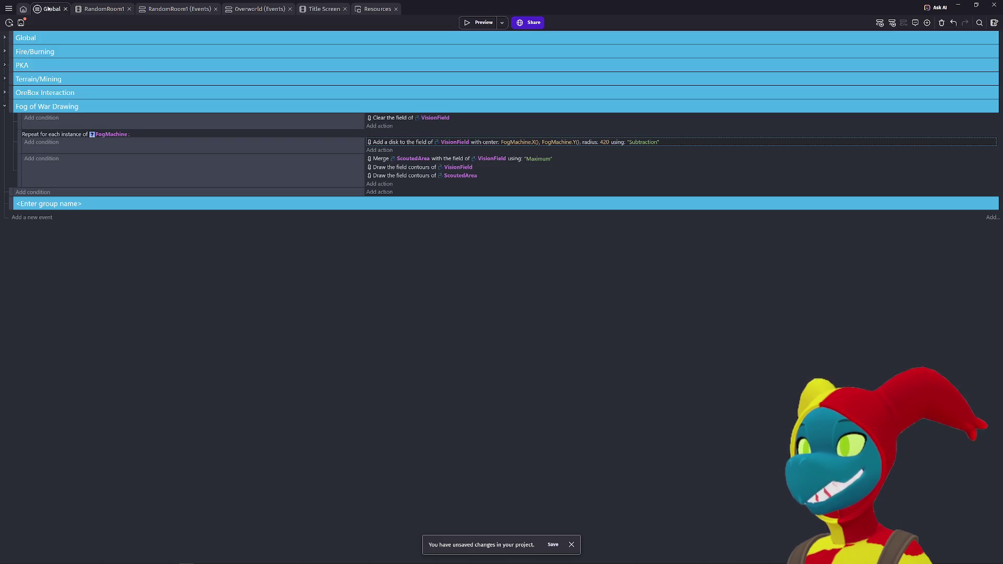
{"action": "left_click", "coordinate": [52, 8]}
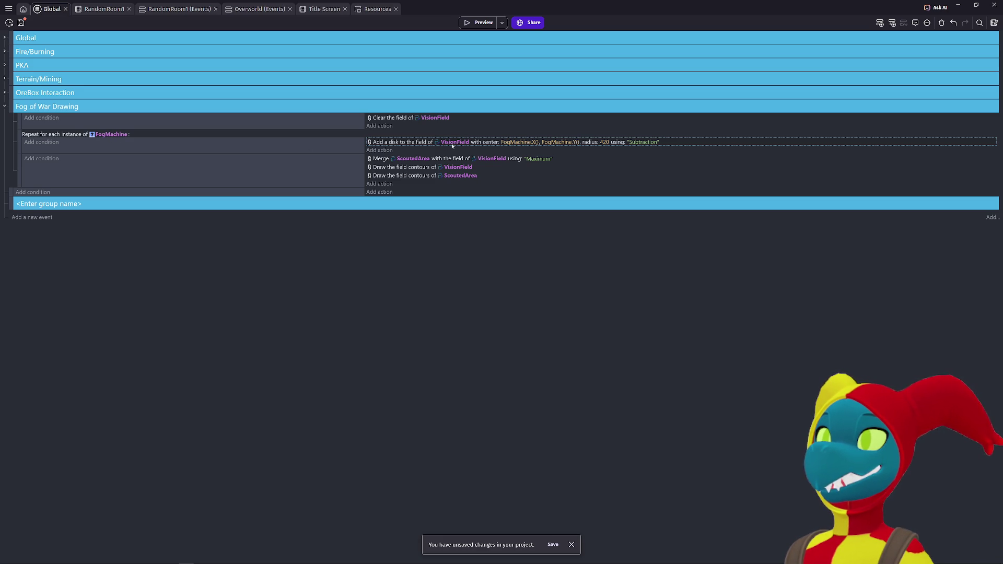
Step: Change the VisionField disk radius from 420 to 100
{"action": "left_click", "coordinate": [604, 143]}
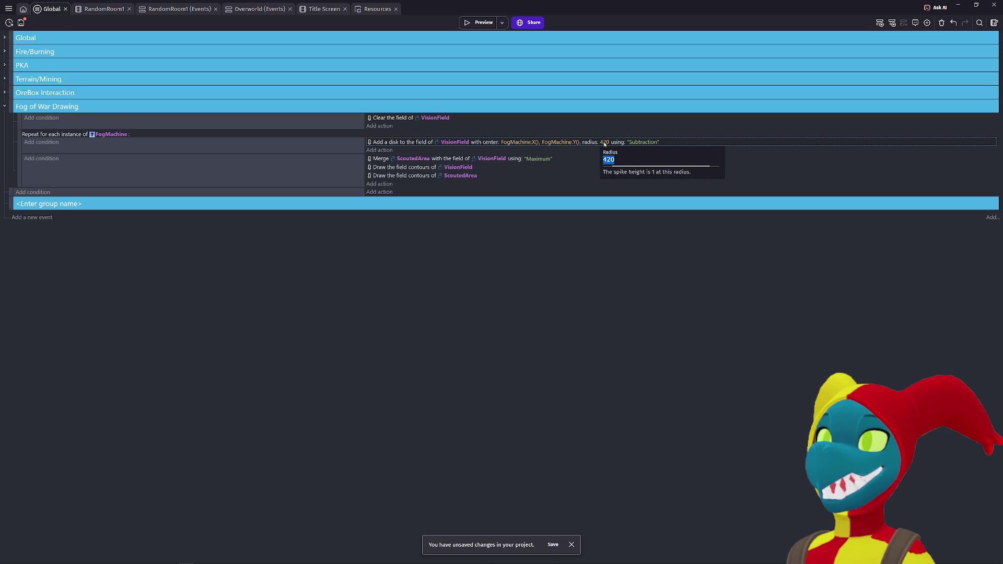
{"action": "type", "text": "100"}
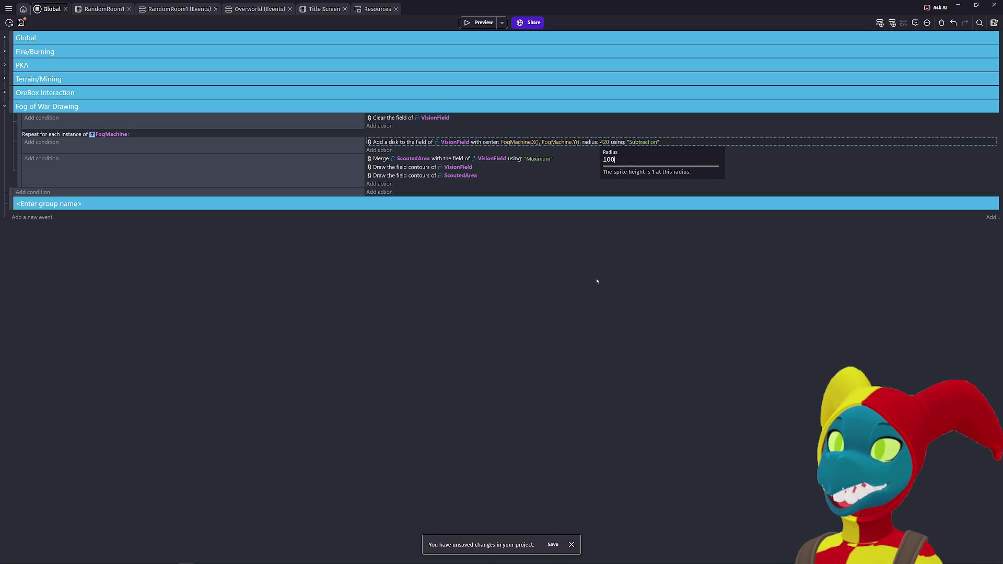
{"action": "key", "text": "Return"}
Step: Preview the game and walk the player right and up to test the smaller vision radius
{"action": "left_click", "coordinate": [475, 25]}
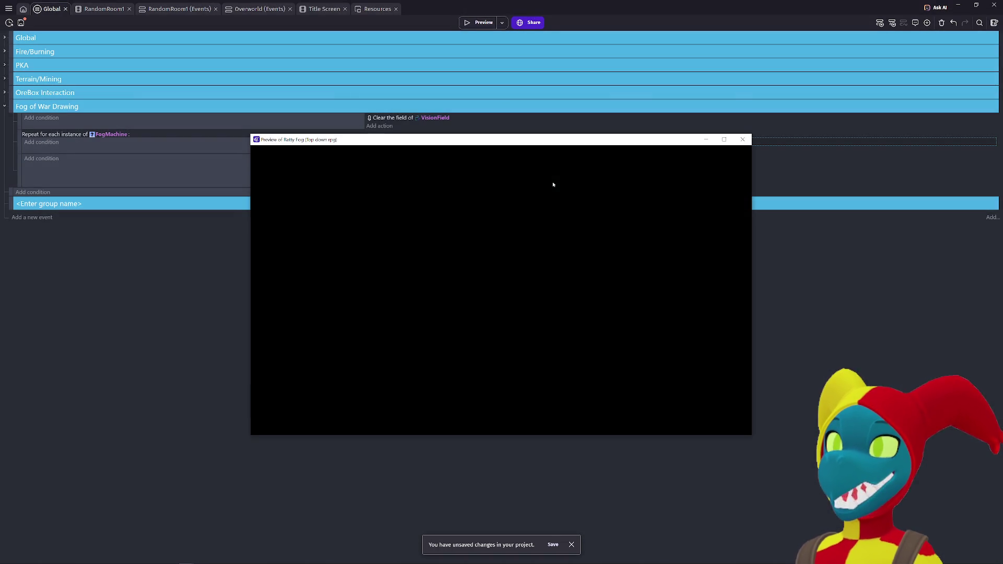
{"action": "key", "text": "Right"}
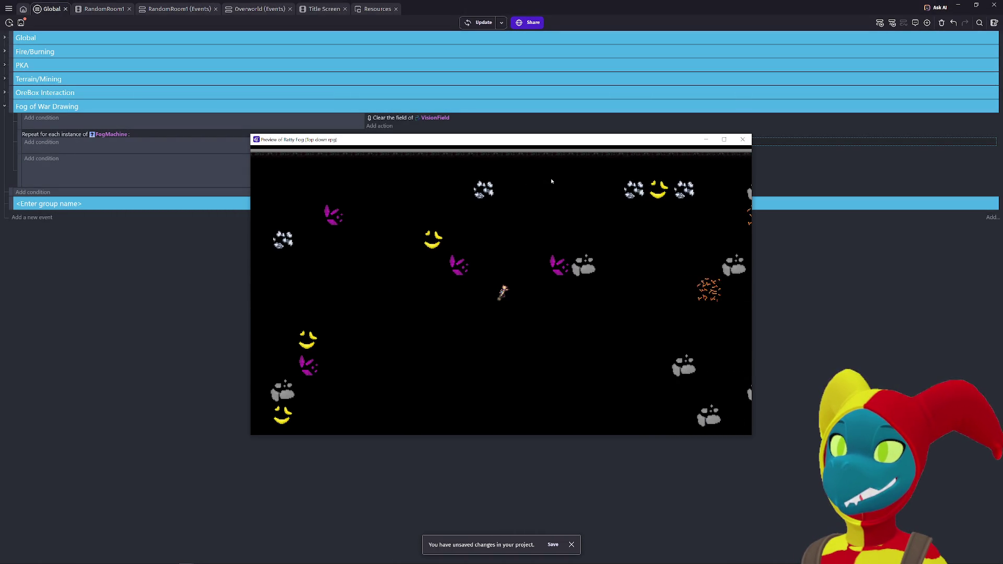
{"action": "key", "text": "Right"}
{"action": "key", "text": "Down"}
{"action": "key", "text": "Right"}
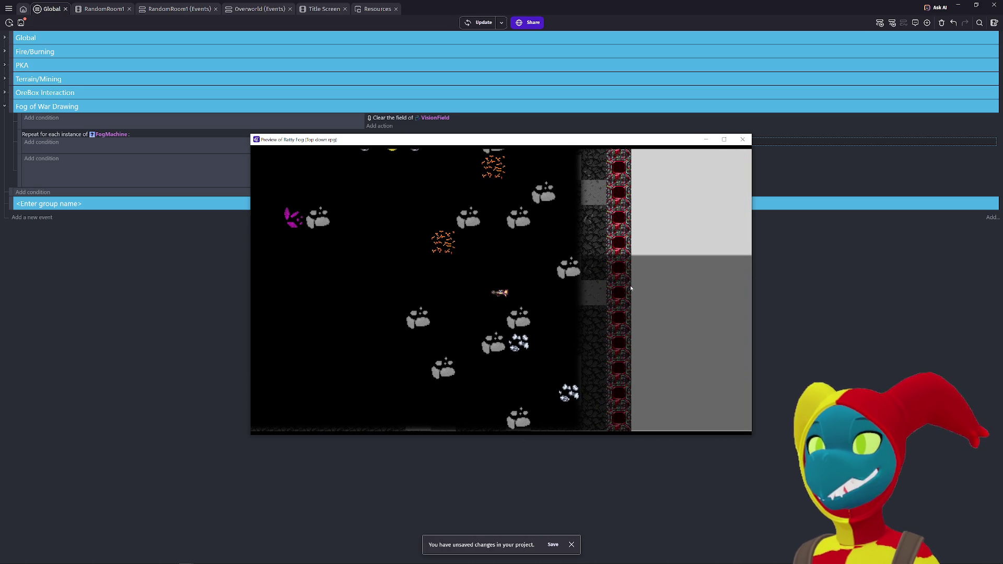
{"action": "key", "text": "Right"}
{"action": "key", "text": "Right"}
{"action": "key", "text": "Right"}
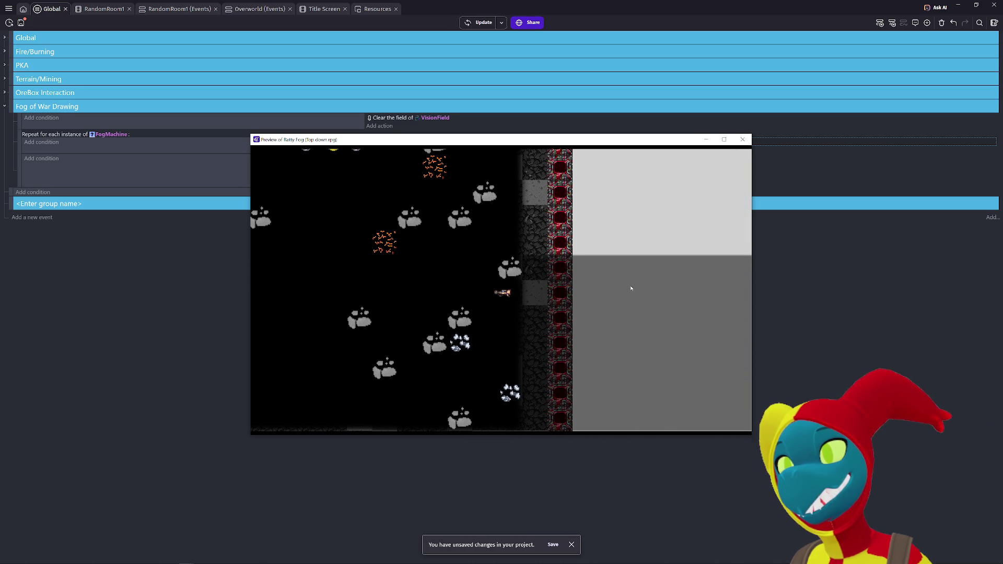
{"action": "key", "text": "Right"}
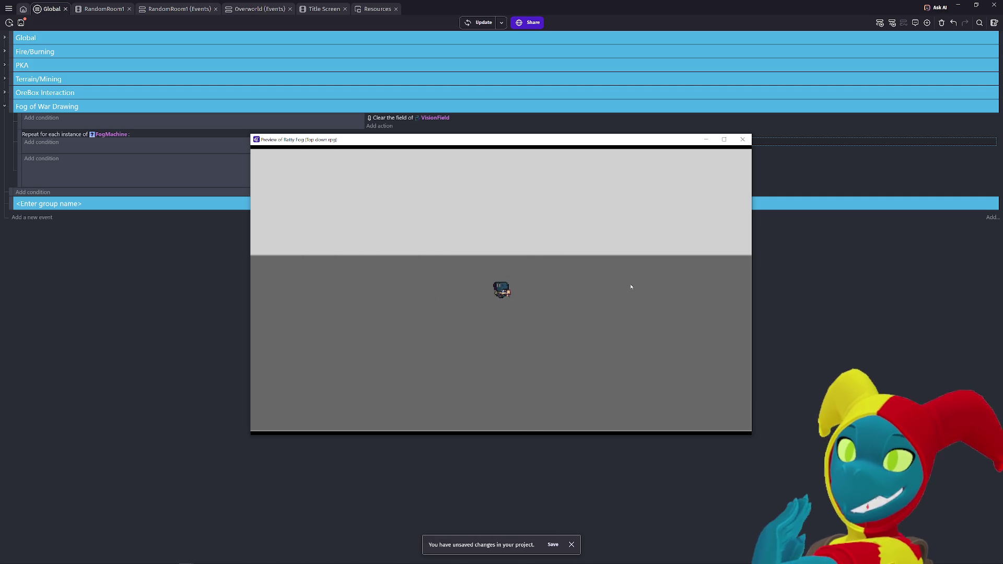
{"action": "key", "text": "Right"}
{"action": "key", "text": "Right"}
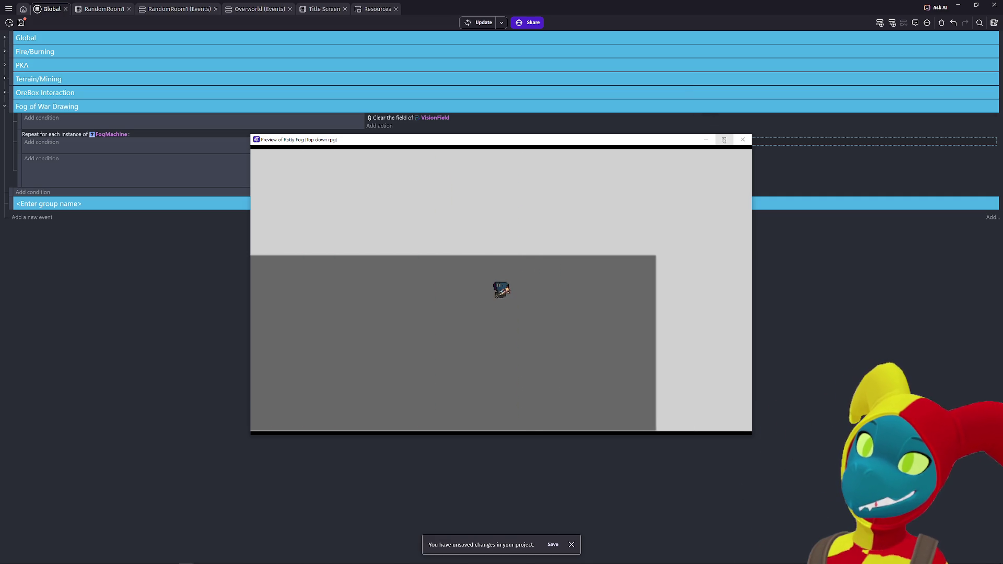
{"action": "key", "text": "Up"}
{"action": "left_click", "coordinate": [742, 139]}
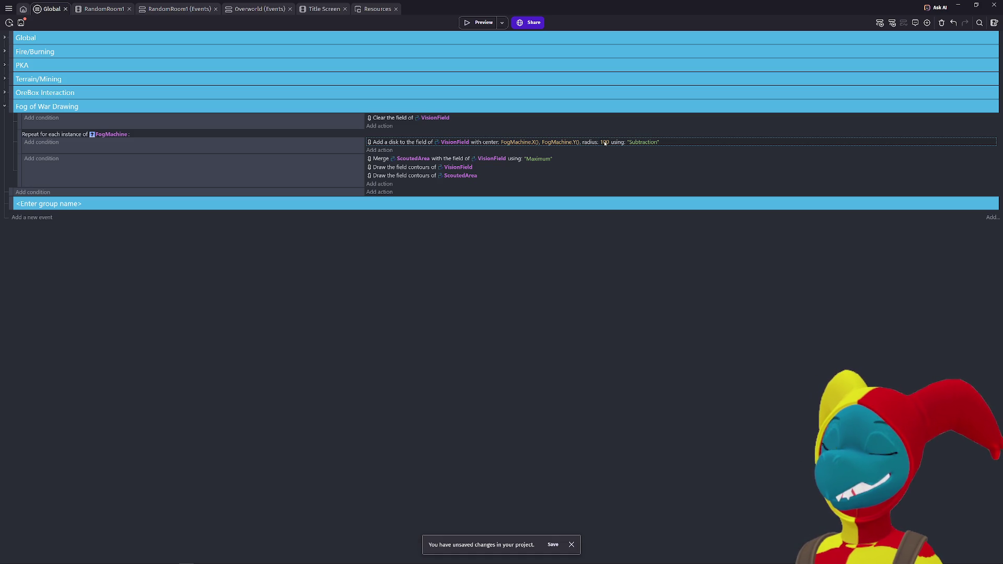
Step: Change the VisionField disk radius from 100 to 40
{"action": "double_click", "coordinate": [605, 143]}
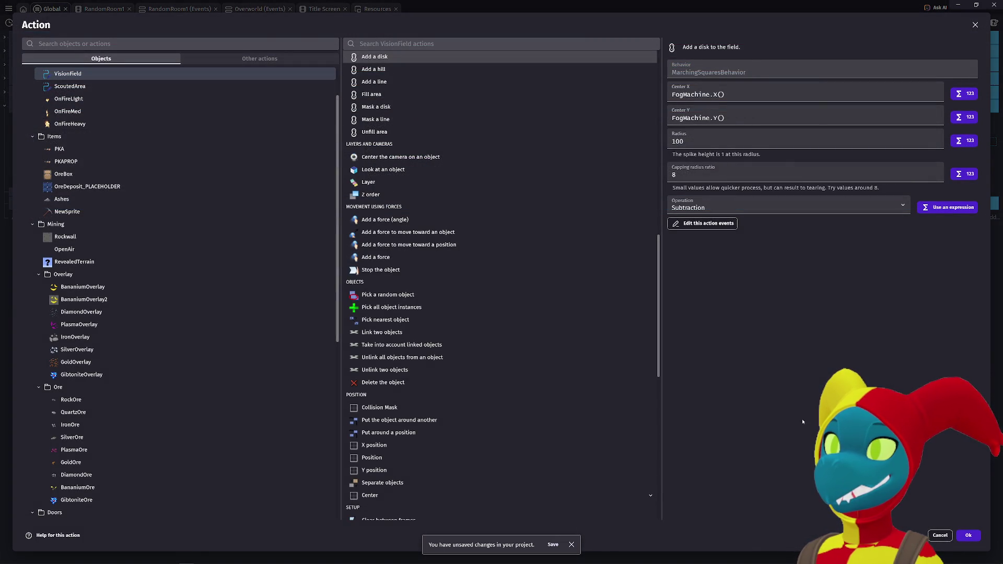
{"action": "left_click", "coordinate": [939, 538]}
{"action": "left_click", "coordinate": [622, 158]}
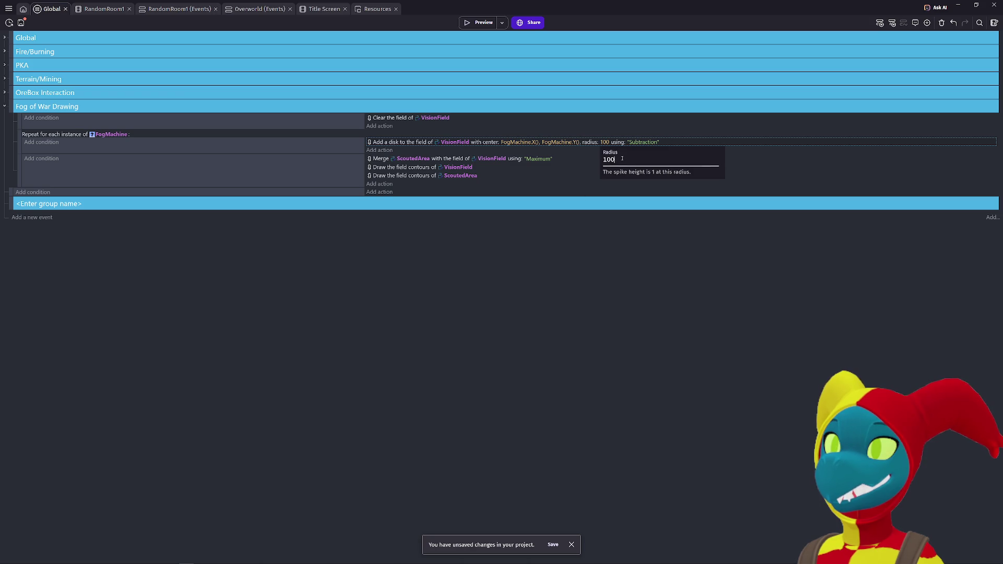
{"action": "type", "text": "40"}
{"action": "key", "text": "Return"}
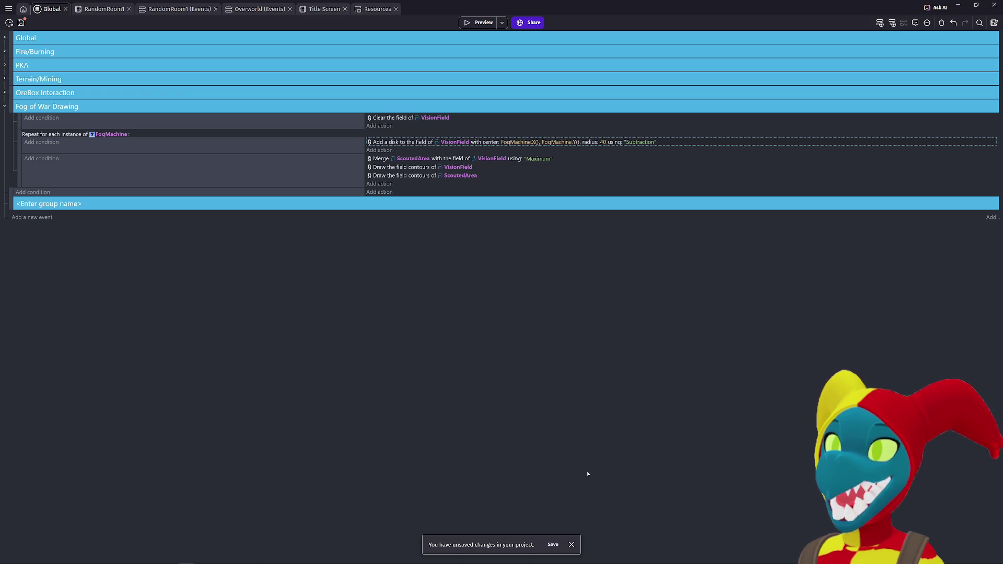
Step: Preview the game walking the player past the map edge, then inspect the disk's operation choices
{"action": "left_click", "coordinate": [478, 23]}
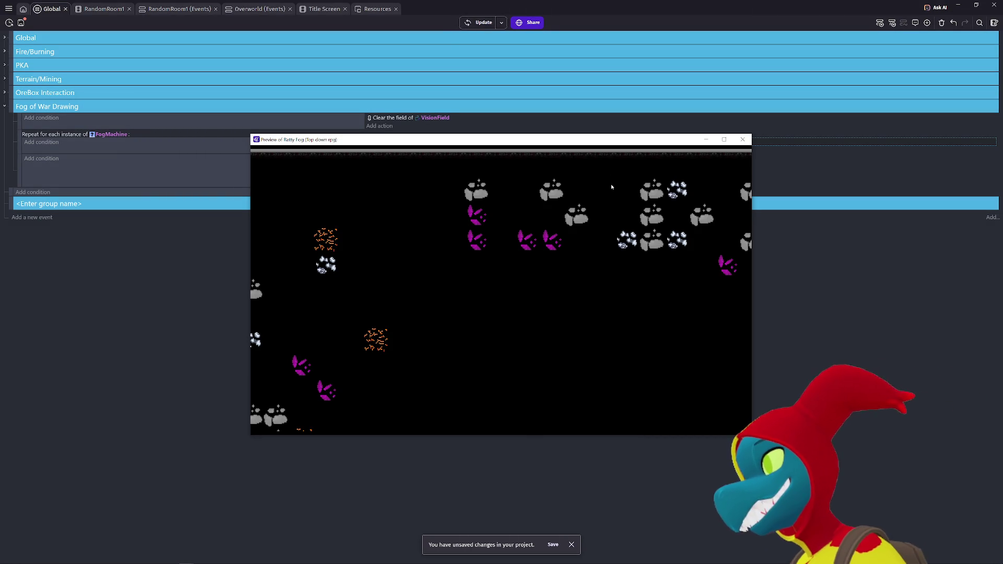
{"action": "key", "text": "Right"}
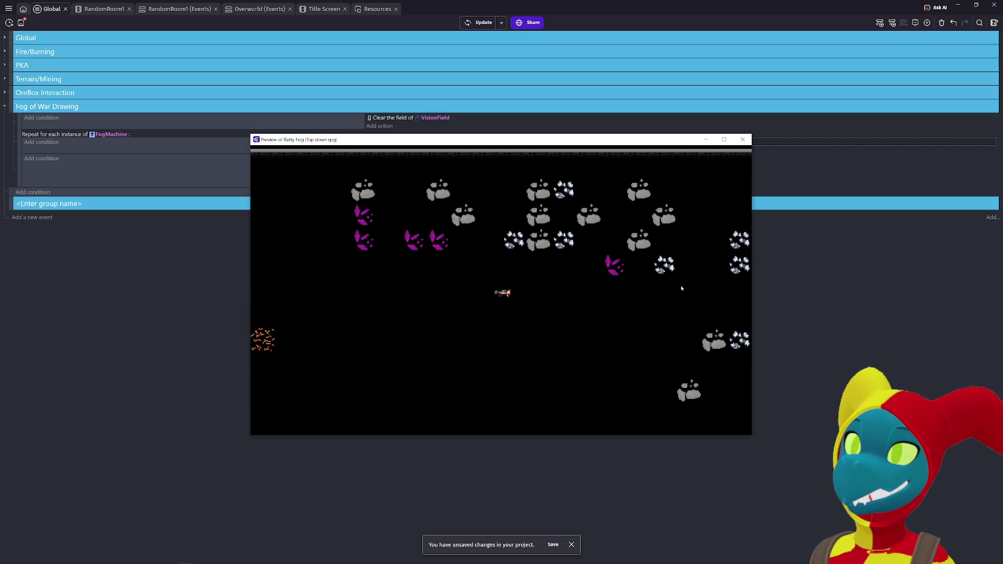
{"action": "key", "text": "Right"}
{"action": "key", "text": "Right"}
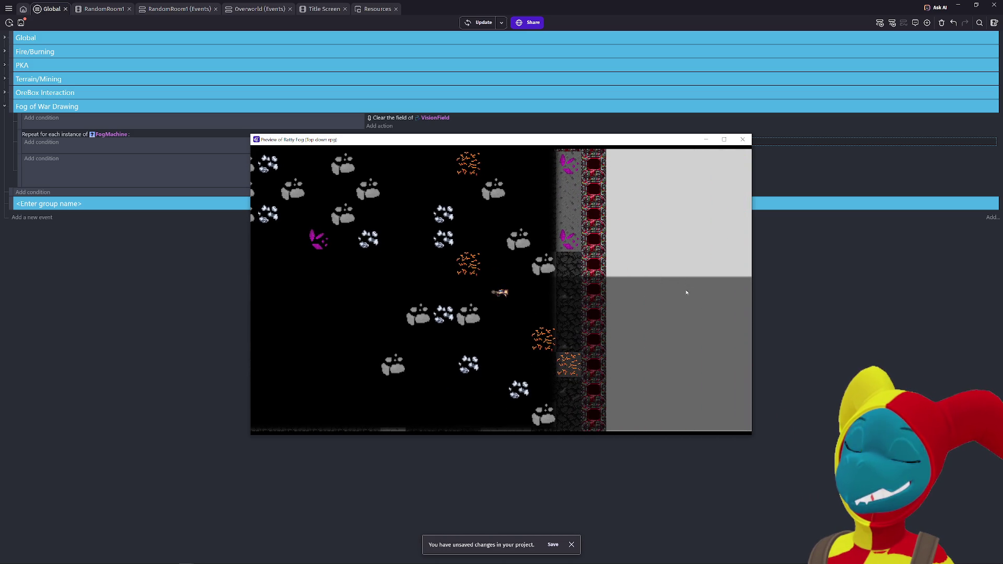
{"action": "key", "text": "Right"}
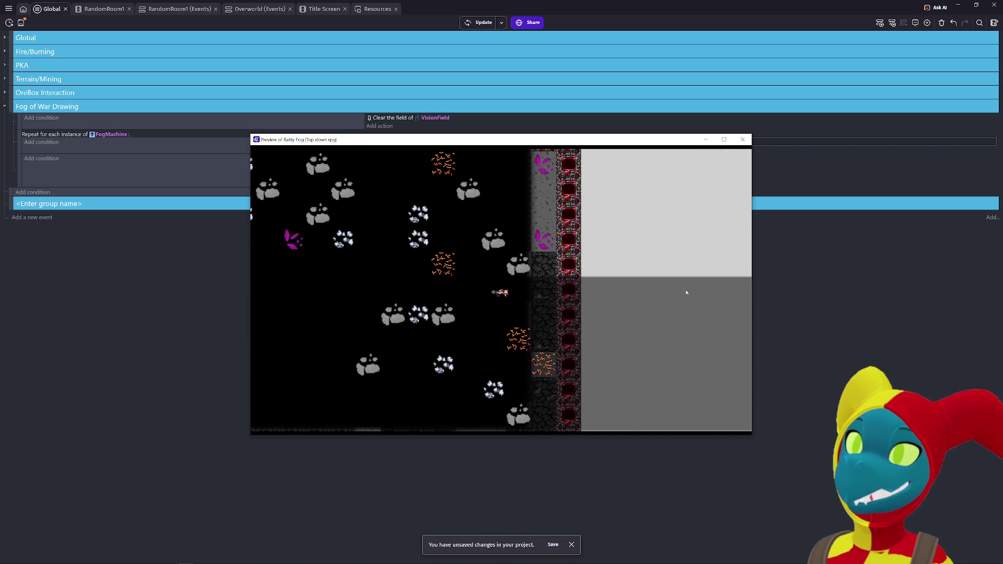
{"action": "key", "text": "Right"}
{"action": "key", "text": "Right"}
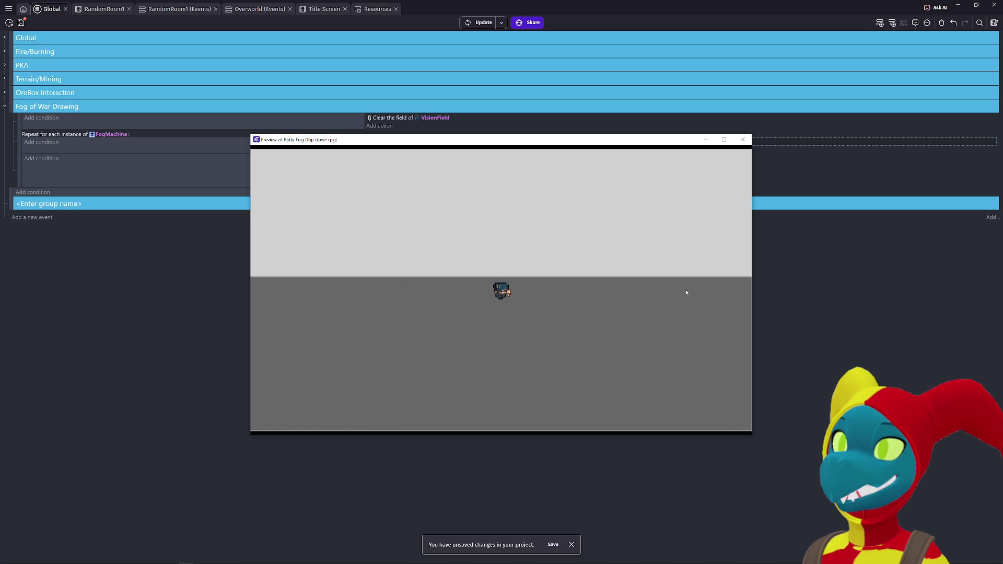
{"action": "key", "text": "Right"}
{"action": "left_click", "coordinate": [741, 140]}
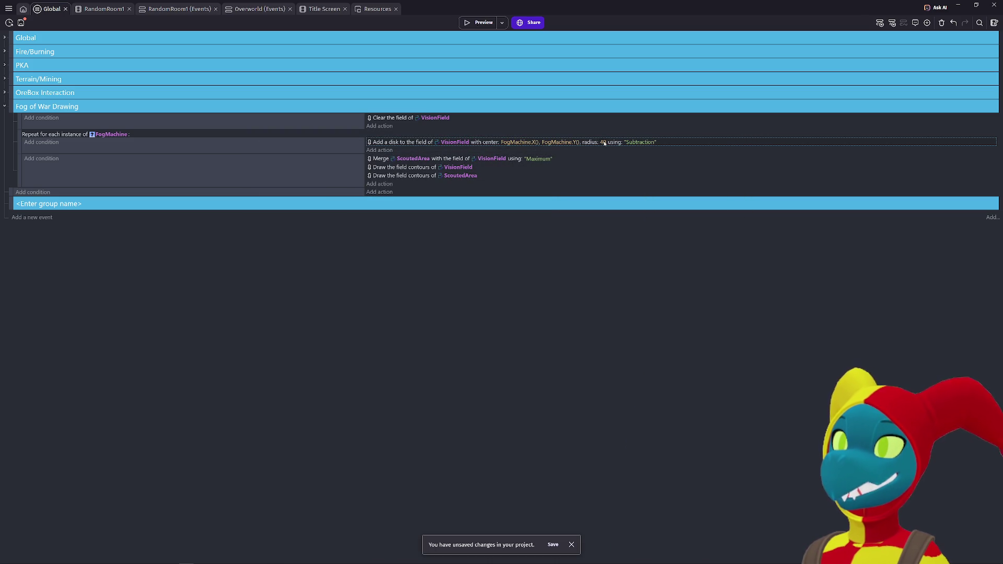
{"action": "left_click", "coordinate": [629, 143]}
{"action": "left_click", "coordinate": [642, 159]}
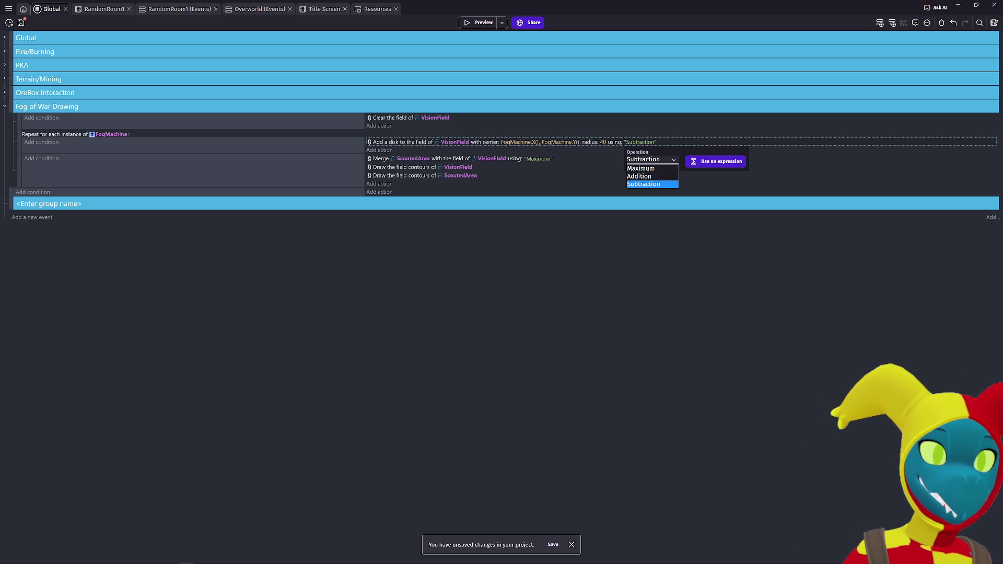
Step: Switch the disk's operation to an expression and enter VariableString(Operation)
{"action": "left_click", "coordinate": [640, 146]}
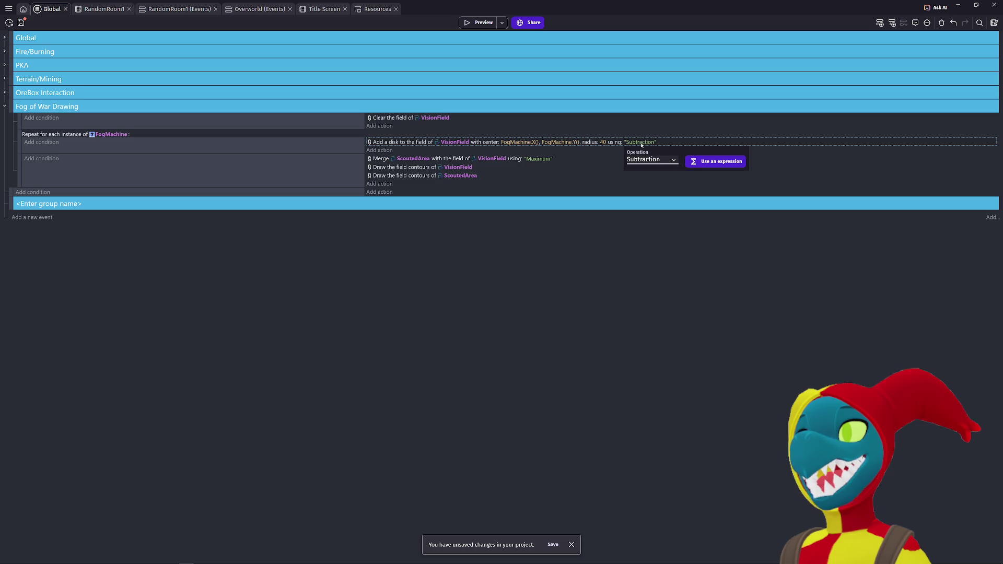
{"action": "left_click", "coordinate": [707, 166]}
{"action": "key", "text": "ctrl+a"}
{"action": "type", "text": "V"}
{"action": "type", "text": "Str"}
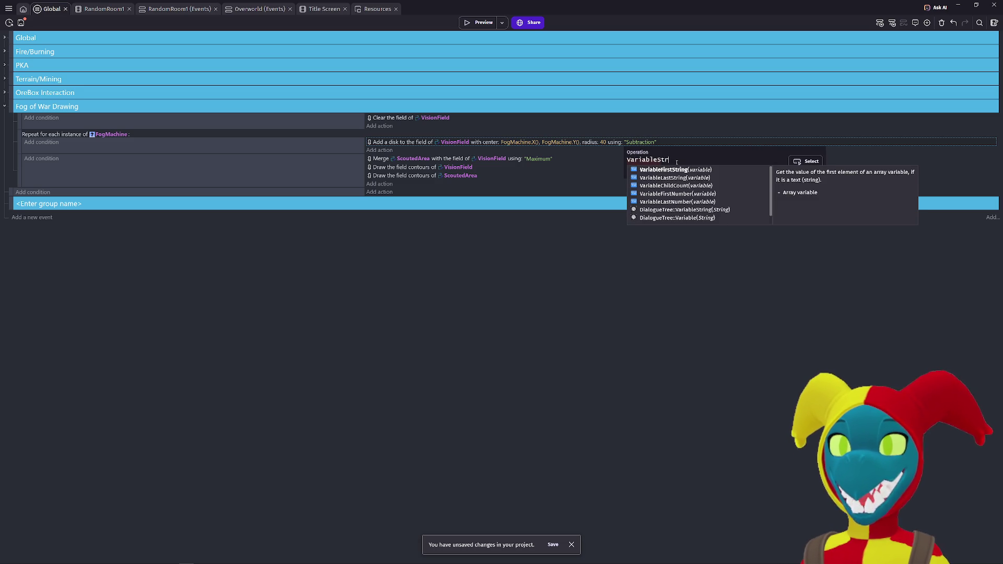
{"action": "type", "text": "ing(Ope"}
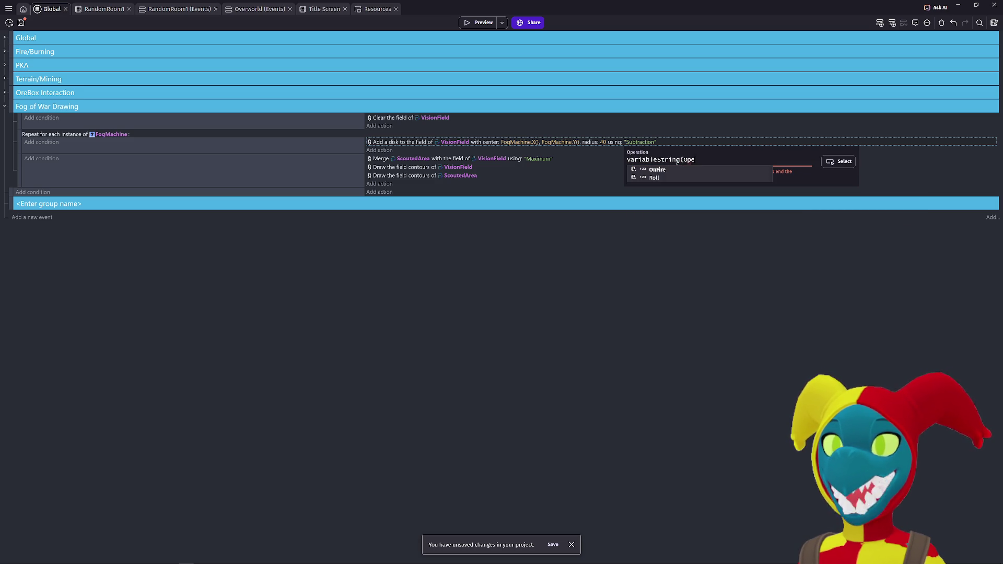
{"action": "type", "text": "ration)"}
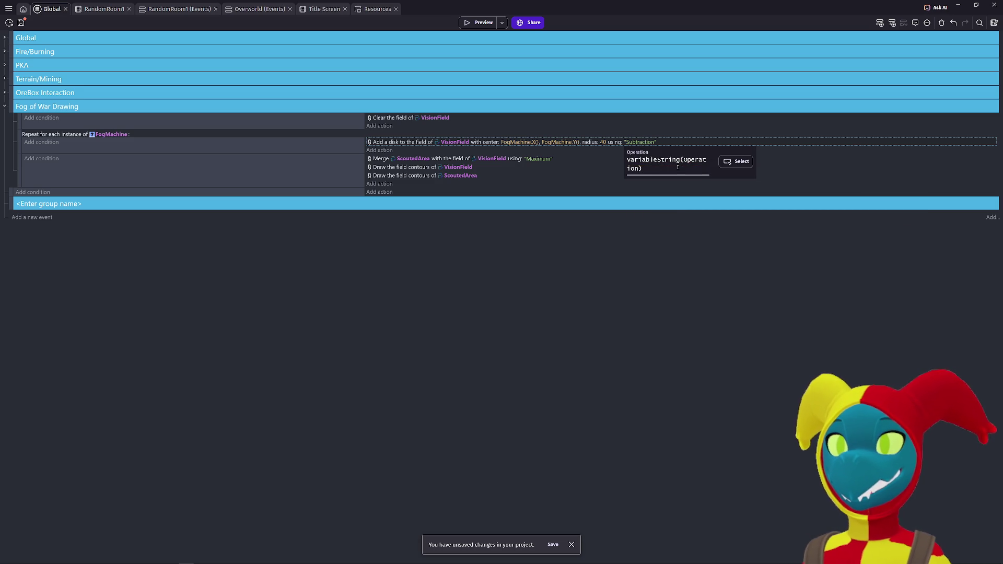
{"action": "key", "text": "Return"}
{"action": "left_click", "coordinate": [481, 24]}
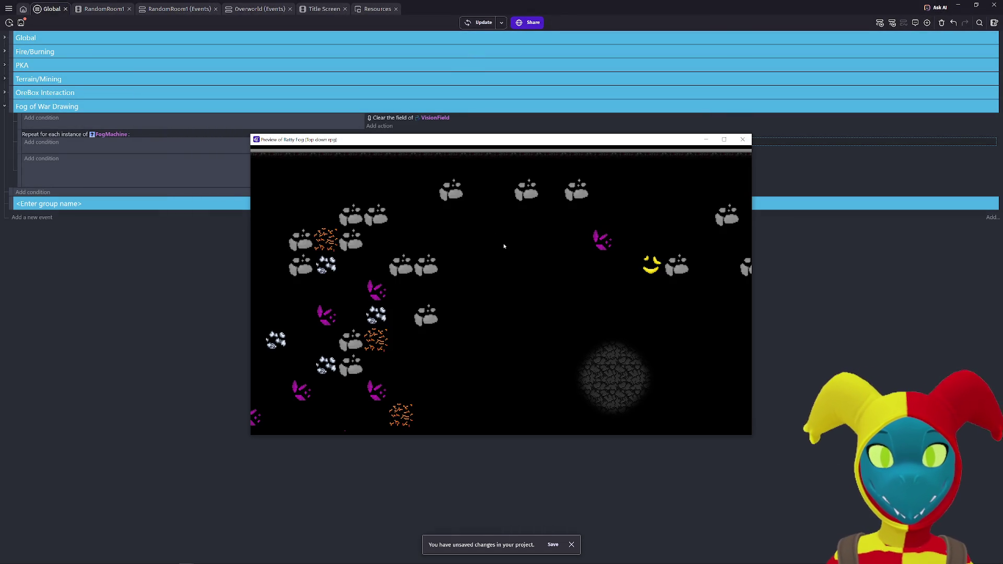
{"action": "key", "text": "Right"}
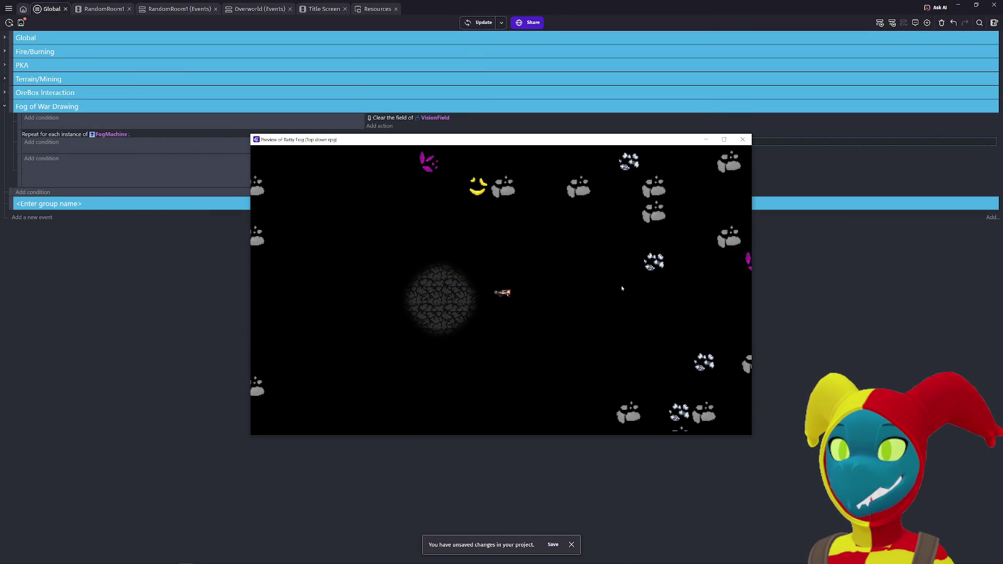
{"action": "key", "text": "Right"}
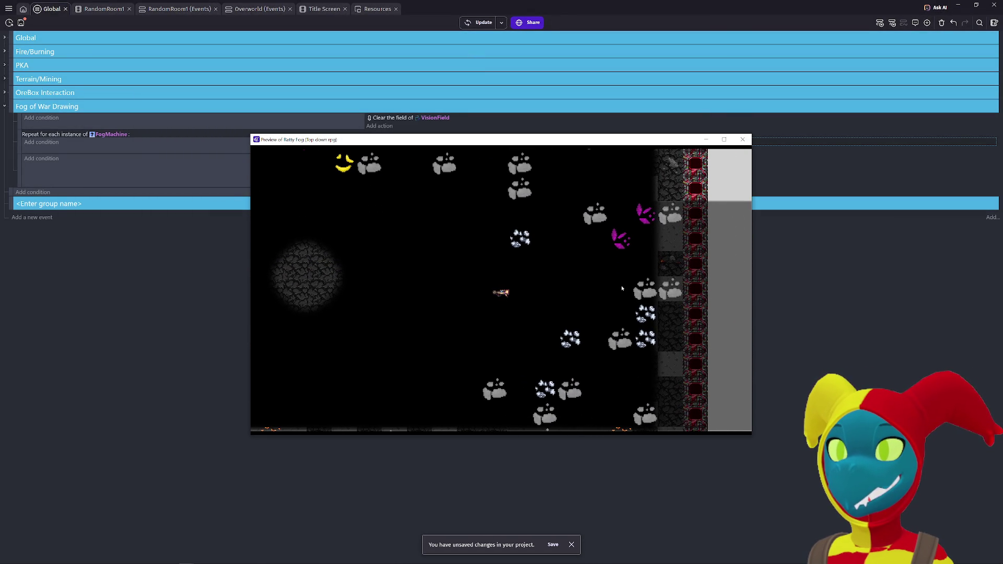
{"action": "key", "text": "Left"}
{"action": "key", "text": "Up"}
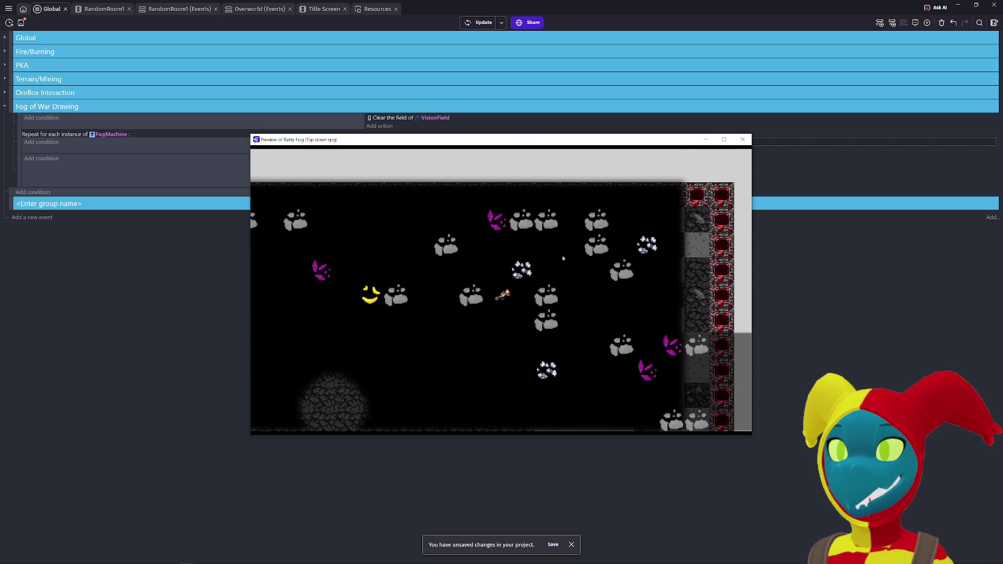
{"action": "key", "text": "Right"}
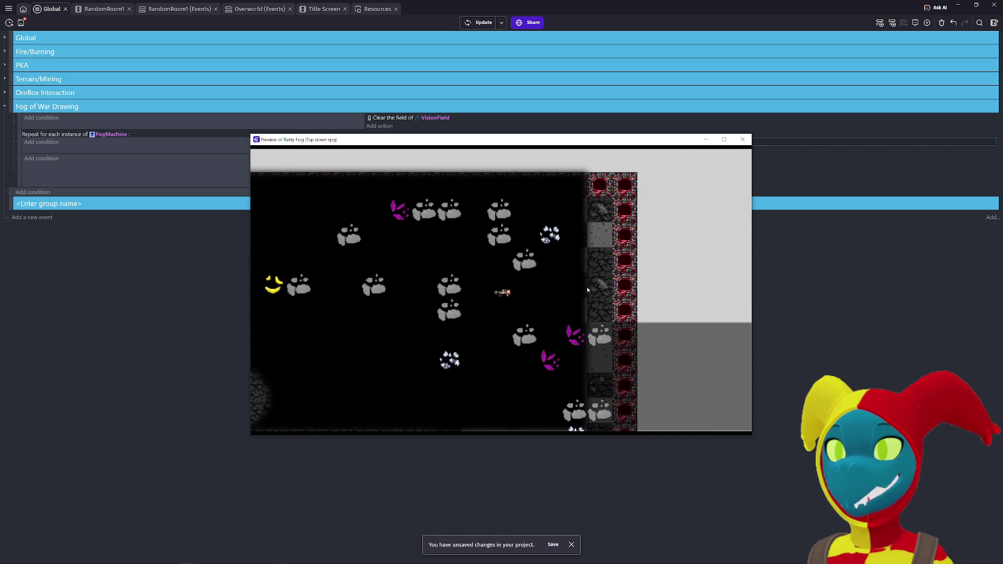
{"action": "key", "text": "Down"}
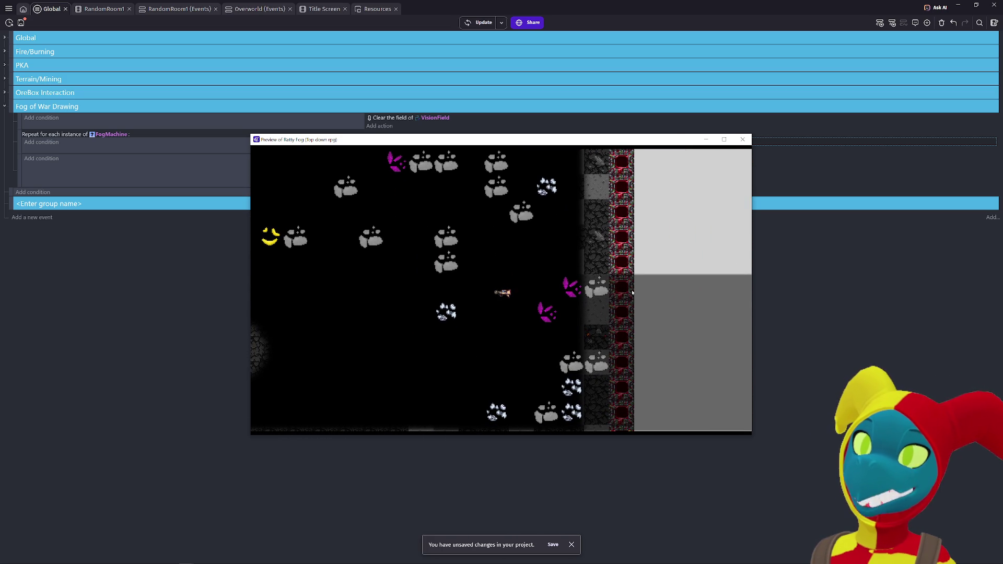
{"action": "key", "text": "Right"}
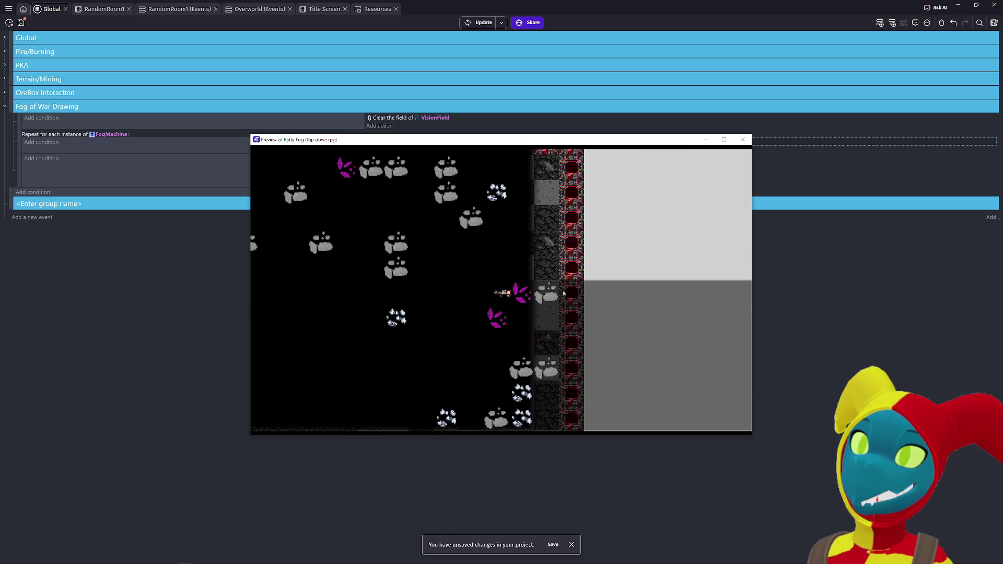
{"action": "key", "text": "Right"}
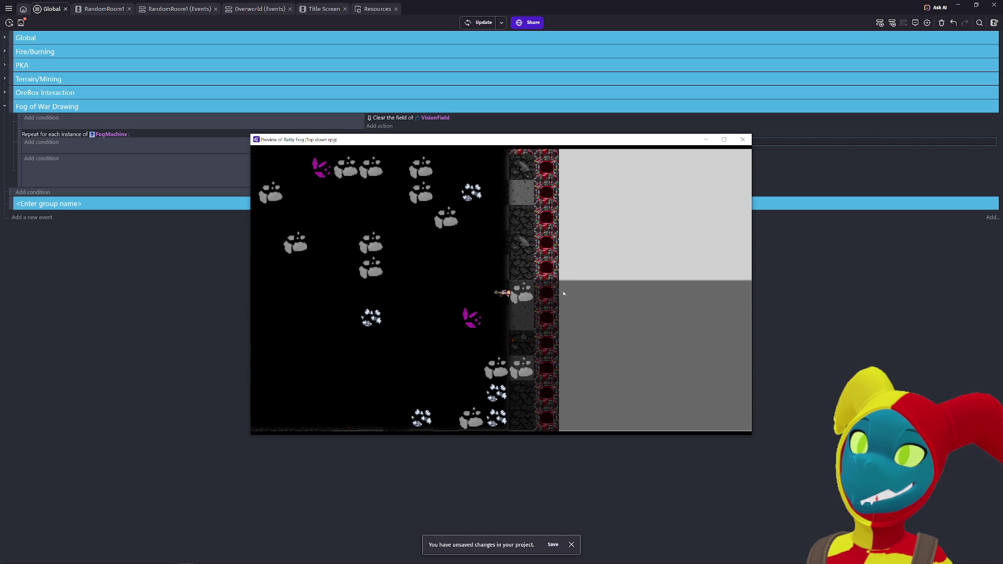
{"action": "key", "text": "Right"}
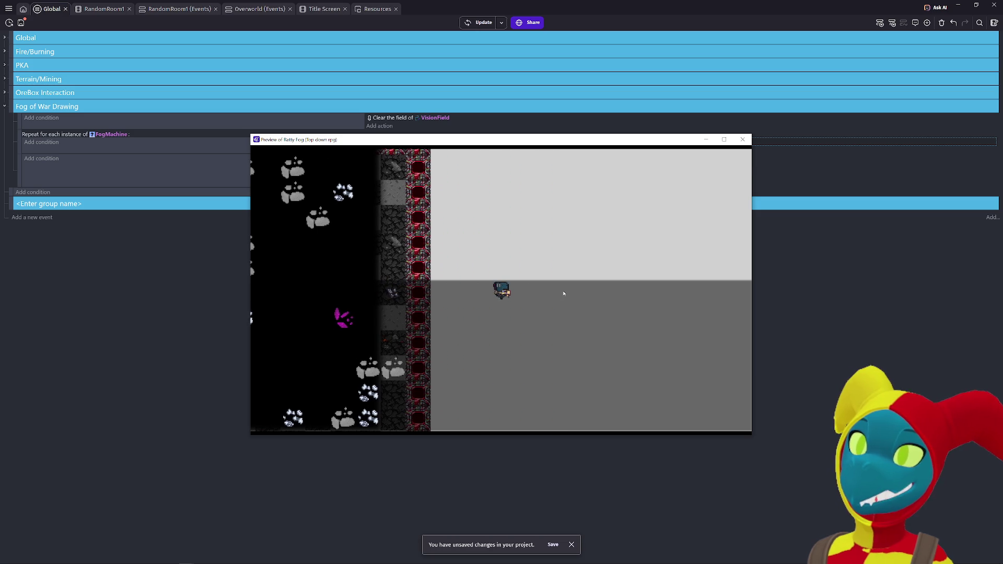
{"action": "key", "text": "Up"}
{"action": "key", "text": "Down"}
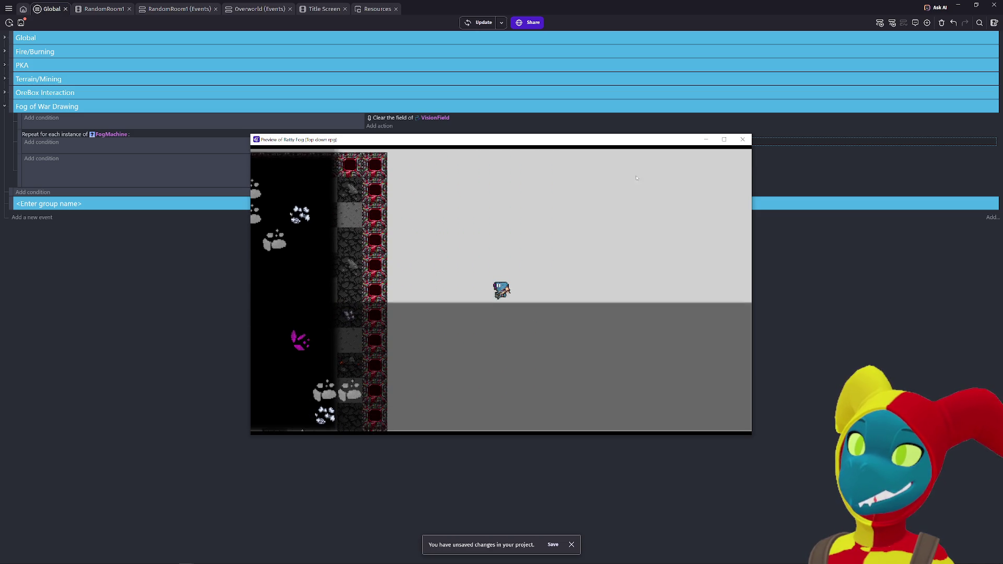
{"action": "left_click", "coordinate": [743, 140]}
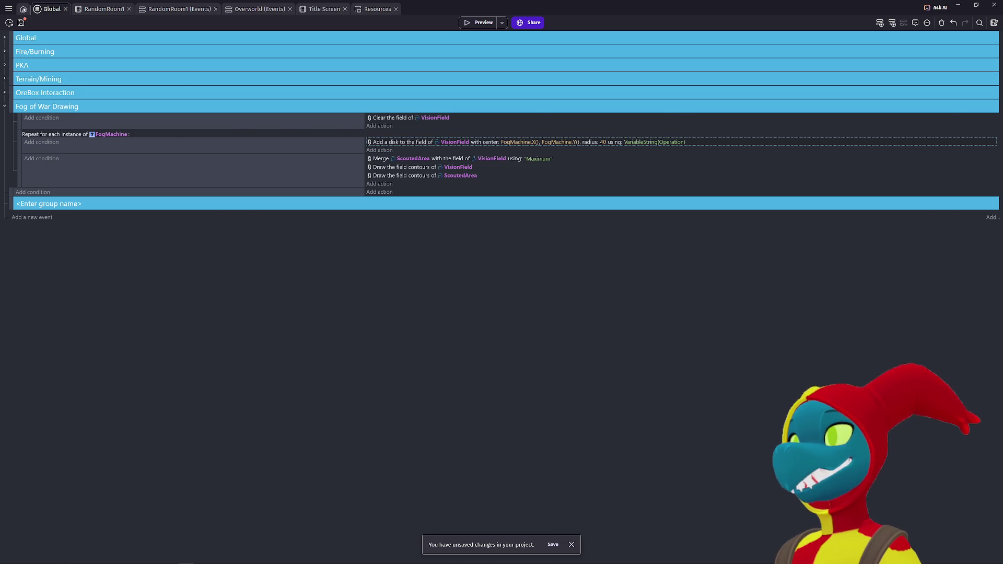
Step: Open VisionField's settings in RandomRoom1 and turn off drawing relative to the object position
{"action": "left_click", "coordinate": [23, 8]}
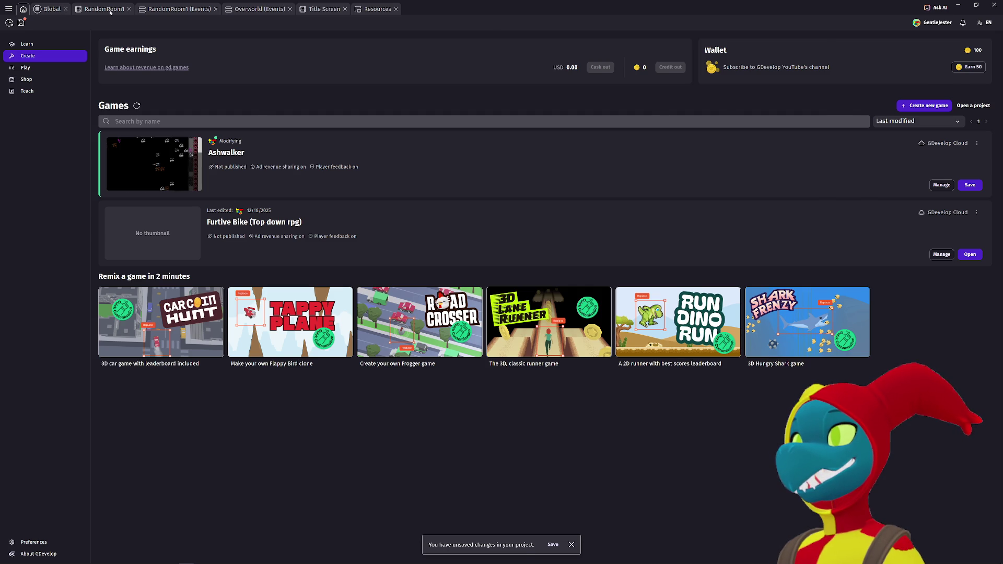
{"action": "left_click", "coordinate": [104, 9]}
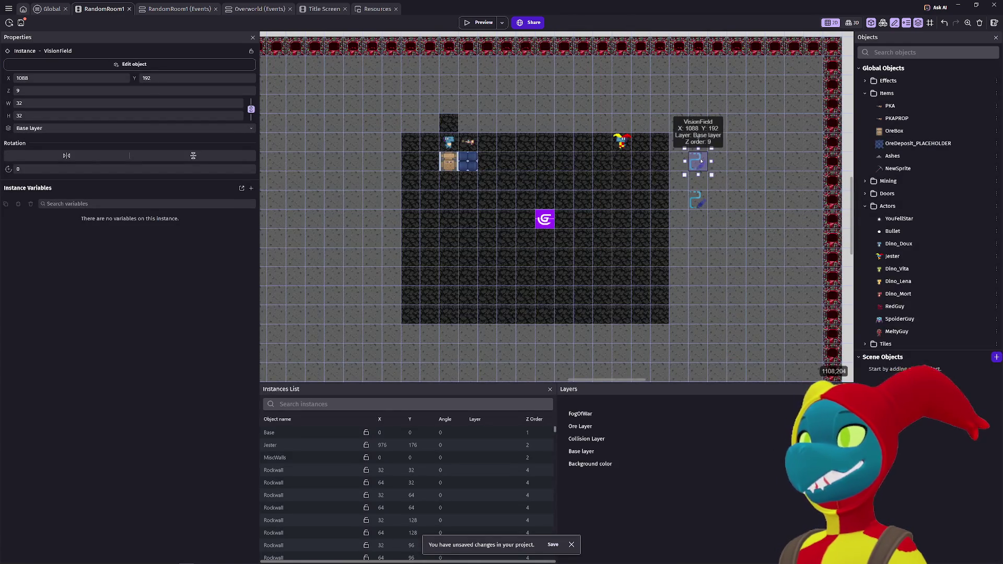
{"action": "double_click", "coordinate": [700, 161]}
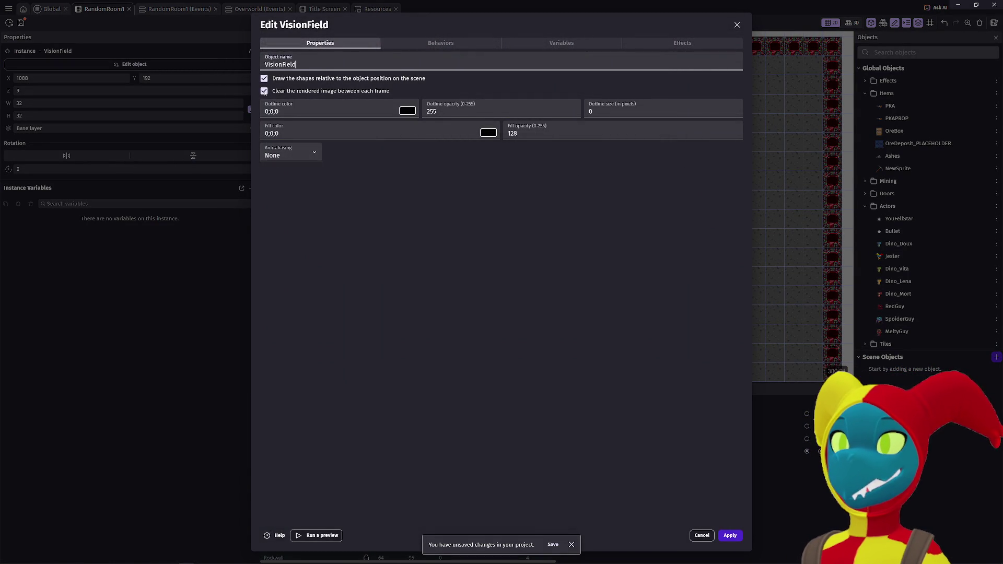
{"action": "left_click", "coordinate": [265, 79]}
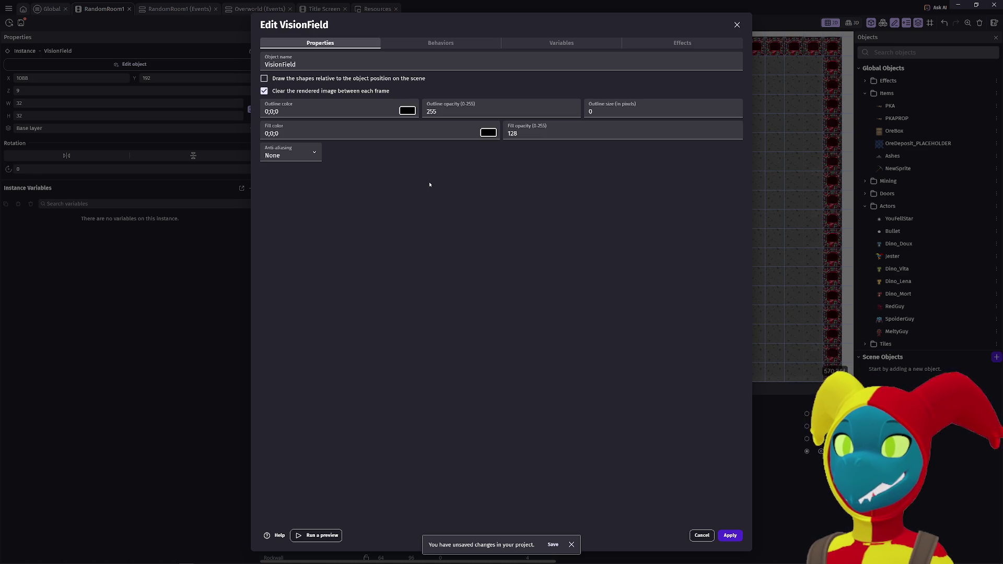
{"action": "left_click", "coordinate": [440, 46]}
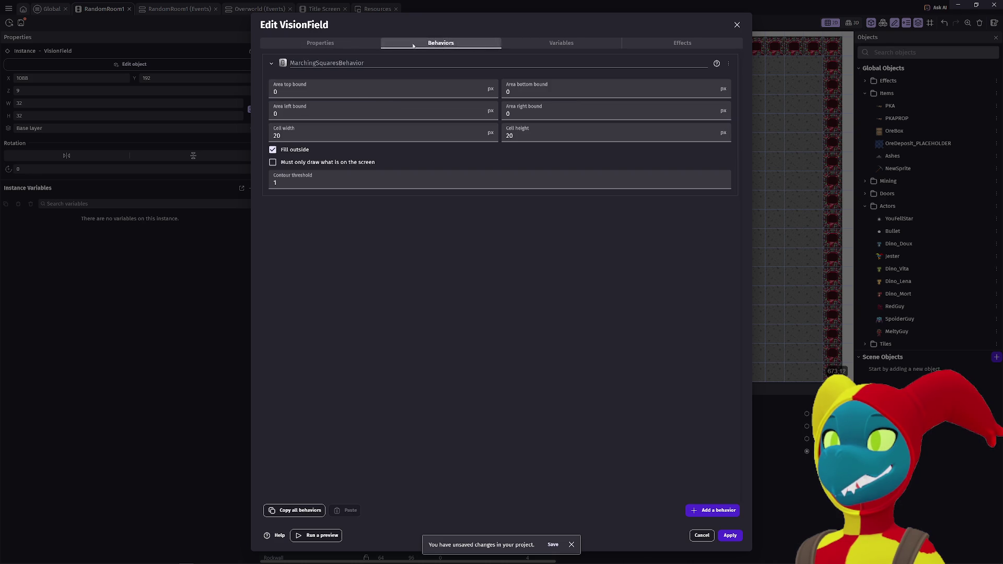
{"action": "left_click", "coordinate": [340, 45]}
Step: Set VisionField's fill opacity to 255, review its behaviors and blur effect, apply, and open ScoutedArea
{"action": "double_click", "coordinate": [522, 135]}
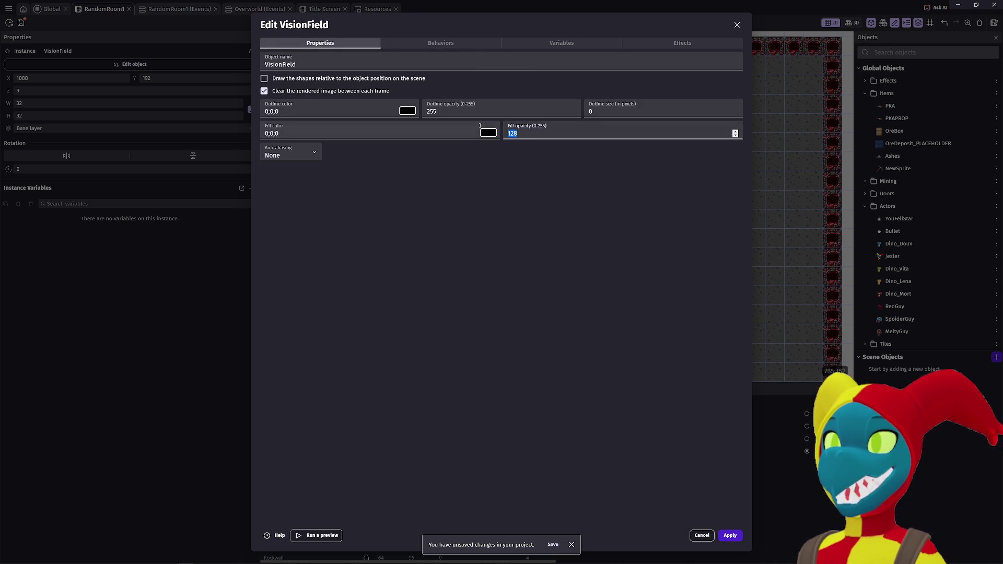
{"action": "type", "text": "255"}
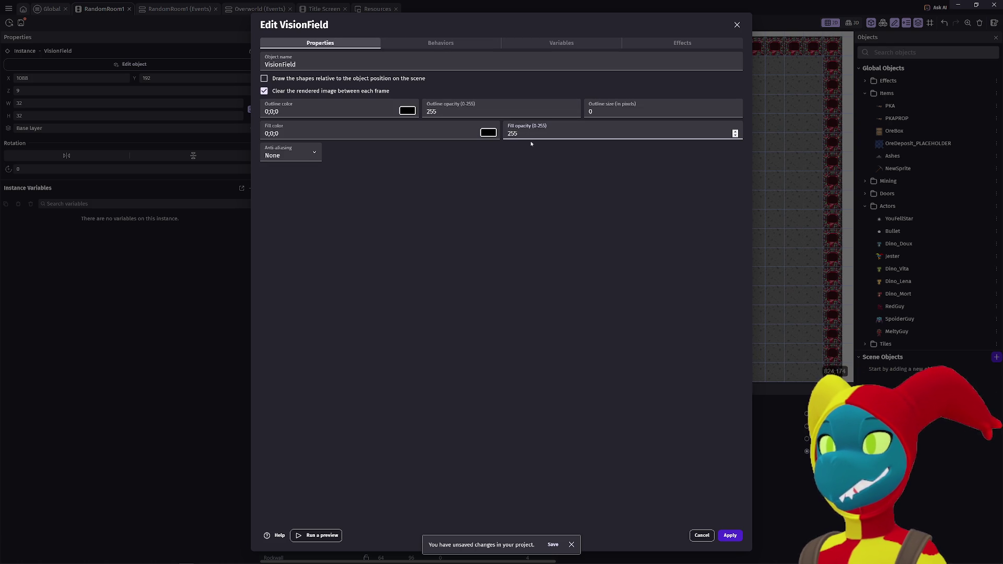
{"action": "key", "text": "ctrl+z"}
{"action": "key", "text": "BackSpace"}
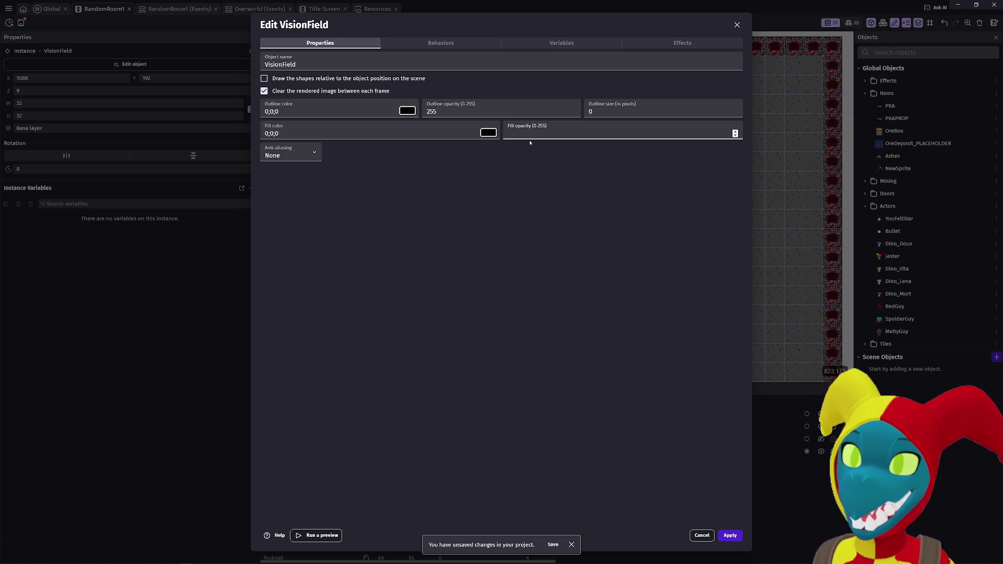
{"action": "type", "text": "20"}
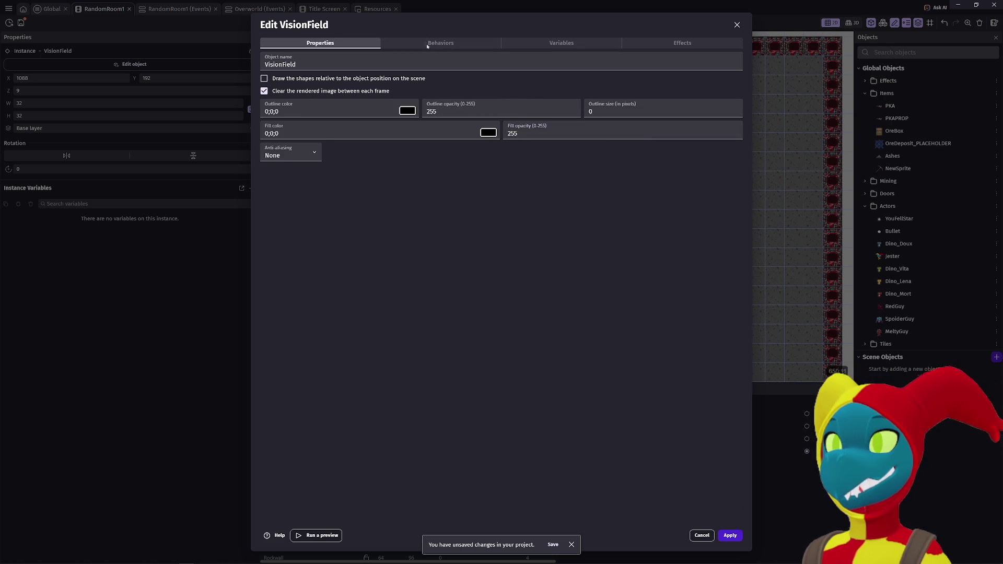
{"action": "left_click", "coordinate": [427, 45]}
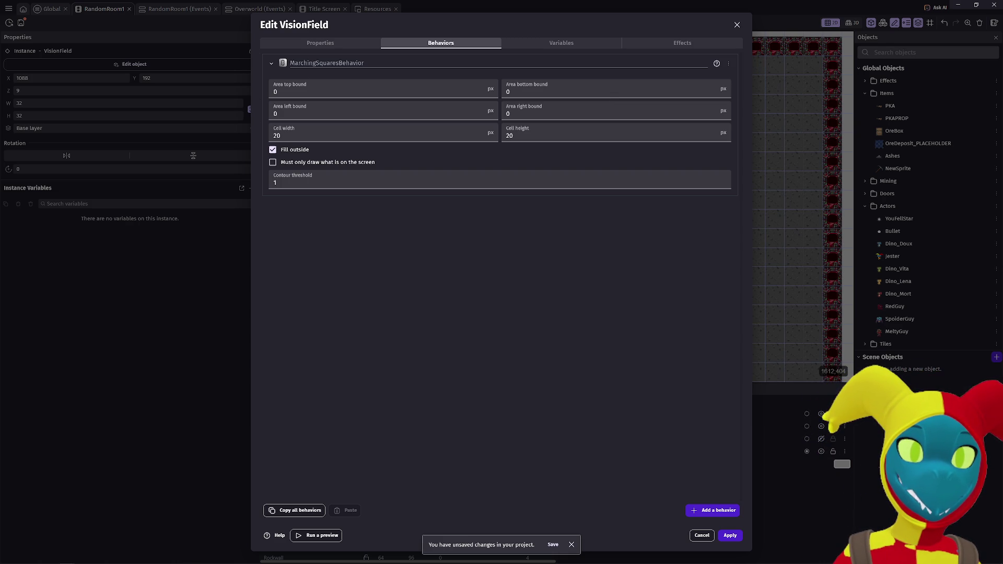
{"action": "left_click", "coordinate": [682, 42]}
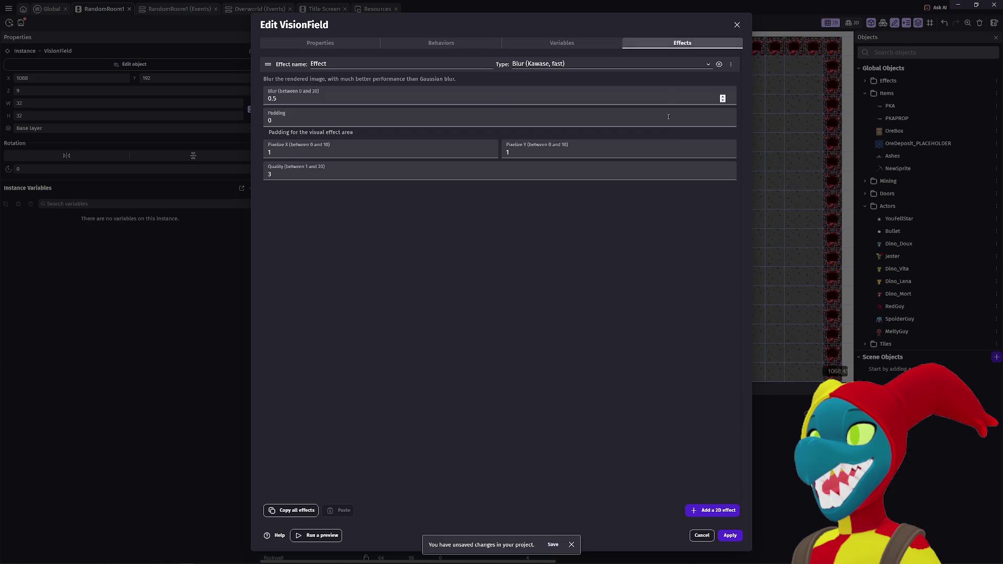
{"action": "left_click", "coordinate": [729, 536]}
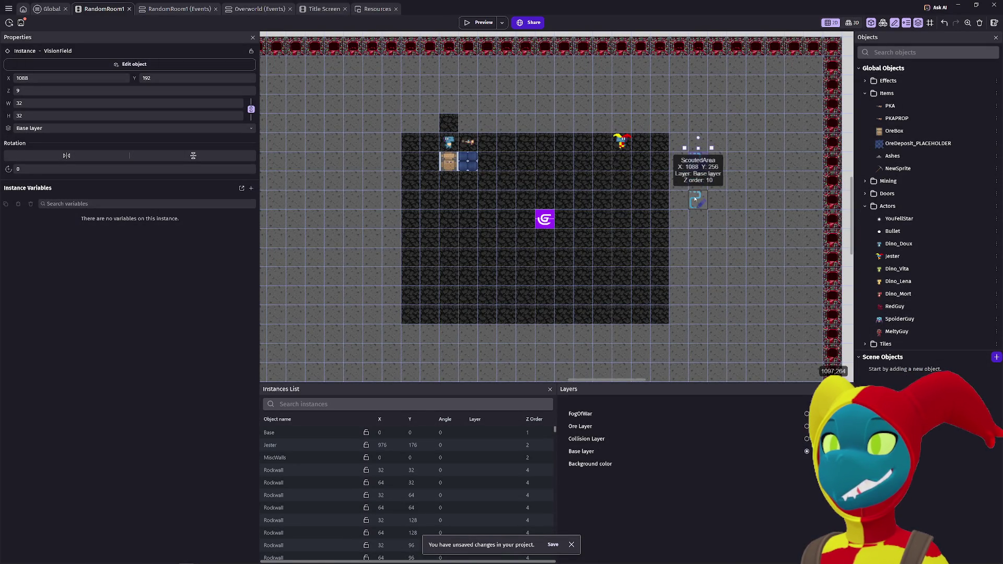
{"action": "double_click", "coordinate": [696, 201]}
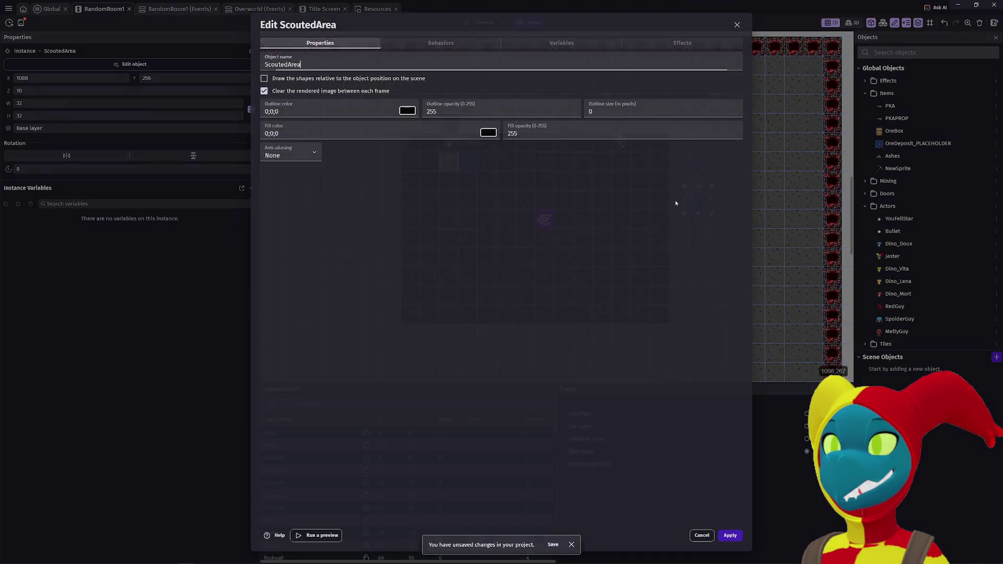
Step: Set ScoutedArea's fill opacity to 128, apply it, and launch a game preview
{"action": "double_click", "coordinate": [546, 133]}
{"action": "type", "text": "128"}
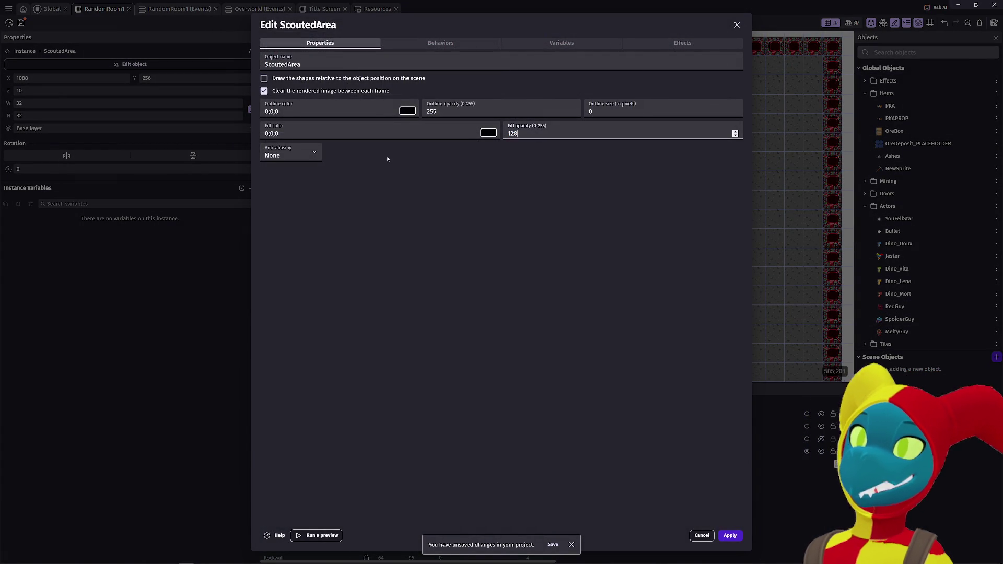
{"action": "left_click", "coordinate": [499, 209]}
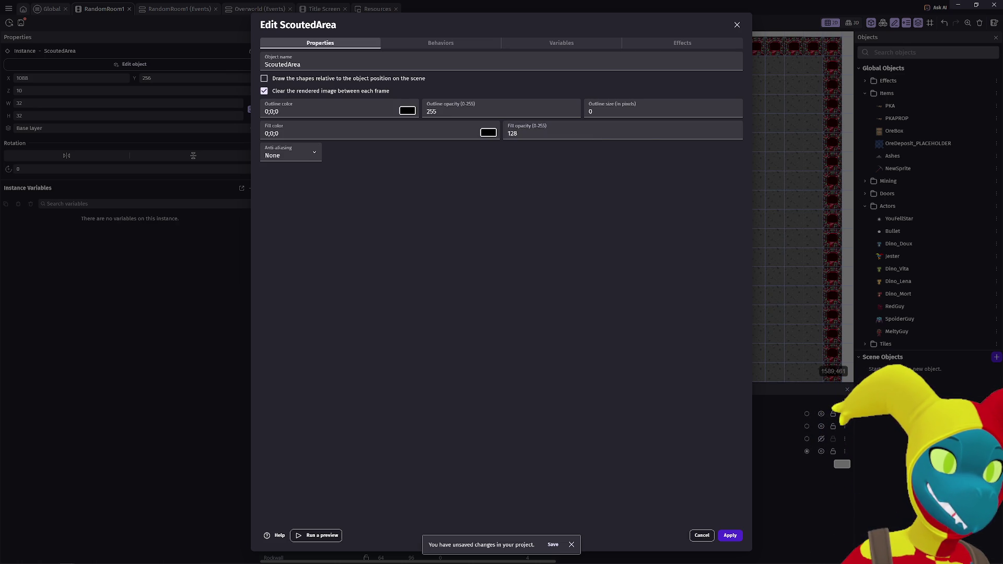
{"action": "left_click", "coordinate": [417, 44]}
{"action": "left_click", "coordinate": [320, 43]}
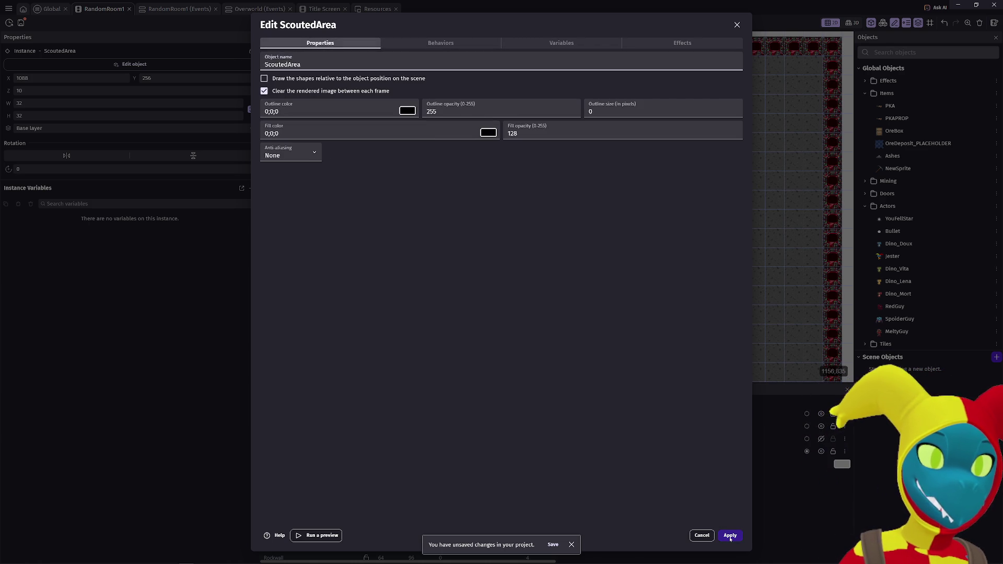
{"action": "left_click", "coordinate": [730, 535]}
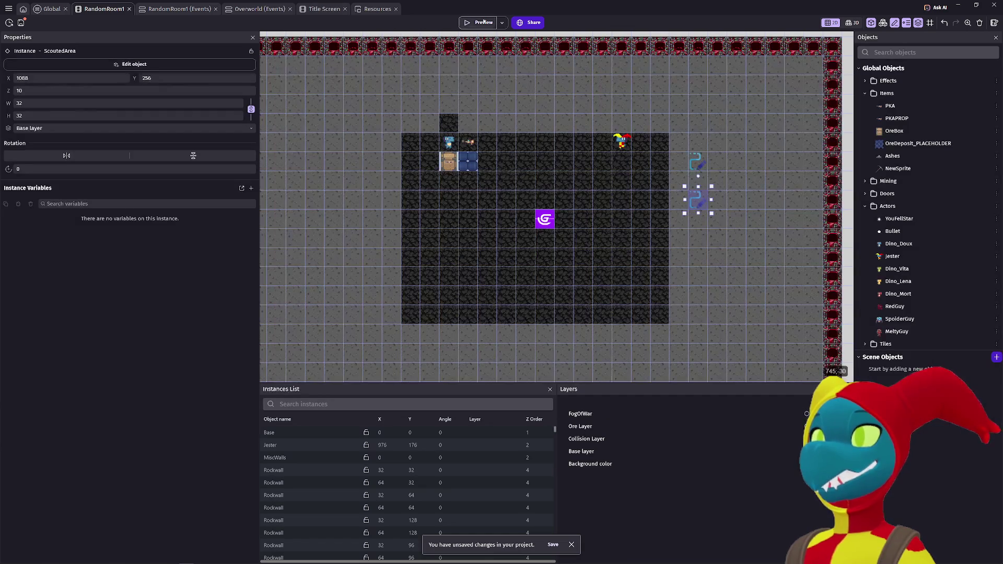
{"action": "left_click", "coordinate": [480, 22]}
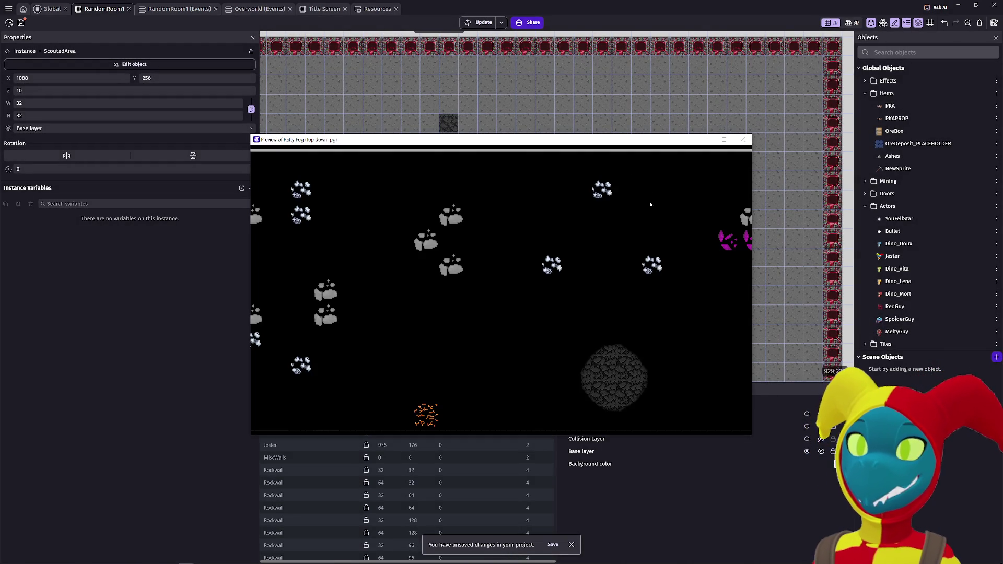
Step: Walk the player around the preview, move the FogMachine onto the right wall, and re-preview
{"action": "key", "text": "Right"}
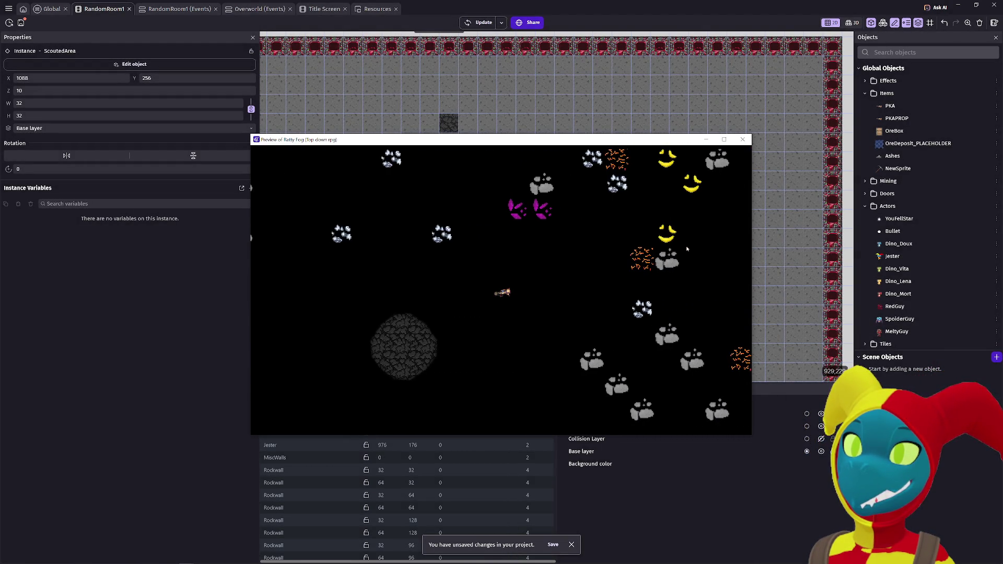
{"action": "key", "text": "Up"}
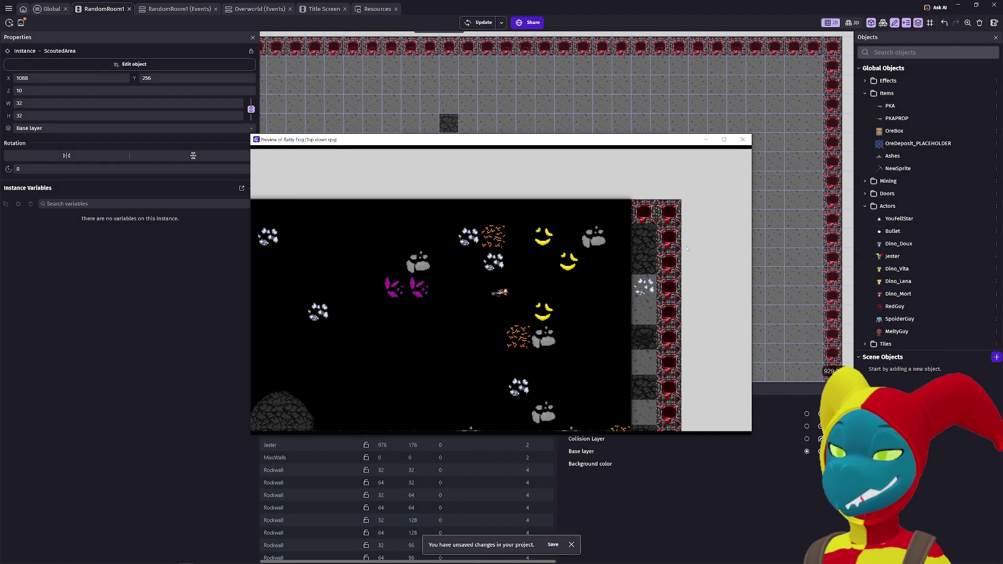
{"action": "key", "text": "Down"}
{"action": "key", "text": "Left"}
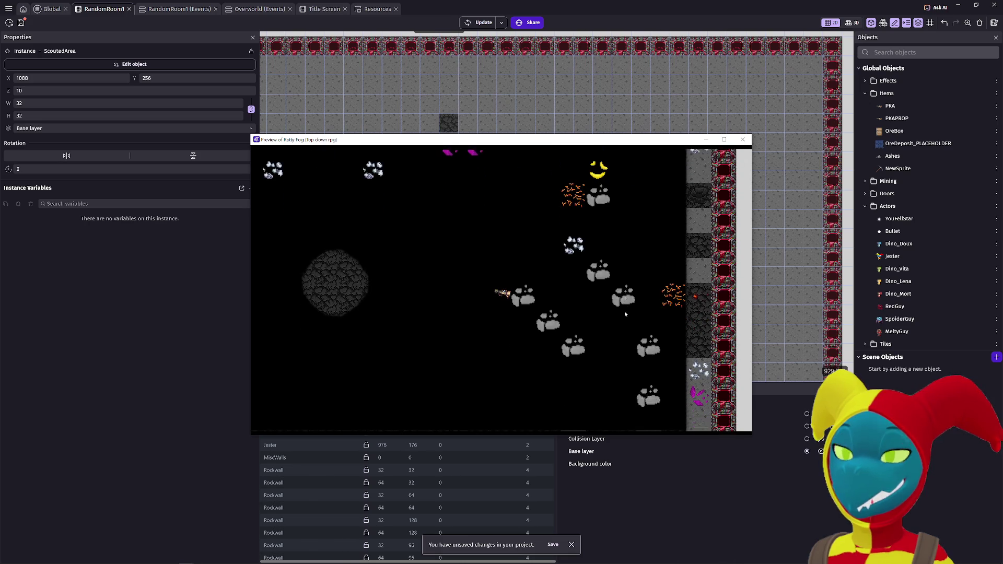
{"action": "key", "text": "Up"}
{"action": "key", "text": "Left"}
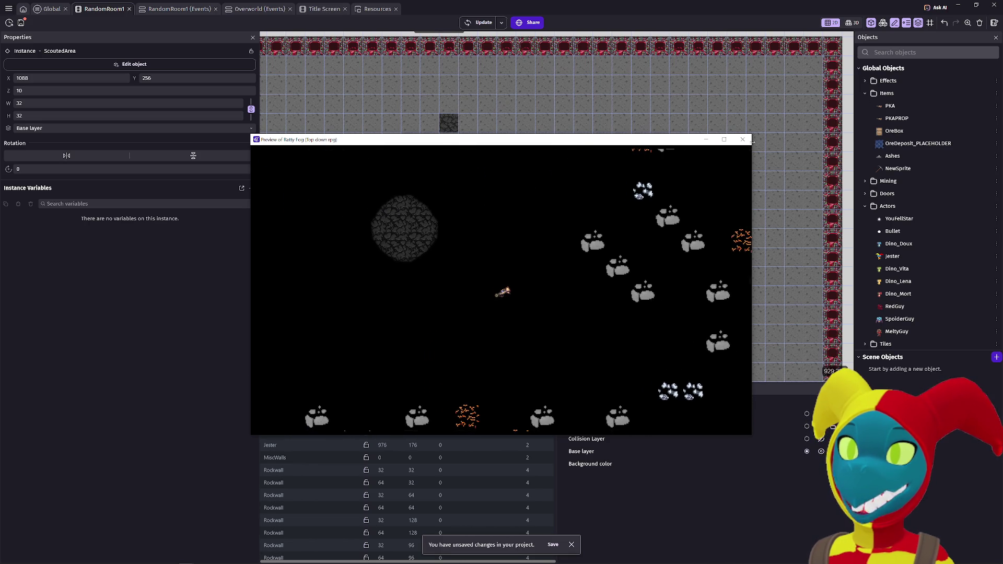
{"action": "left_click", "coordinate": [742, 141]}
{"action": "left_click_drag", "start_coordinate": [543, 218], "coordinate": [833, 218]}
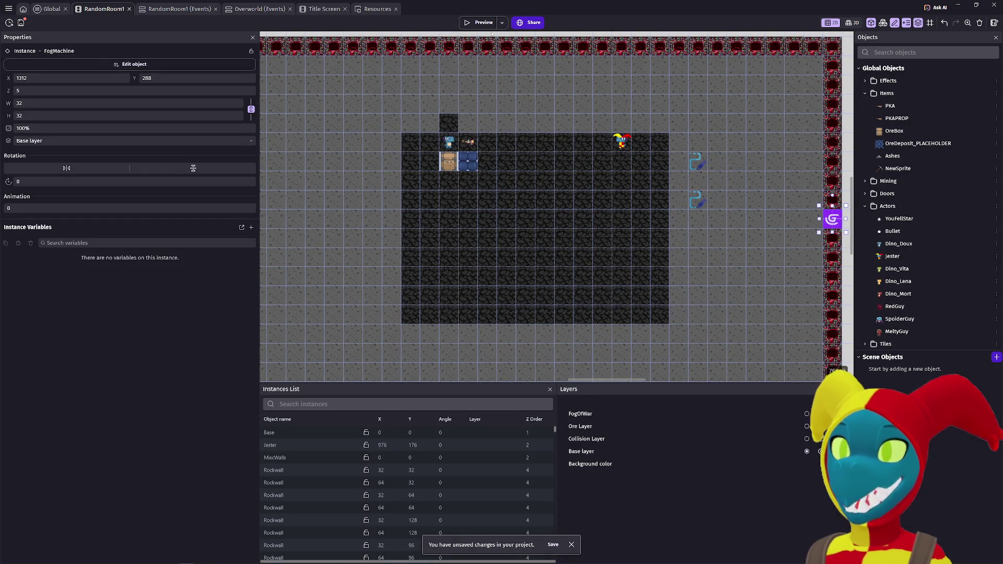
{"action": "left_click", "coordinate": [480, 23]}
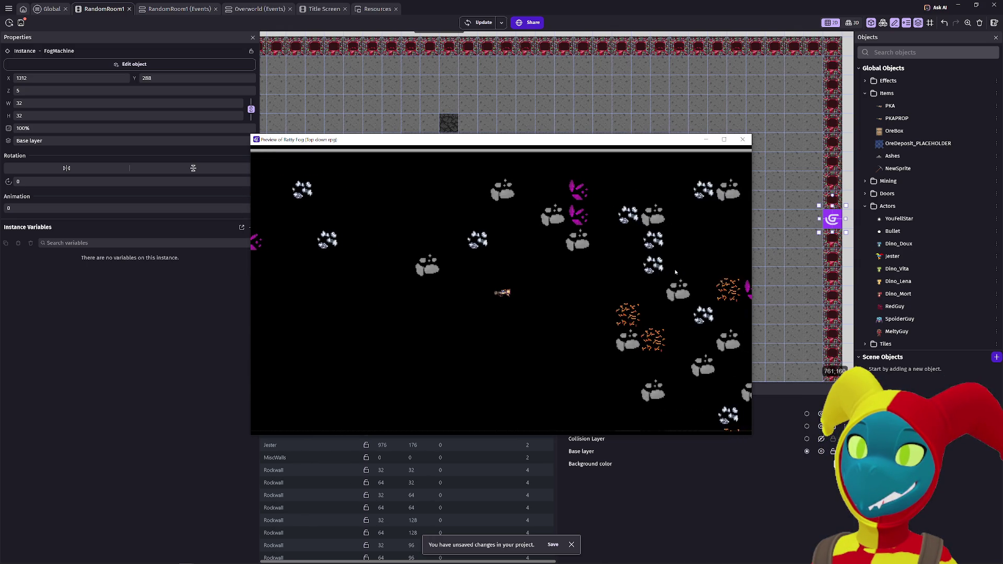
{"action": "left_click", "coordinate": [743, 140]}
Step: Inspect the FogMachine's behaviors and variables, place it back on the right wall, and open RandomRoom1's events
{"action": "mouse_move", "coordinate": [832, 220]}
{"action": "left_mouse_down"}
{"action": "mouse_move", "coordinate": [505, 232]}
{"action": "mouse_move", "coordinate": [525, 220]}
{"action": "left_mouse_up"}
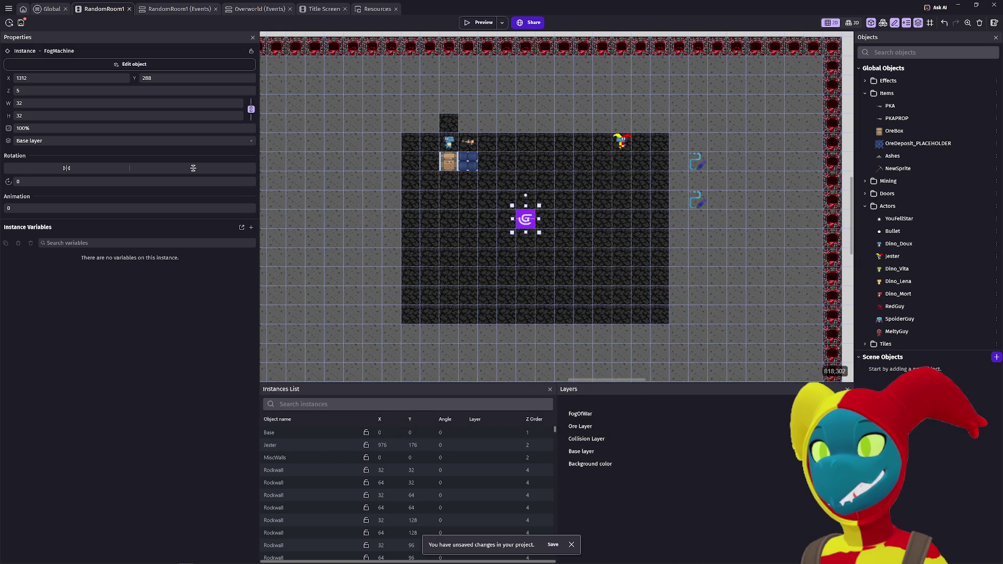
{"action": "double_click", "coordinate": [526, 218]}
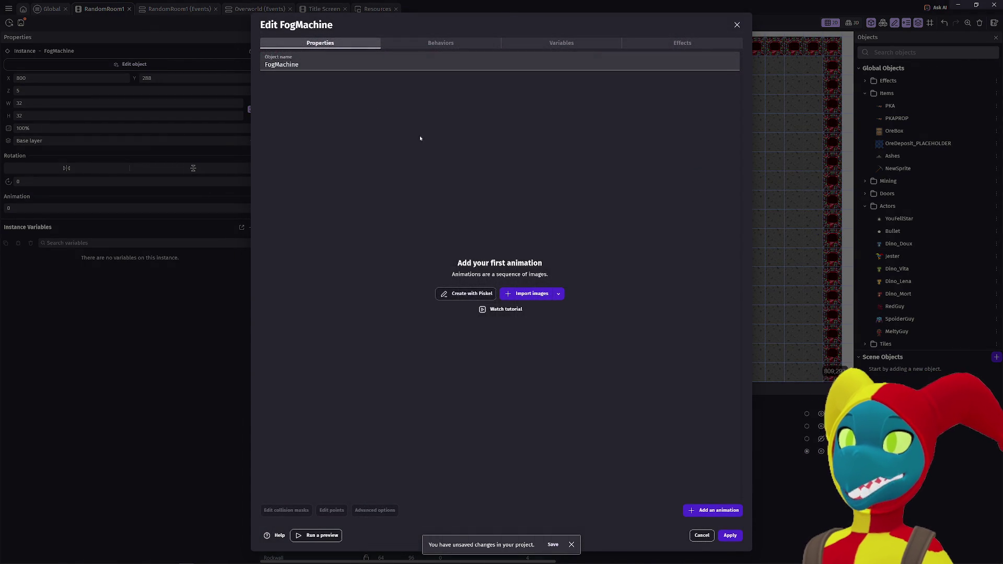
{"action": "left_click", "coordinate": [461, 44]}
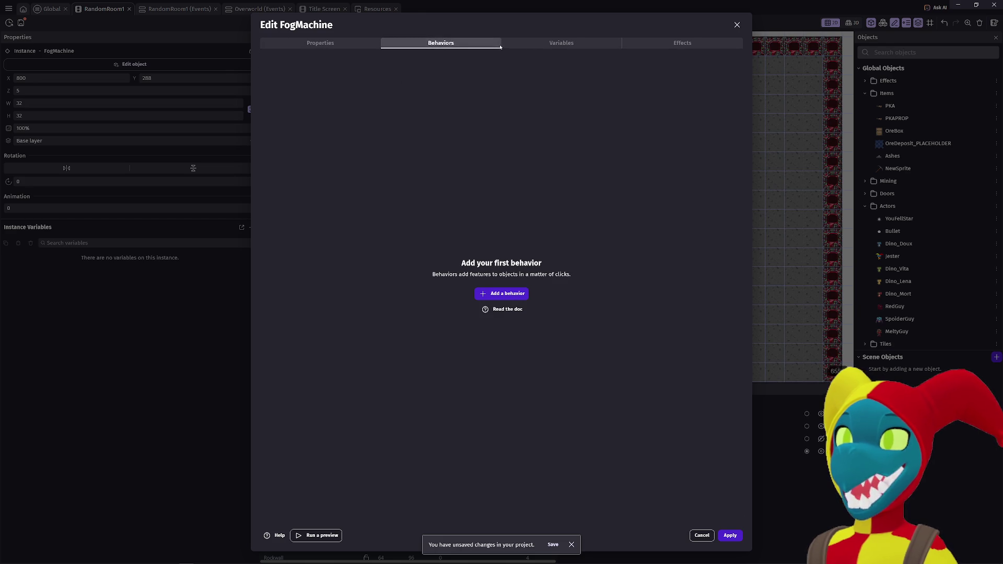
{"action": "left_click", "coordinate": [543, 42]}
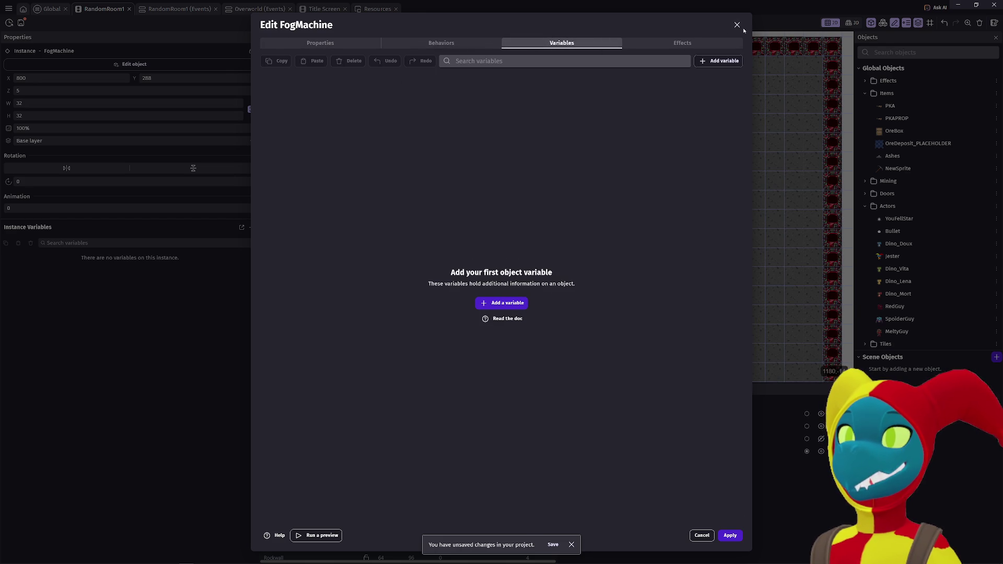
{"action": "left_click", "coordinate": [737, 26]}
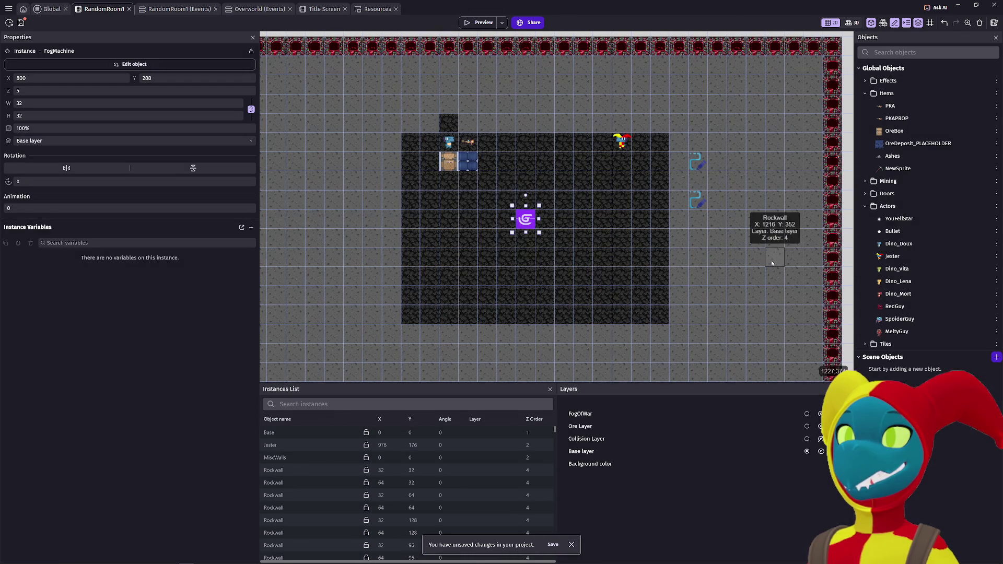
{"action": "scroll", "coordinate": [772, 263], "scroll_direction": "right", "scroll_amount": 3}
{"action": "mouse_move", "coordinate": [399, 215]}
{"action": "left_mouse_down"}
{"action": "mouse_move", "coordinate": [766, 215]}
{"action": "mouse_move", "coordinate": [713, 216]}
{"action": "left_mouse_up"}
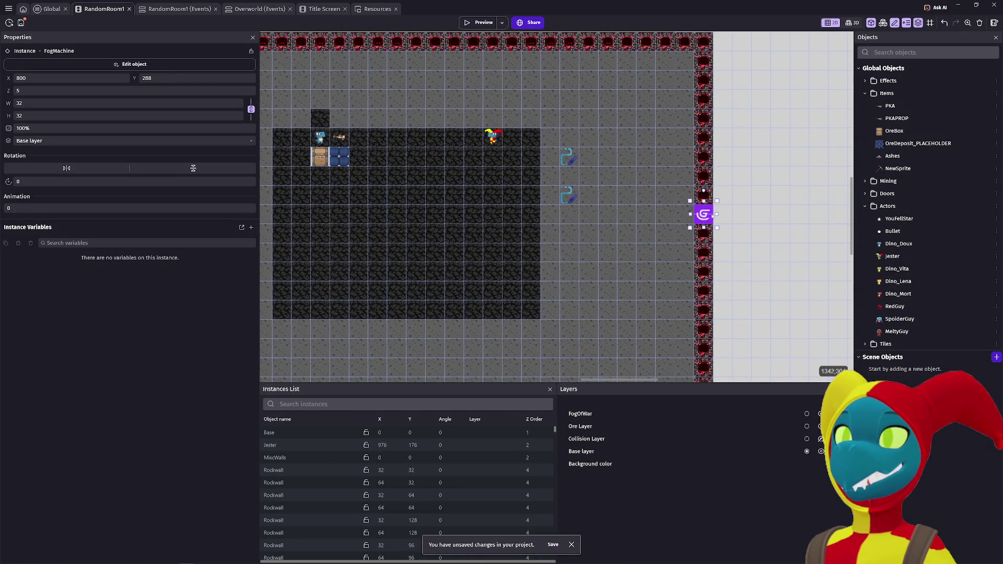
{"action": "left_click", "coordinate": [188, 9]}
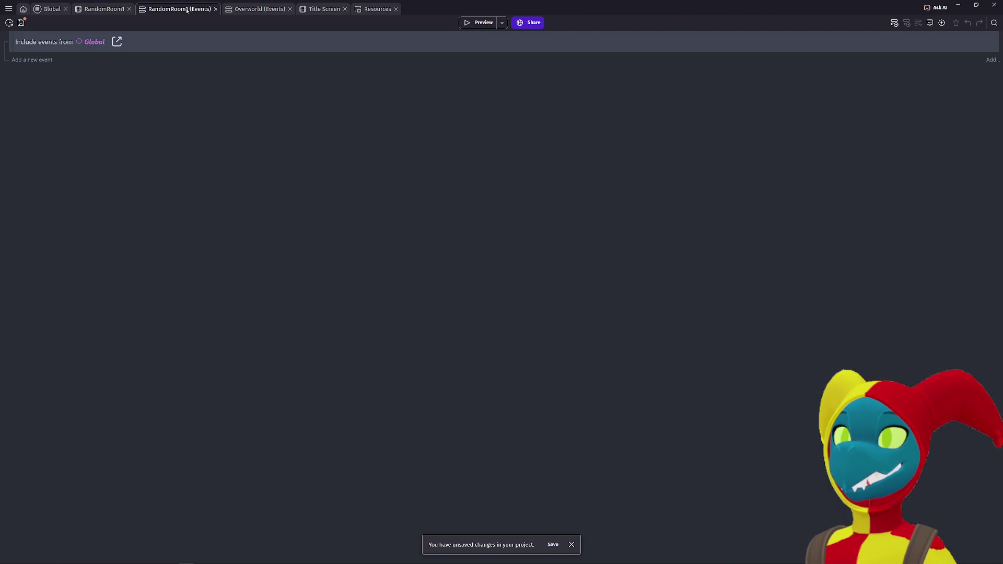
Step: Look through the Overworld, Title Screen and resources tabs, then return to the Global events
{"action": "left_click", "coordinate": [245, 10]}
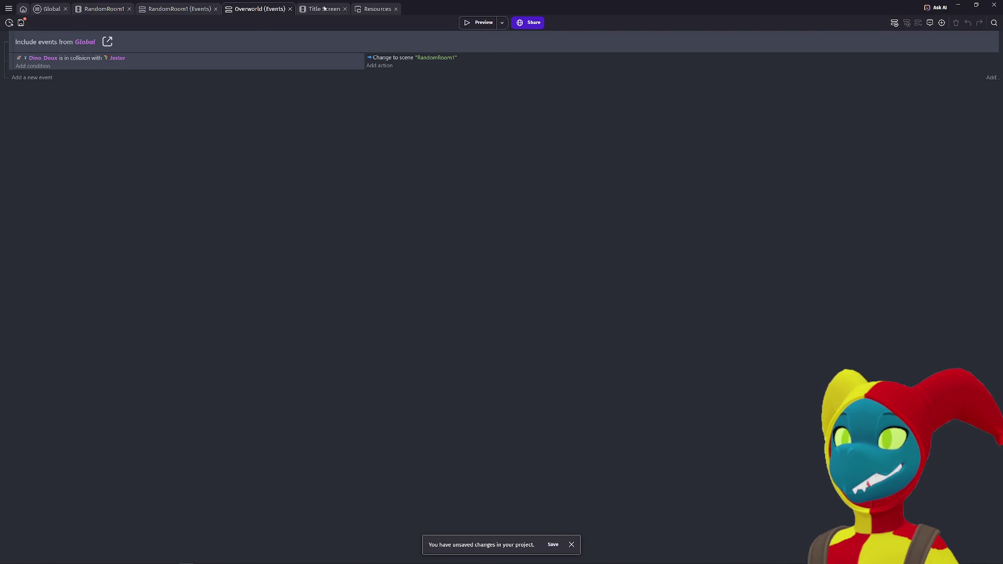
{"action": "left_click", "coordinate": [330, 9]}
{"action": "left_click", "coordinate": [366, 10]}
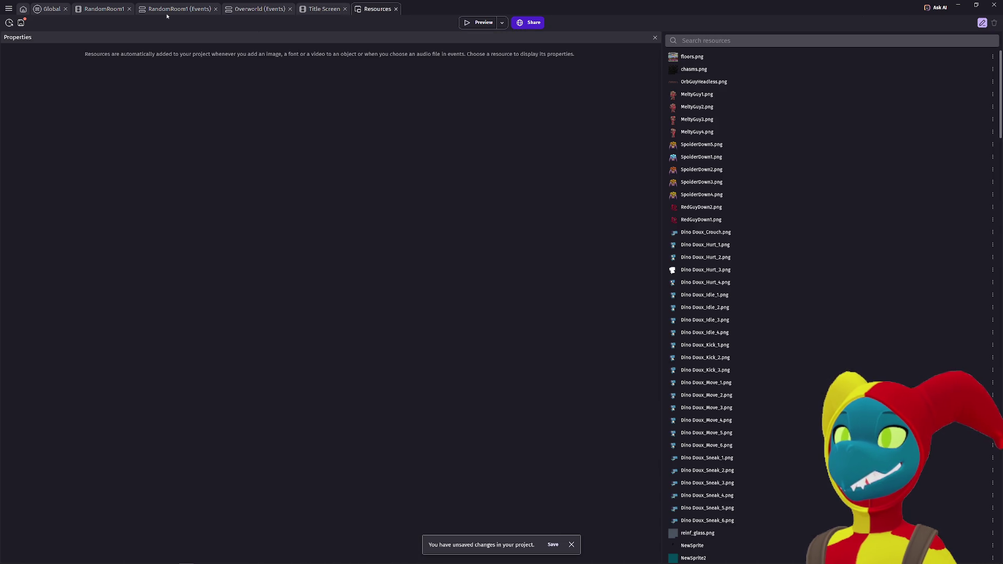
{"action": "left_click", "coordinate": [51, 9]}
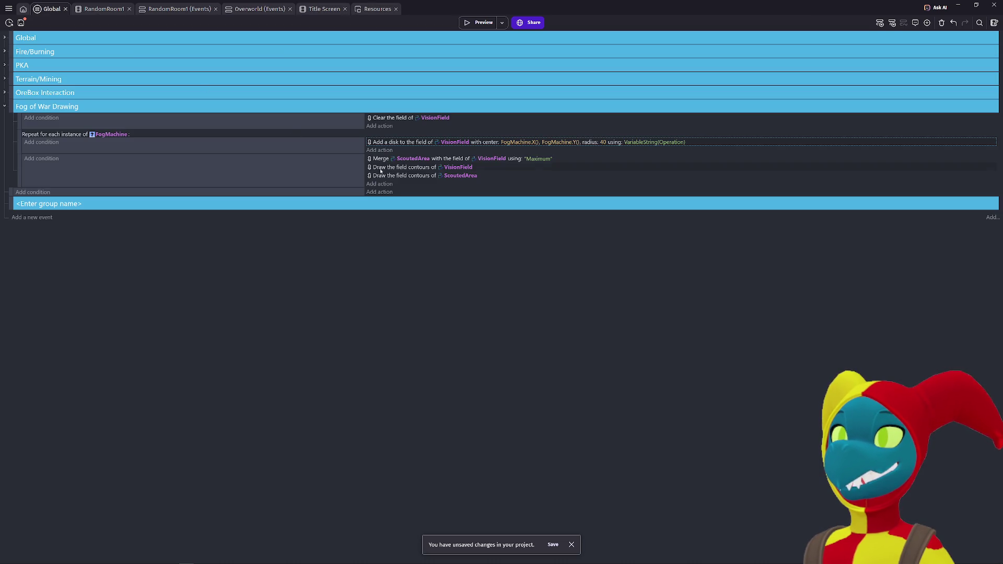
Step: Disable the 'Clear the field of VisionField' action and launch a game preview
{"action": "left_click", "coordinate": [401, 117]}
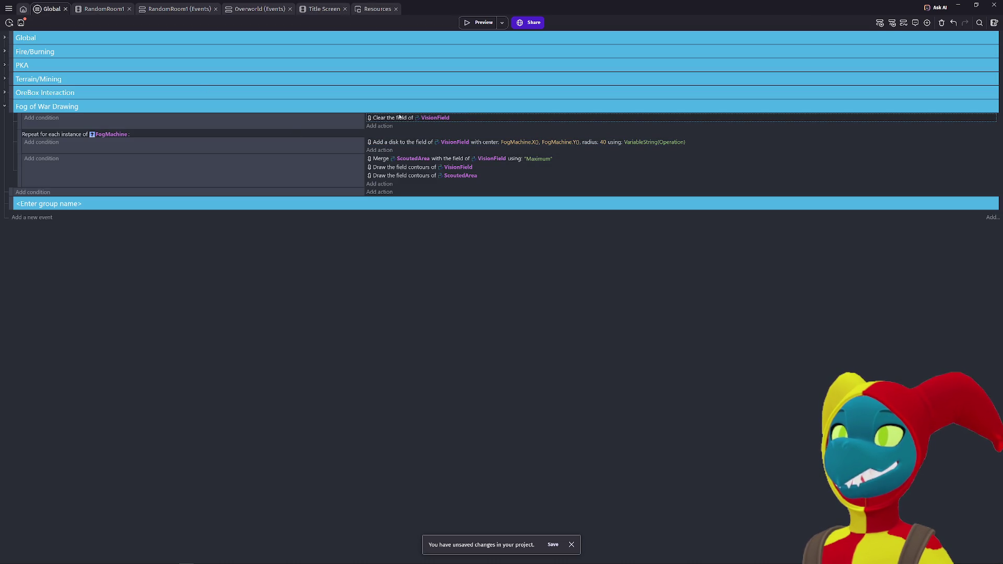
{"action": "left_click", "coordinate": [26, 126]}
{"action": "key", "text": "d"}
{"action": "left_click", "coordinate": [480, 22]}
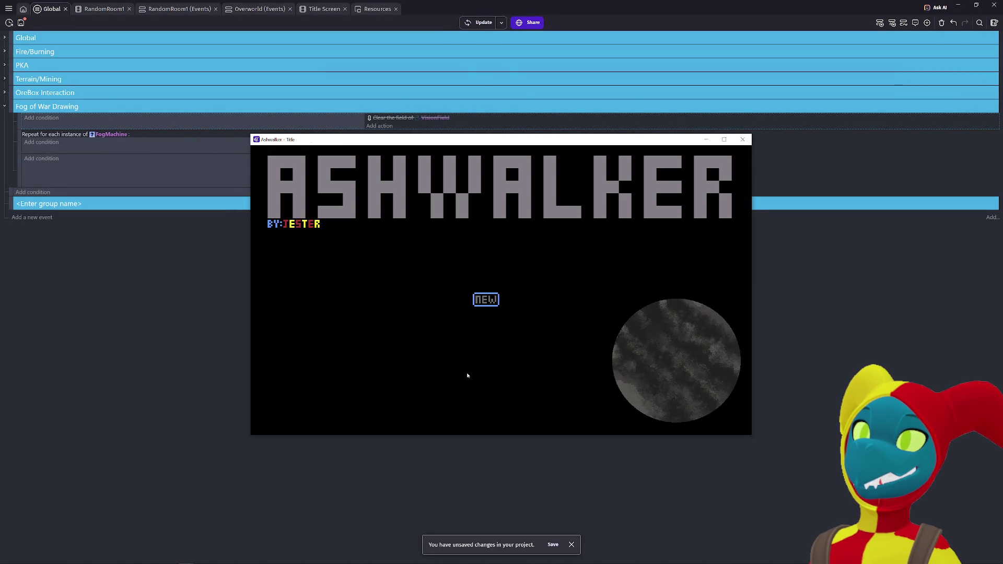
Step: Start a new game, walk the player through the fogged mine, and close the preview
{"action": "left_click", "coordinate": [486, 299]}
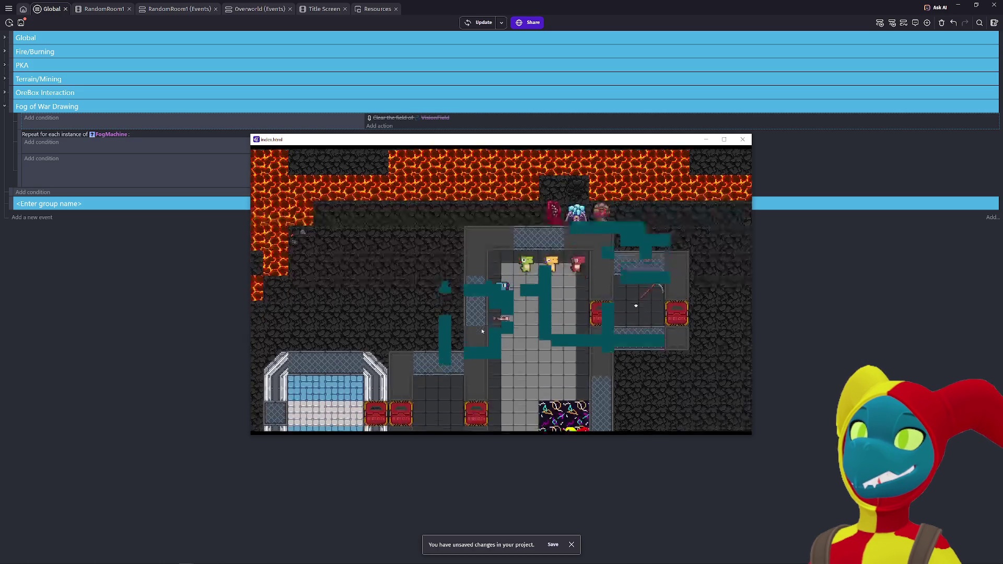
{"action": "key", "text": "Down"}
{"action": "key", "text": "Right"}
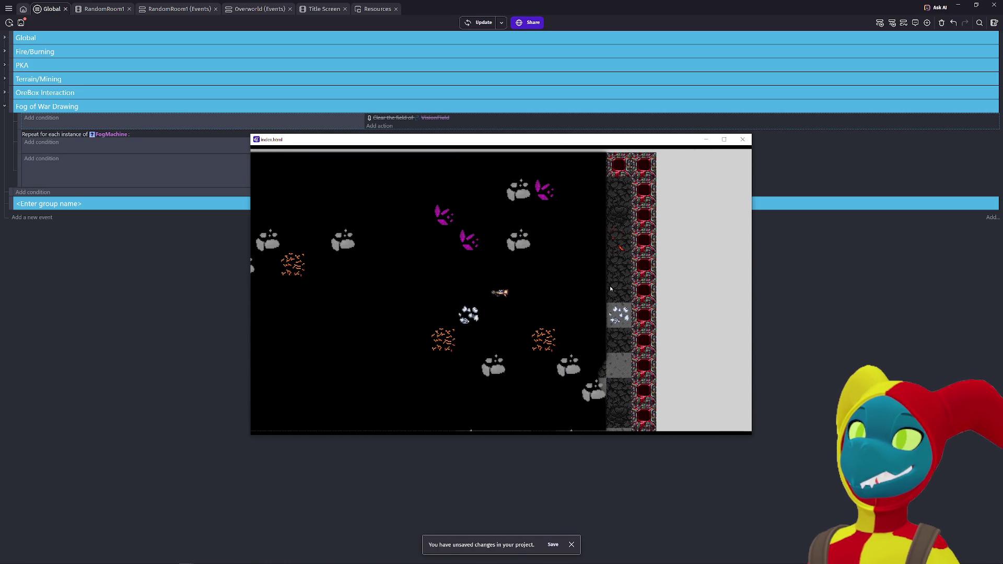
{"action": "key", "text": "Up"}
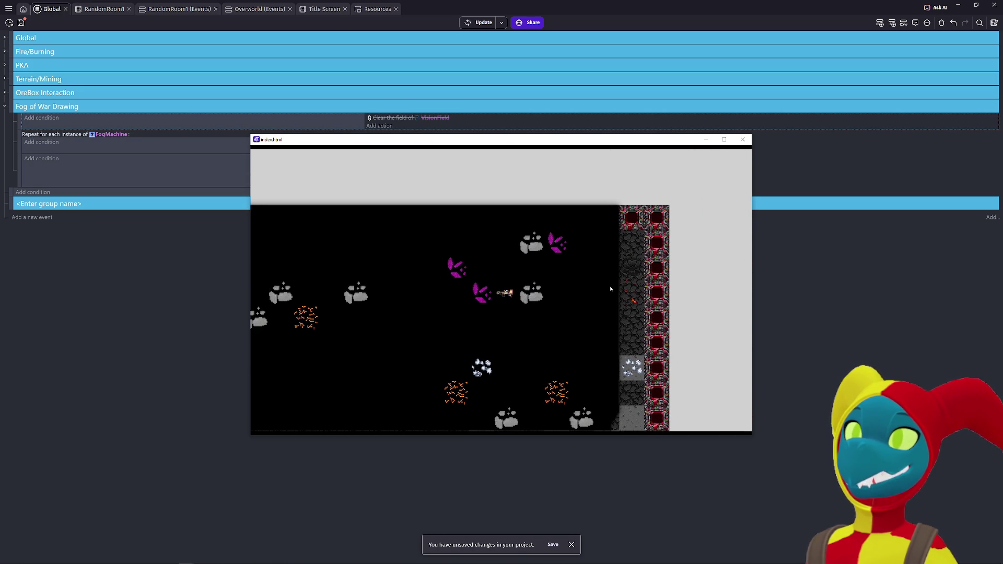
{"action": "key", "text": "Down"}
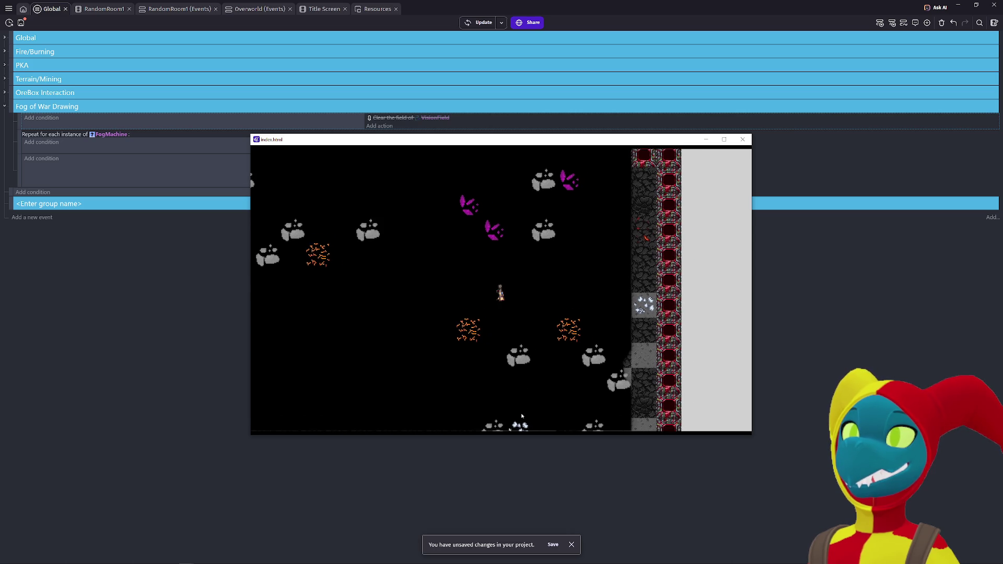
{"action": "key", "text": "Down"}
{"action": "key", "text": "Left"}
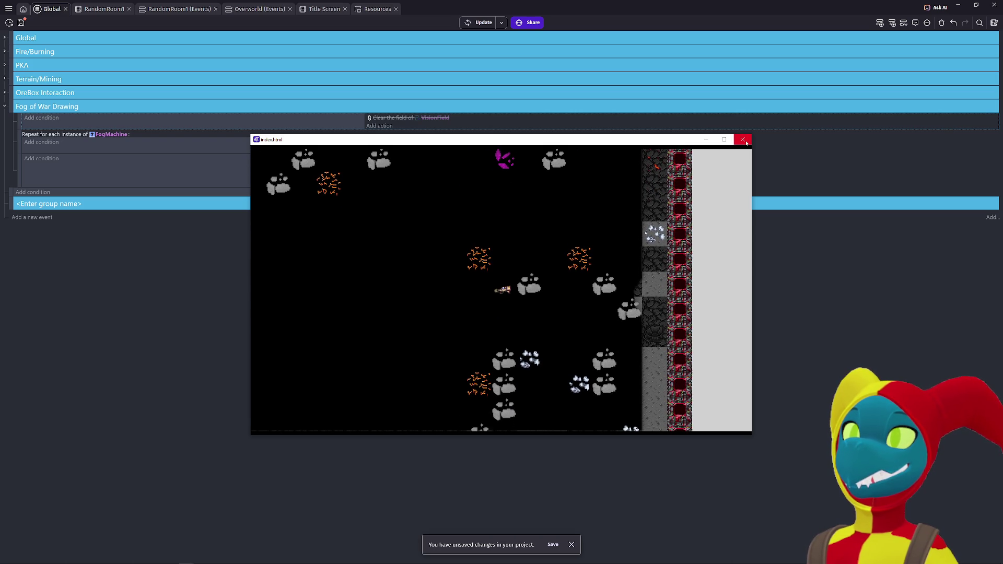
{"action": "left_click", "coordinate": [743, 140]}
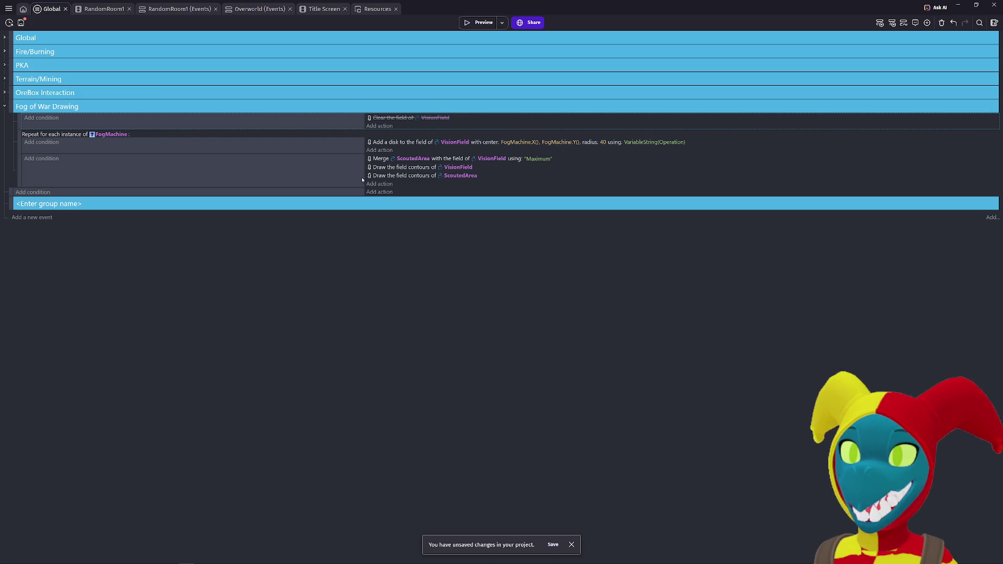
Step: In RandomRoom1, move the FogMachine off the right wall beside the Jester, then select ScoutedArea
{"action": "left_click", "coordinate": [107, 10]}
{"action": "scroll", "coordinate": [622, 220], "scroll_direction": "right", "scroll_amount": 2}
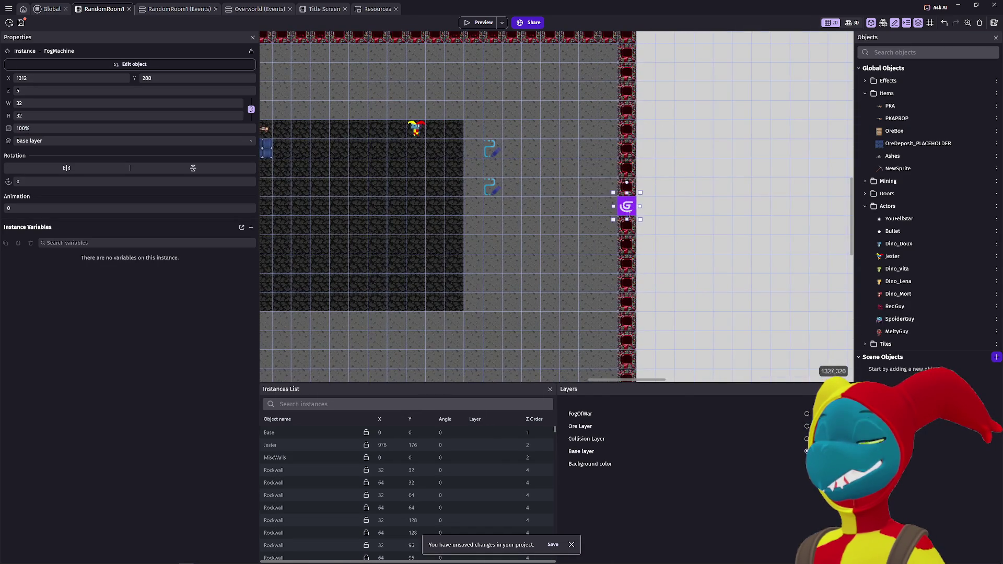
{"action": "mouse_move", "coordinate": [625, 212]}
{"action": "left_mouse_down"}
{"action": "mouse_move", "coordinate": [433, 173]}
{"action": "mouse_move", "coordinate": [433, 155]}
{"action": "mouse_move", "coordinate": [453, 137]}
{"action": "left_mouse_up"}
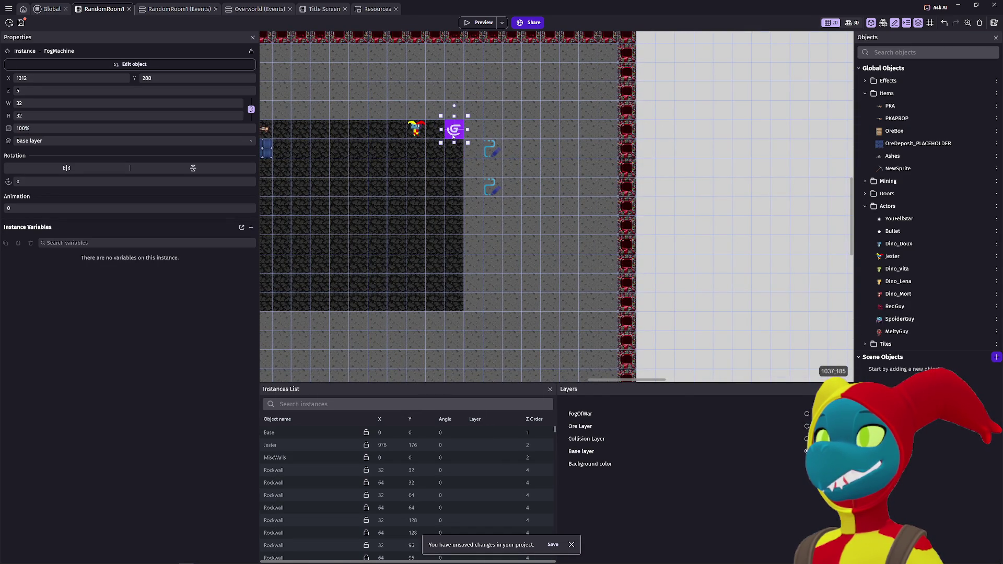
{"action": "scroll", "coordinate": [544, 242], "scroll_direction": "up", "scroll_amount": 2}
{"action": "scroll", "coordinate": [544, 242], "scroll_direction": "right", "scroll_amount": 1}
{"action": "left_click", "coordinate": [464, 230]}
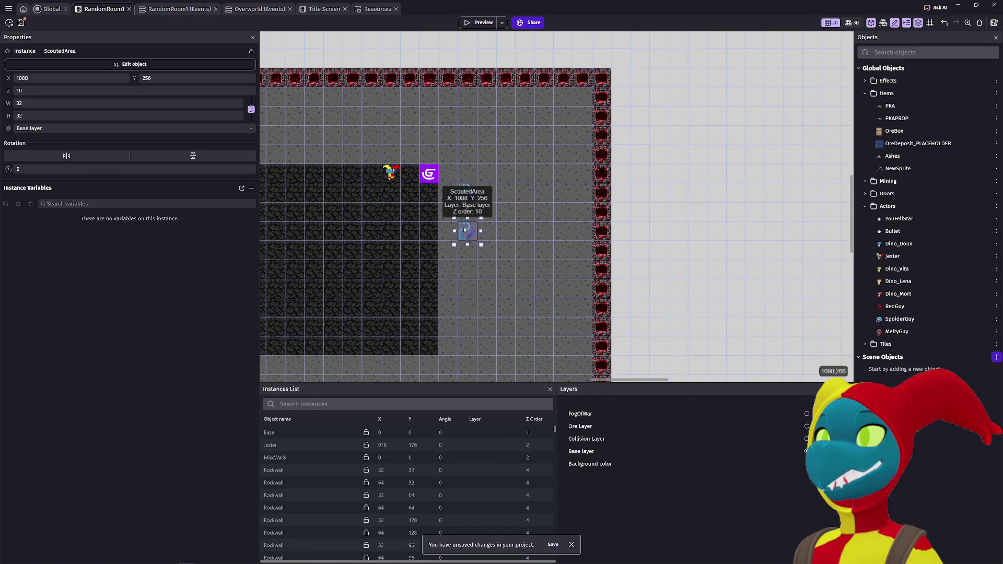
{"action": "double_click", "coordinate": [464, 230]}
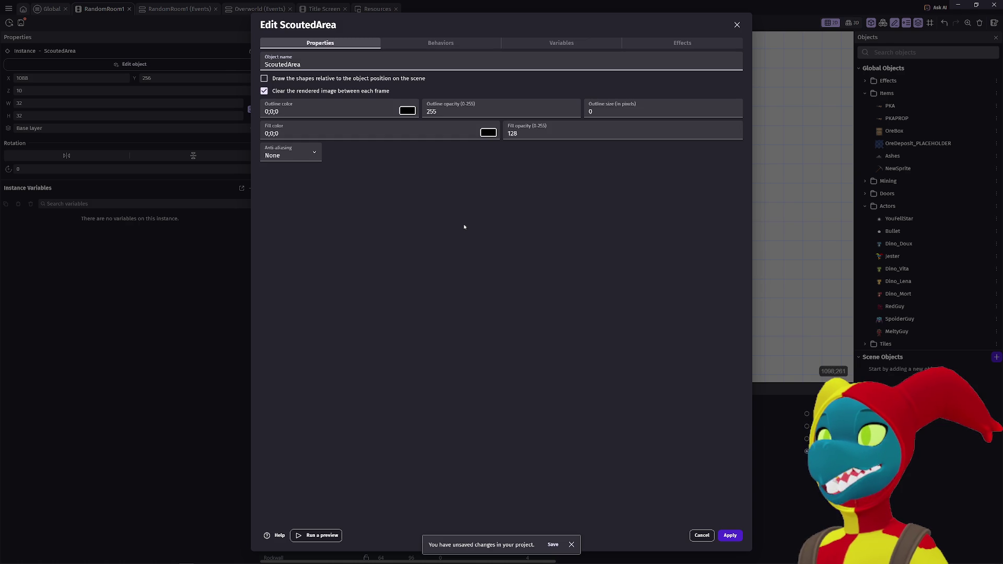
{"action": "left_click", "coordinate": [737, 24]}
{"action": "scroll", "coordinate": [522, 250], "scroll_direction": "down", "scroll_amount": 5}
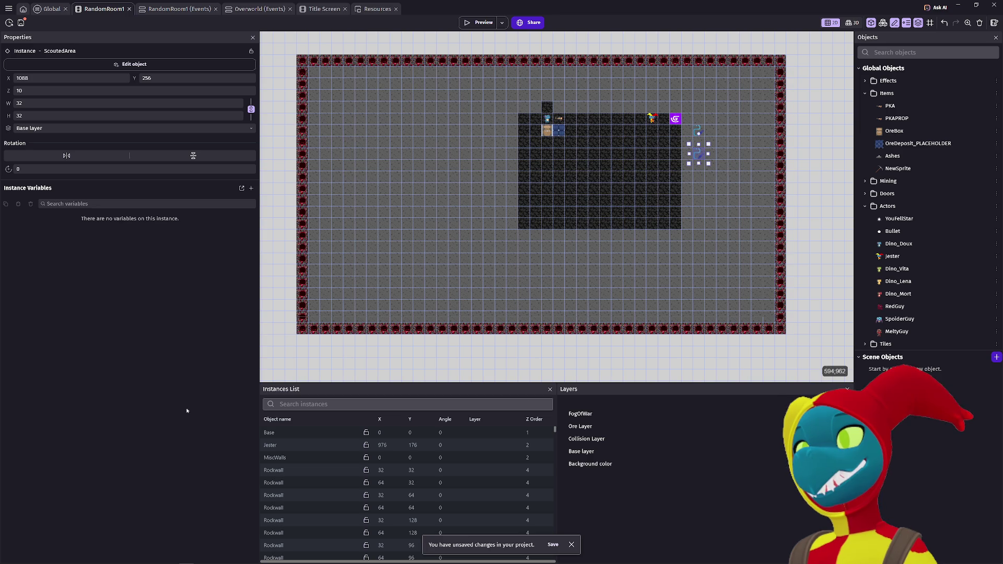
Step: Preview the game and walk the player right, up into the rock circle, and left
{"action": "left_click", "coordinate": [481, 23]}
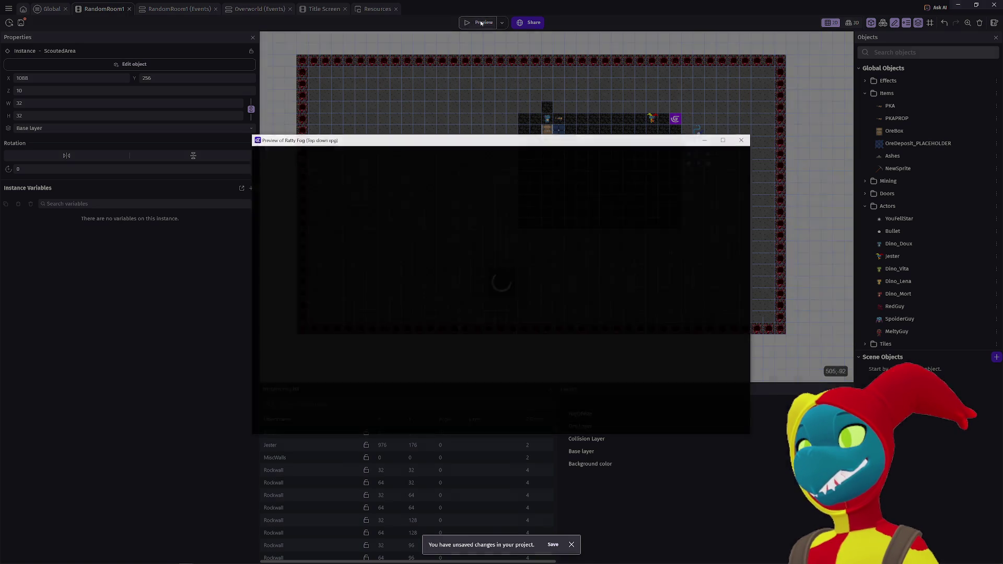
{"action": "key", "text": "Right"}
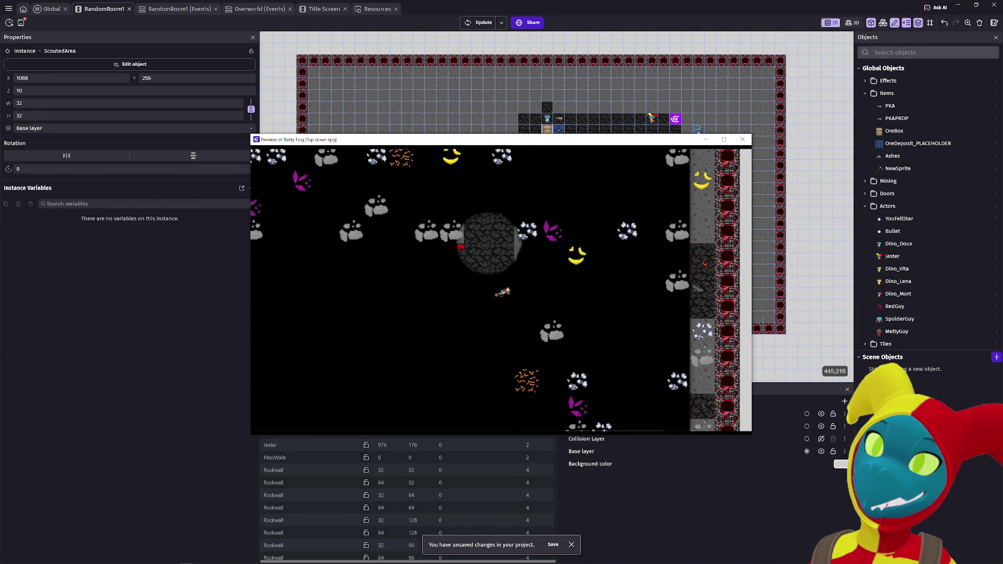
{"action": "key", "text": "Up"}
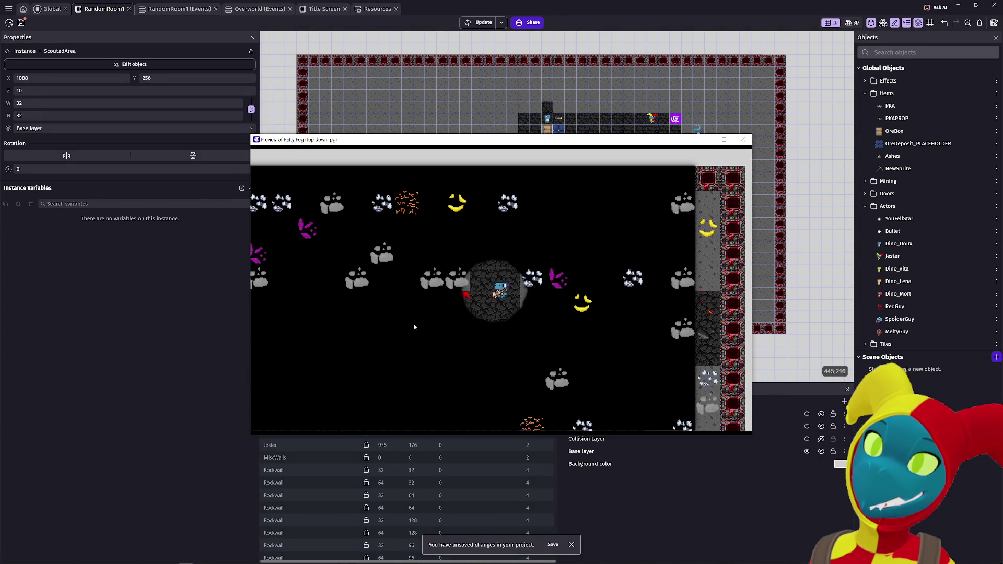
{"action": "key", "text": "Left"}
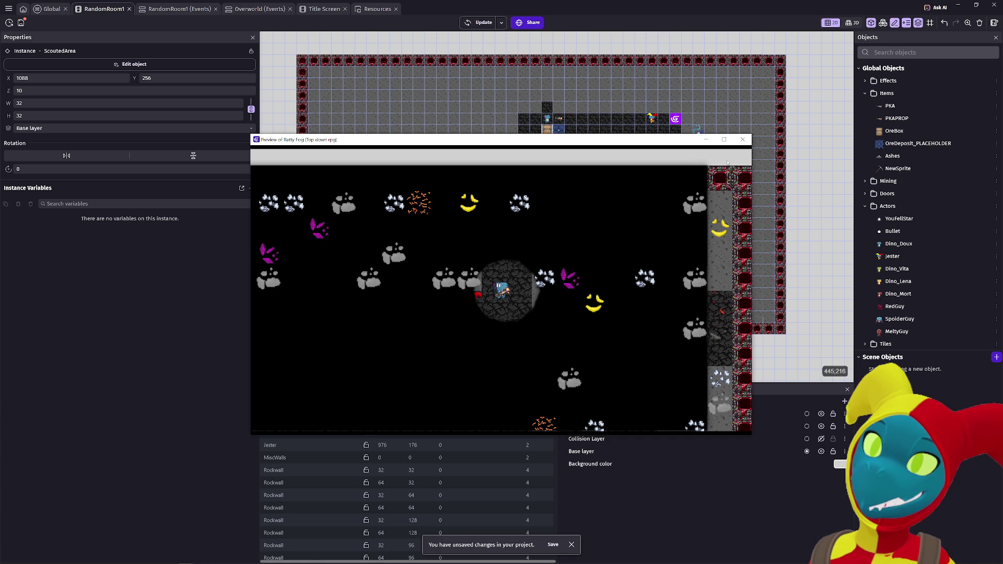
Step: Close the preview, return to the RandomRoom1 event sheet, and quit GDevelop
{"action": "left_click", "coordinate": [742, 140]}
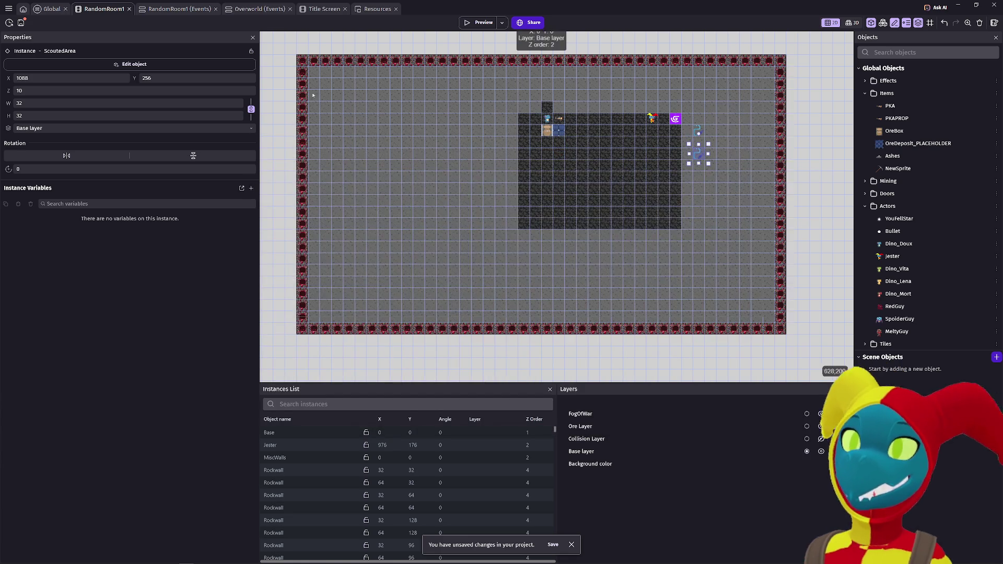
{"action": "left_click", "coordinate": [155, 11]}
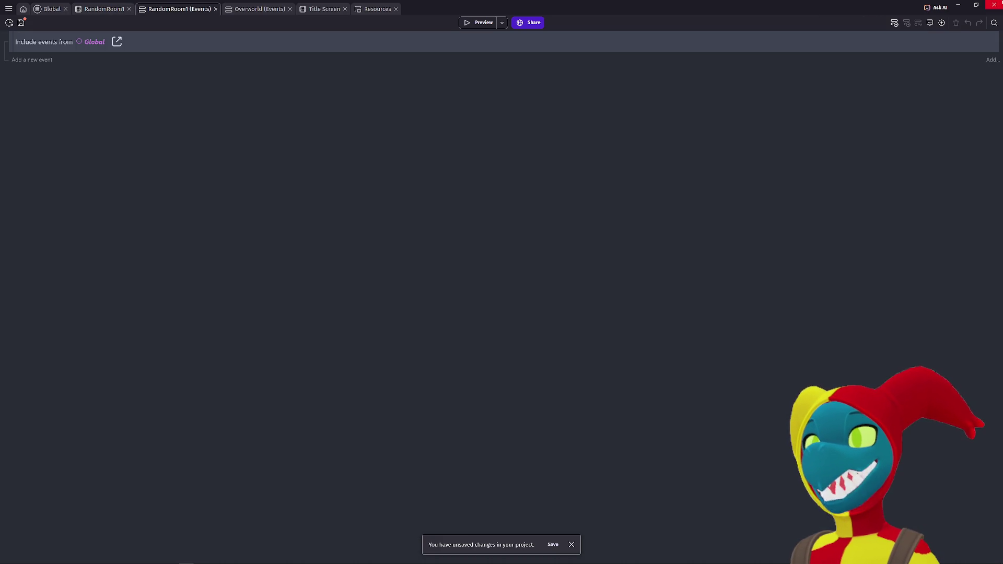
{"action": "left_click", "coordinate": [993, 4]}
Step: Confirm quitting, relaunch GDevelop 5 via a 'gd' system search, and show your games list
{"action": "left_click", "coordinate": [519, 289]}
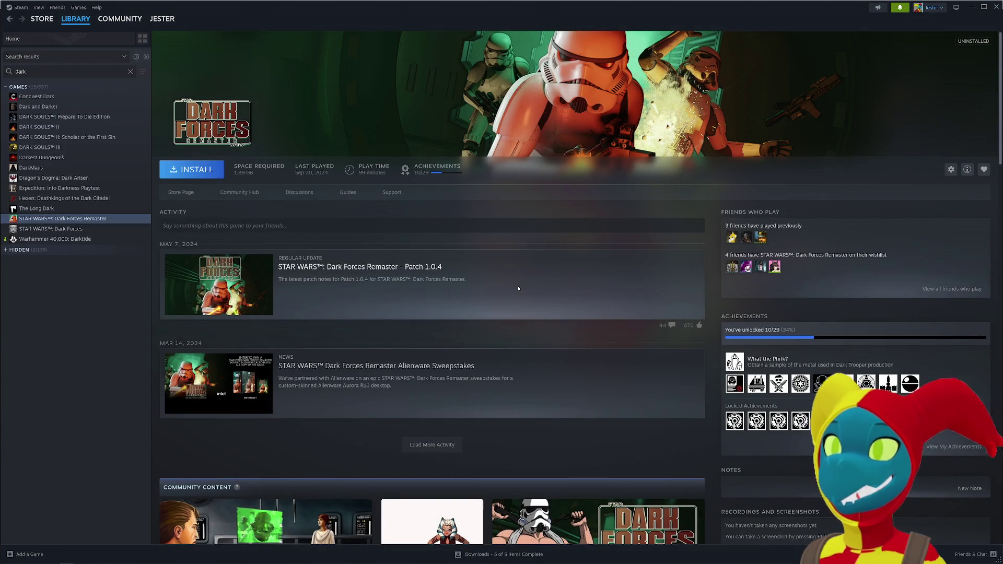
{"action": "key", "text": "super"}
{"action": "type", "text": "dg"}
{"action": "key", "text": "BackSpace"}
{"action": "key", "text": "BackSpace"}
{"action": "type", "text": "gd"}
{"action": "key", "text": "Return"}
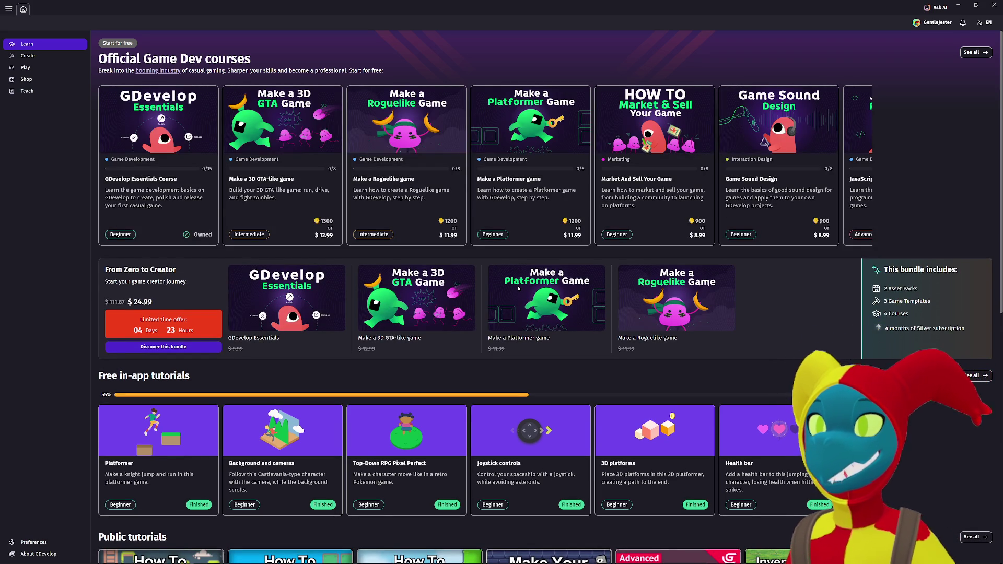
{"action": "left_click", "coordinate": [43, 57]}
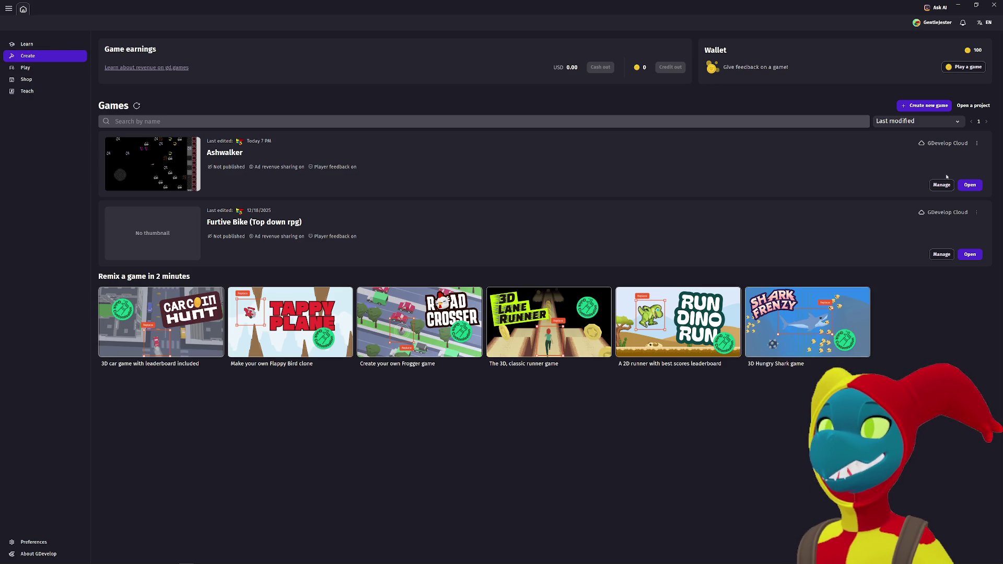
Step: Reopen the Ashwalker project, choosing its saved version, and launch a game preview
{"action": "left_click", "coordinate": [966, 184]}
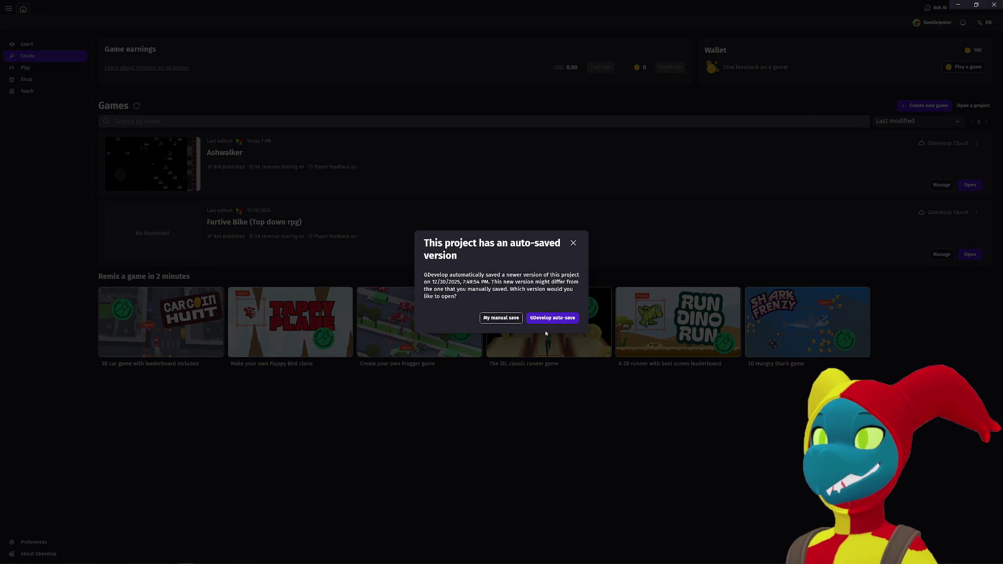
{"action": "left_click", "coordinate": [505, 319]}
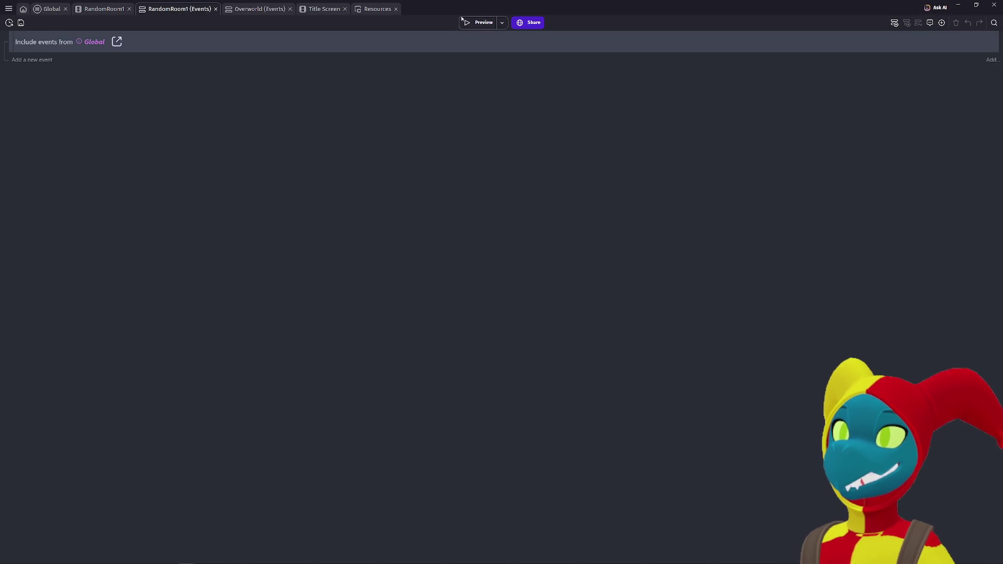
{"action": "left_click", "coordinate": [476, 22]}
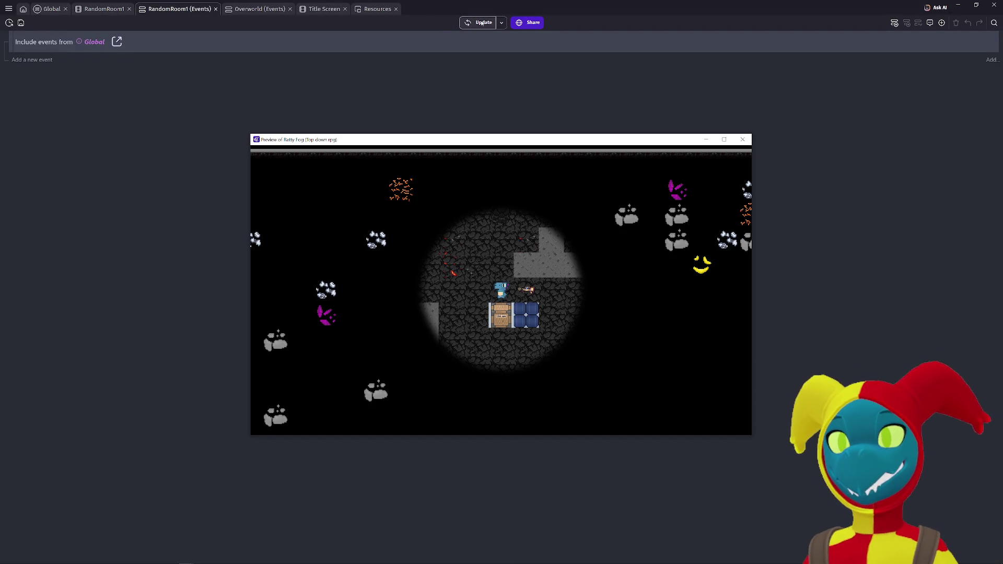
Step: Enlarge the preview and walk the player through the cave down to the bottom border wall
{"action": "key", "text": "Right"}
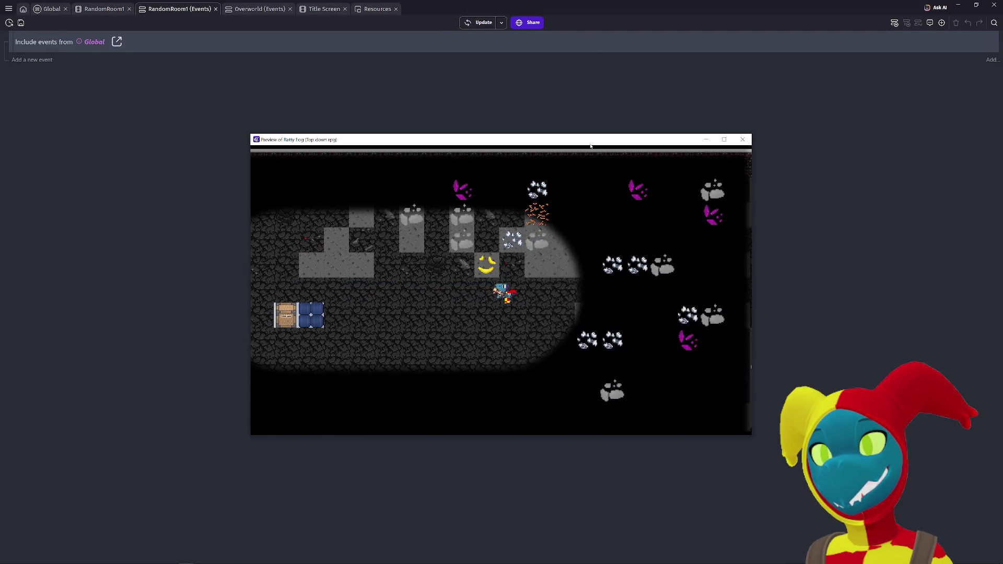
{"action": "left_click", "coordinate": [723, 139]}
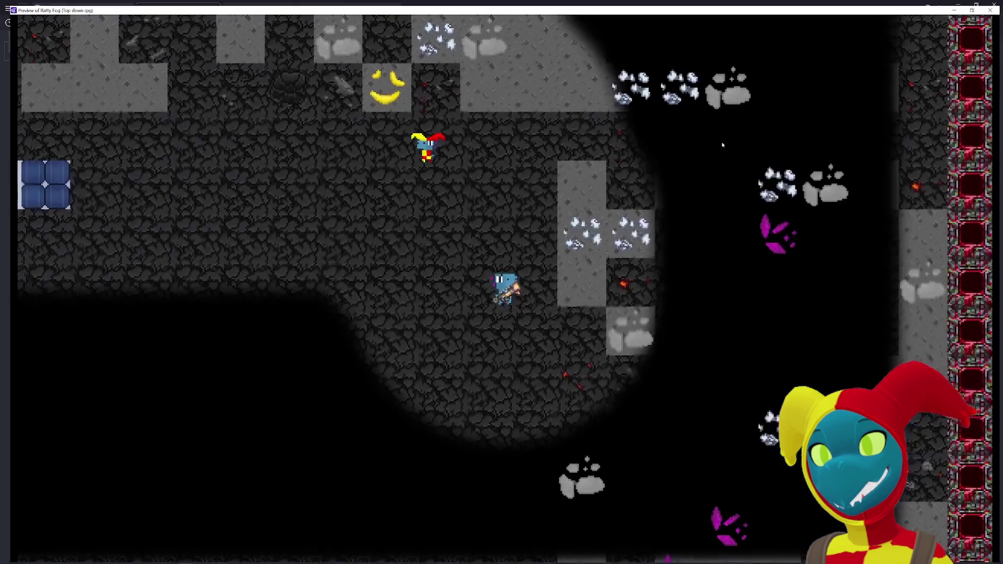
{"action": "key", "text": "Down"}
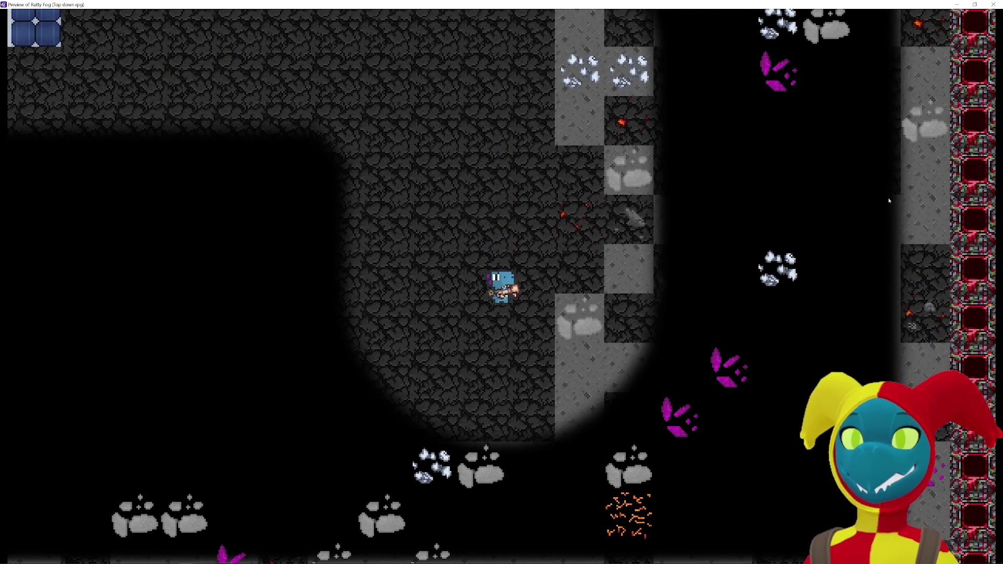
{"action": "key", "text": "Up"}
{"action": "key", "text": "Up"}
{"action": "key", "text": "Right"}
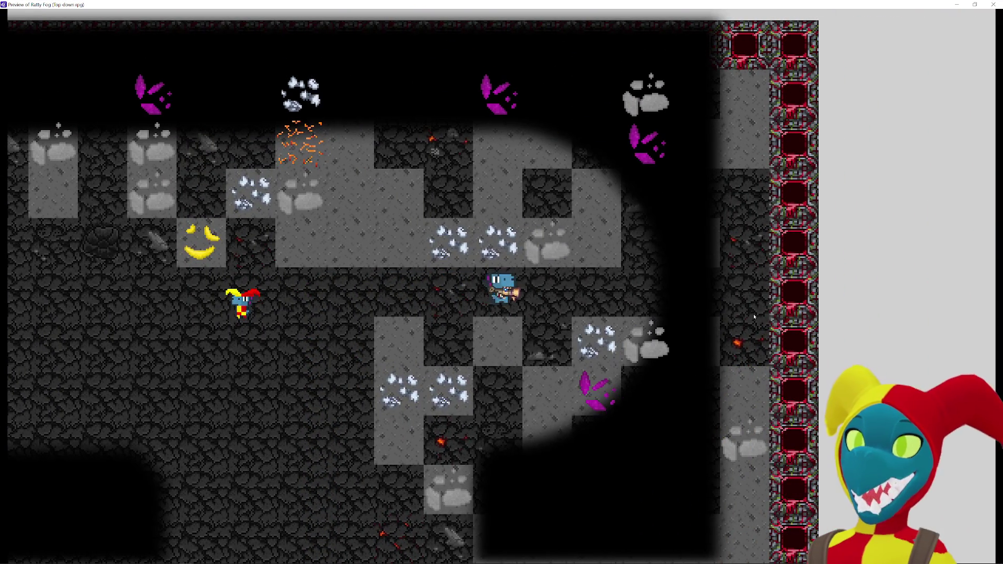
{"action": "key", "text": "Right"}
{"action": "key", "text": "Left"}
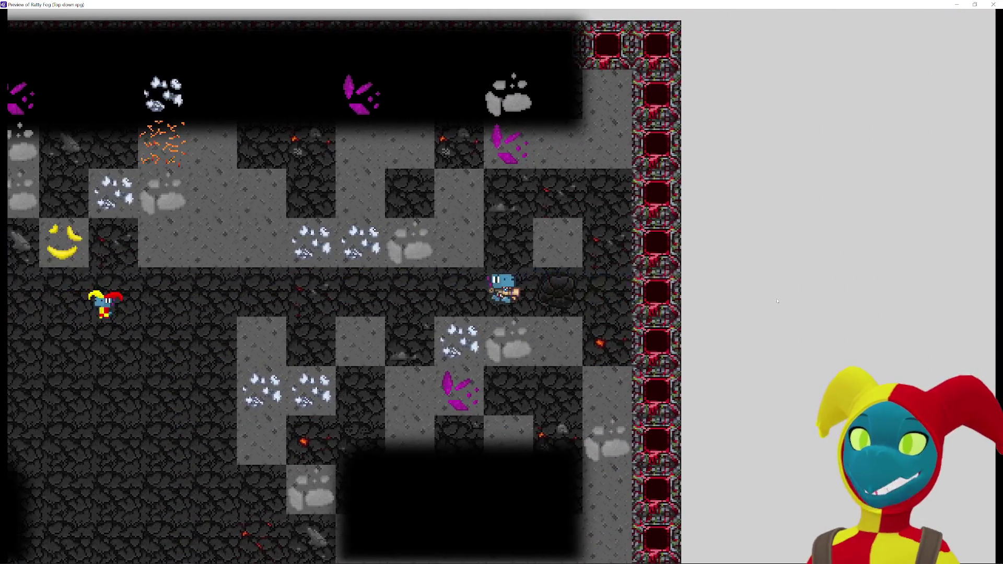
{"action": "key", "text": "Left"}
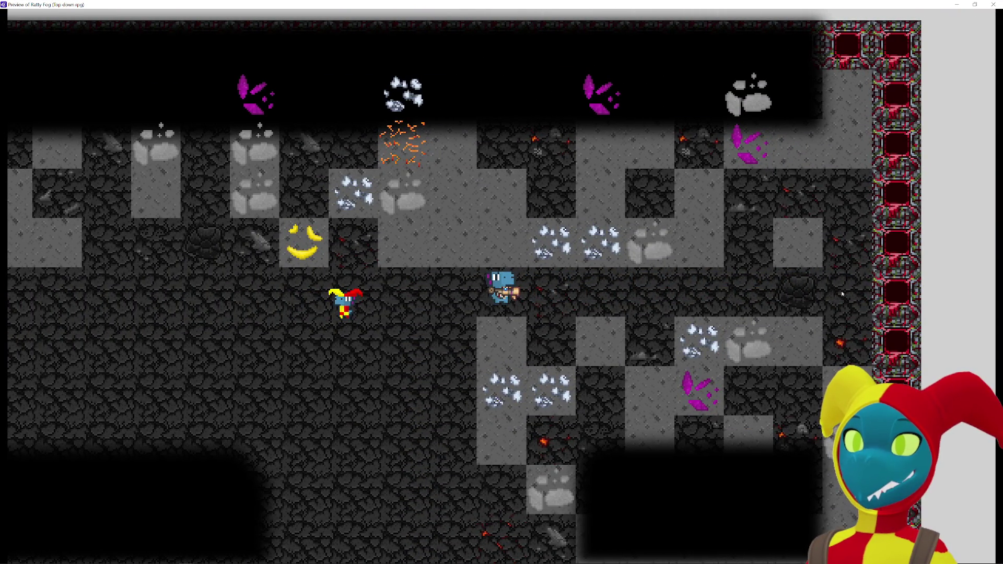
{"action": "key", "text": "Left"}
{"action": "key", "text": "Down"}
{"action": "key", "text": "Left"}
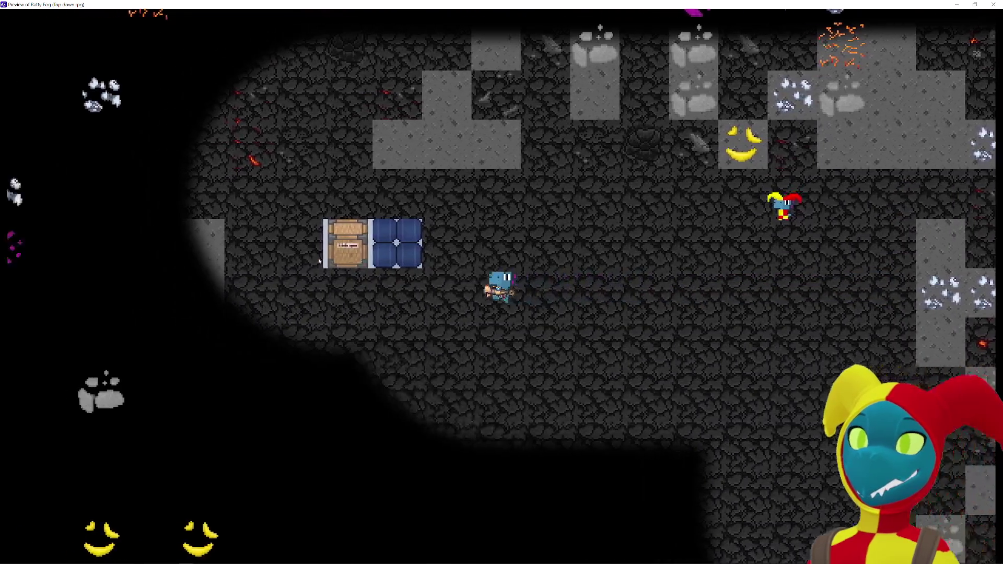
{"action": "key", "text": "Up"}
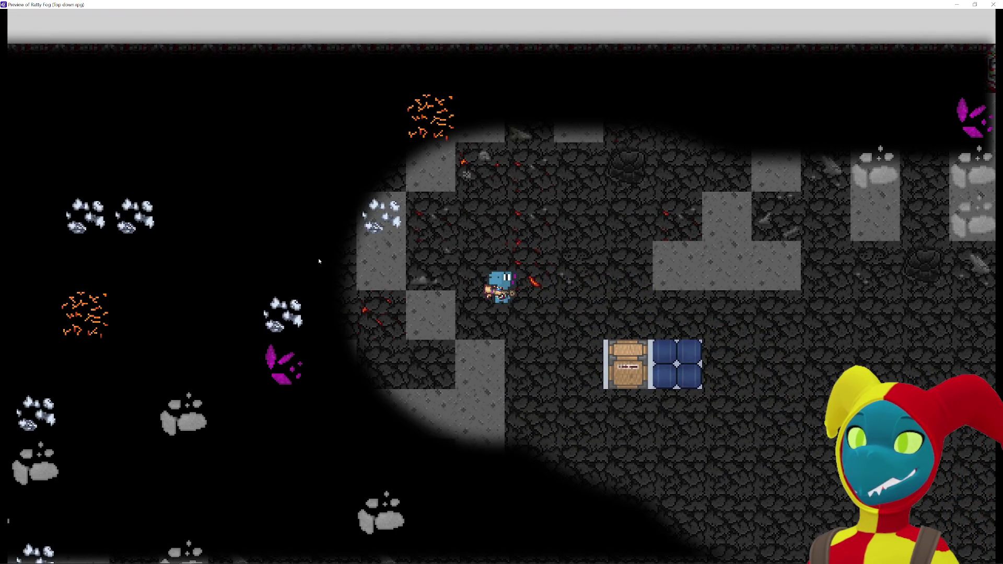
{"action": "key", "text": "Right"}
{"action": "key", "text": "Down"}
{"action": "key", "text": "Down"}
{"action": "key", "text": "Right"}
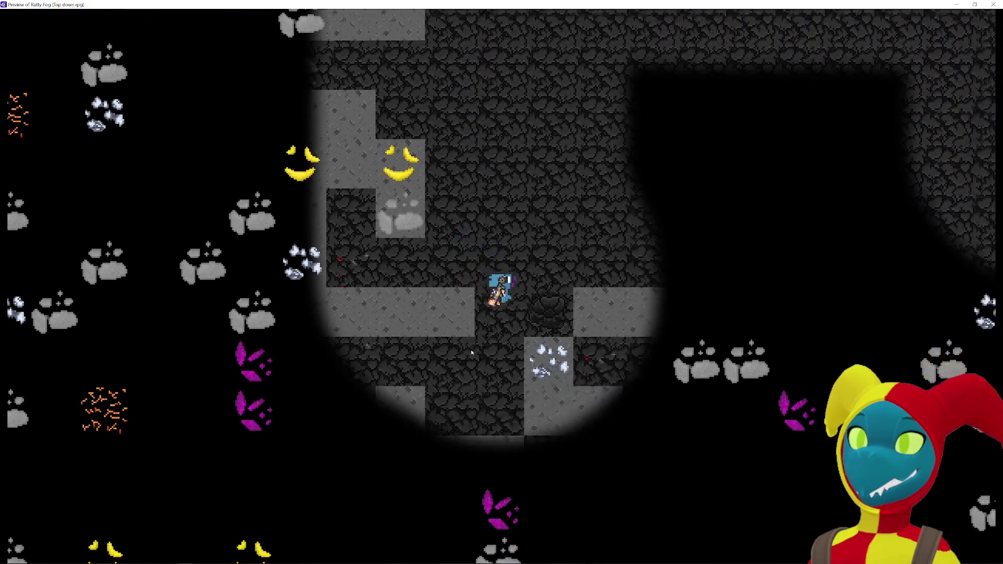
{"action": "key", "text": "Up"}
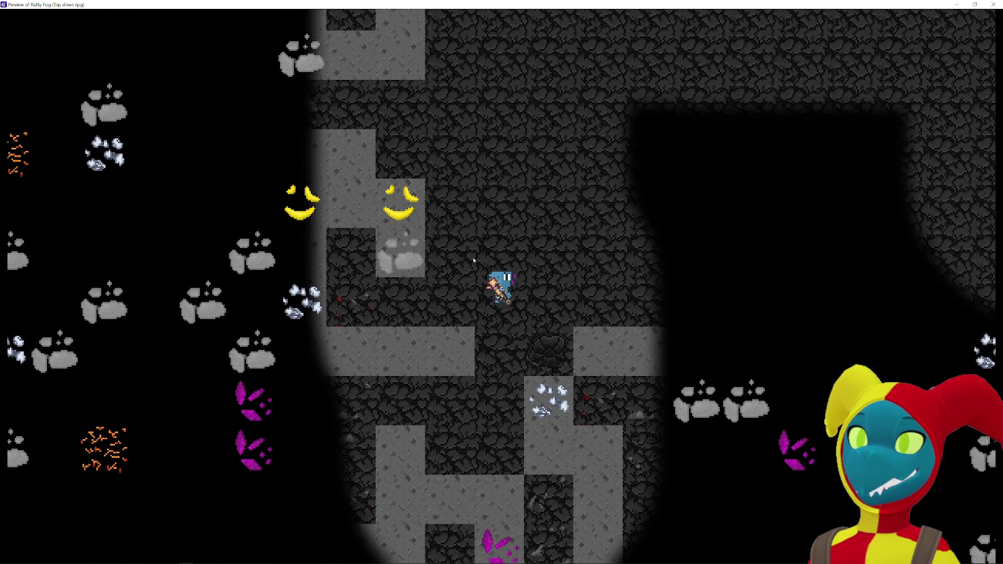
{"action": "key", "text": "Down"}
{"action": "key", "text": "Left"}
{"action": "key", "text": "Down"}
{"action": "key", "text": "Left"}
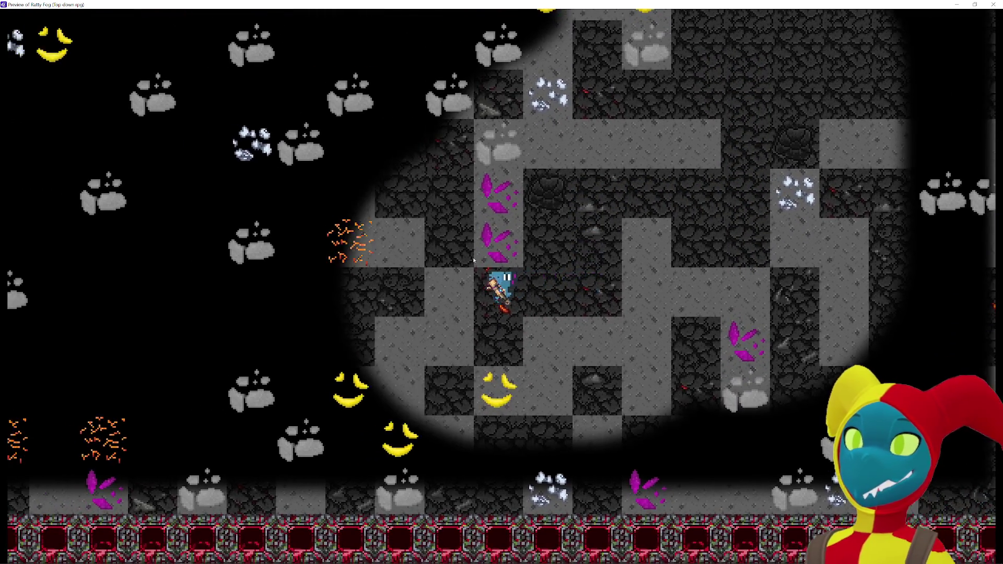
Step: Walk the player up and left to the map's top-left edge and the top wall
{"action": "key", "text": "Right"}
{"action": "key", "text": "Up"}
{"action": "key", "text": "Right"}
{"action": "key", "text": "Up"}
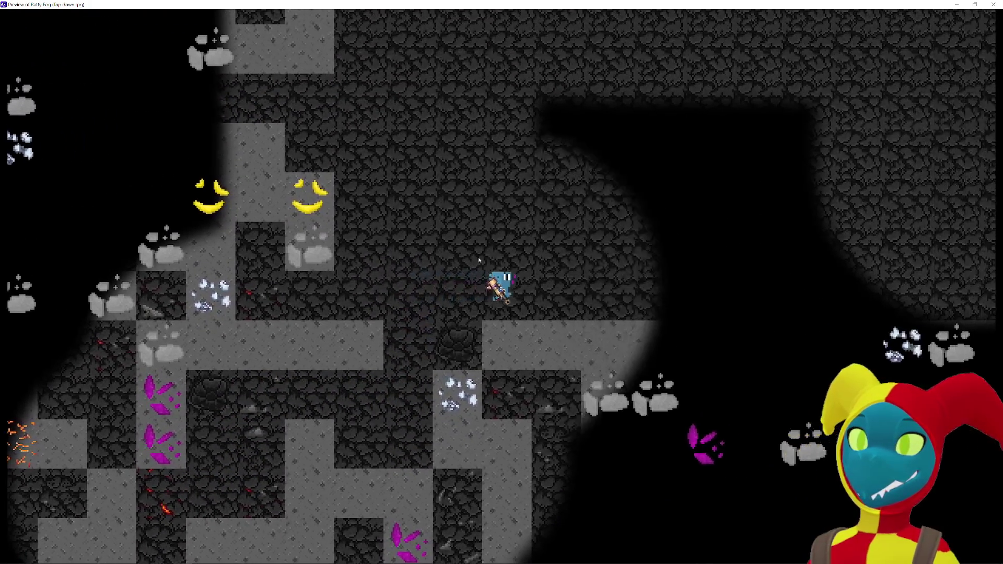
{"action": "key", "text": "Right"}
{"action": "key", "text": "Up"}
{"action": "key", "text": "Left"}
{"action": "key", "text": "Up"}
{"action": "key", "text": "Left"}
{"action": "key", "text": "Up"}
{"action": "key", "text": "Left"}
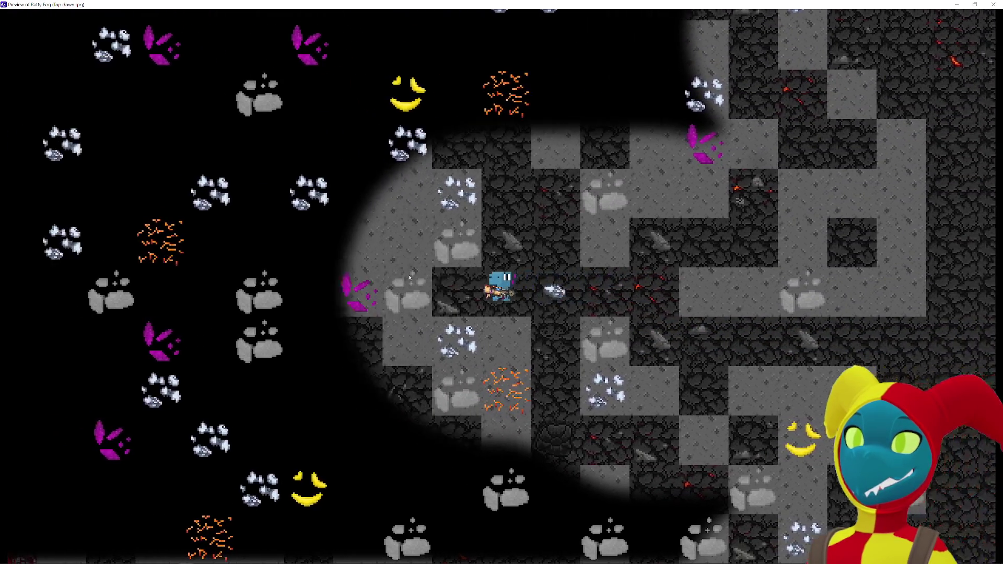
{"action": "key", "text": "Right"}
{"action": "key", "text": "Up"}
{"action": "key", "text": "Left"}
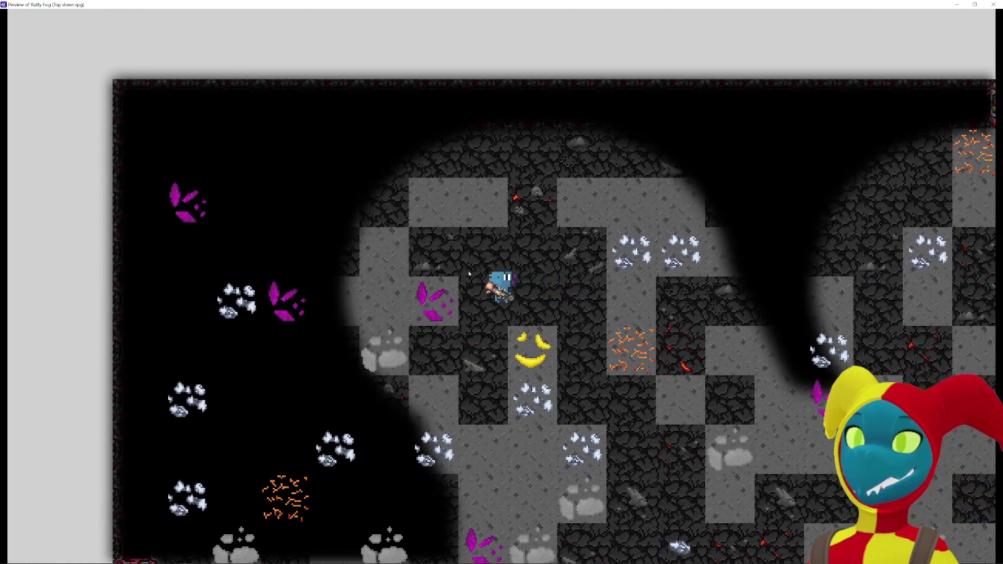
{"action": "key", "text": "Left"}
{"action": "key", "text": "Up"}
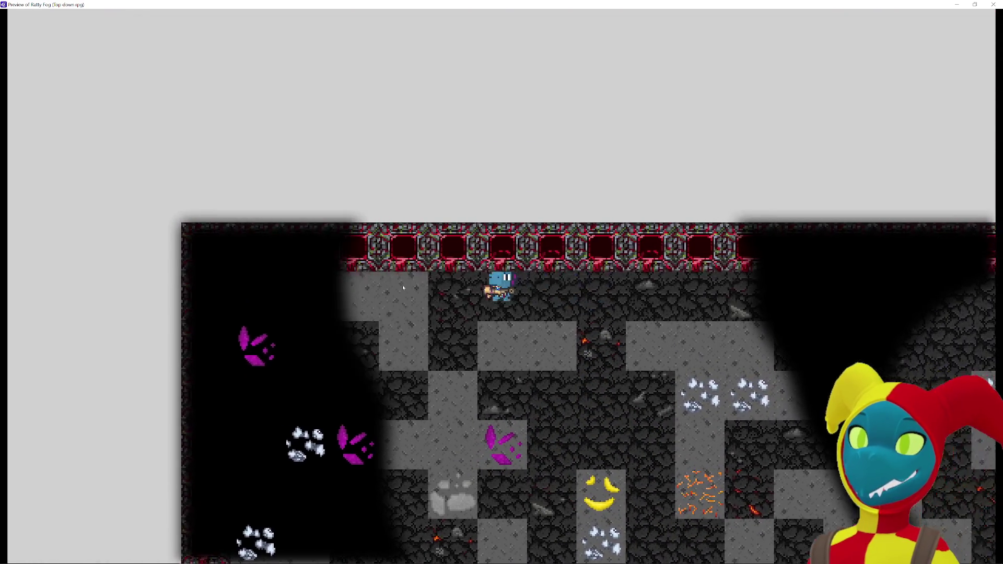
Step: Walk along the top, then down to the left edge and toward the bottom-left corner
{"action": "key", "text": "Right"}
{"action": "key", "text": "Down"}
{"action": "key", "text": "Down"}
{"action": "key", "text": "Right"}
{"action": "key", "text": "Up"}
{"action": "key", "text": "Left"}
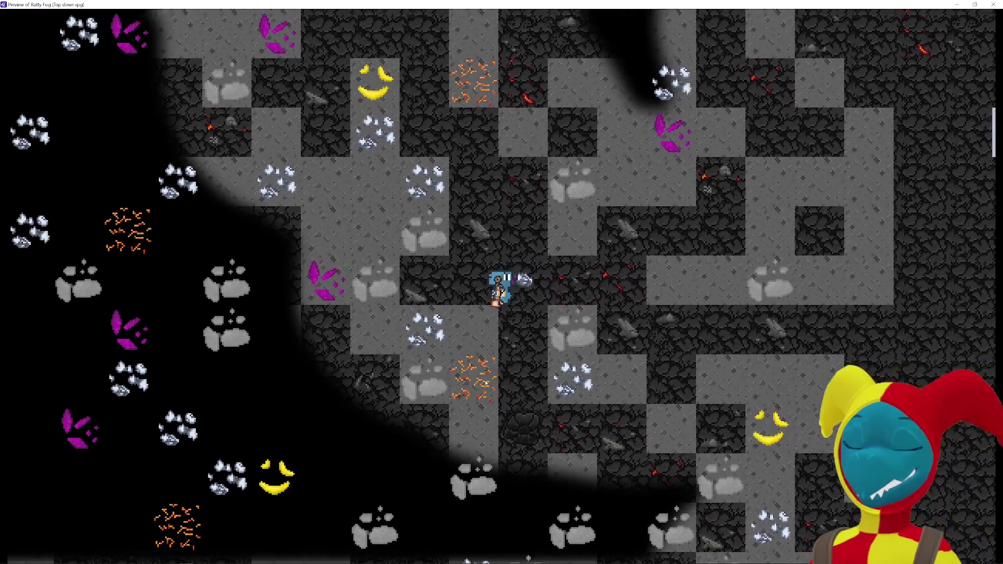
{"action": "key", "text": "Right"}
{"action": "key", "text": "Down"}
{"action": "key", "text": "Left"}
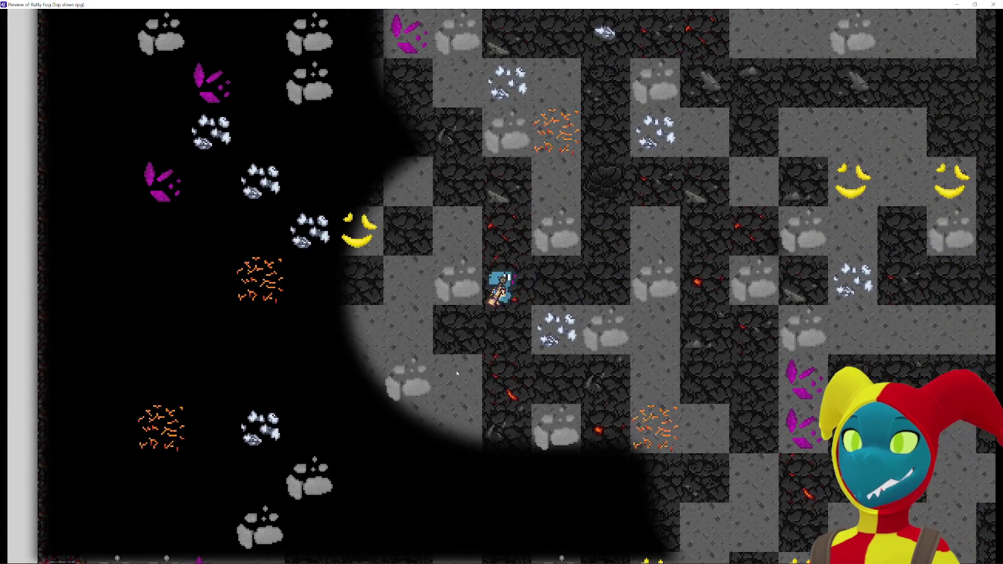
{"action": "key", "text": "Down"}
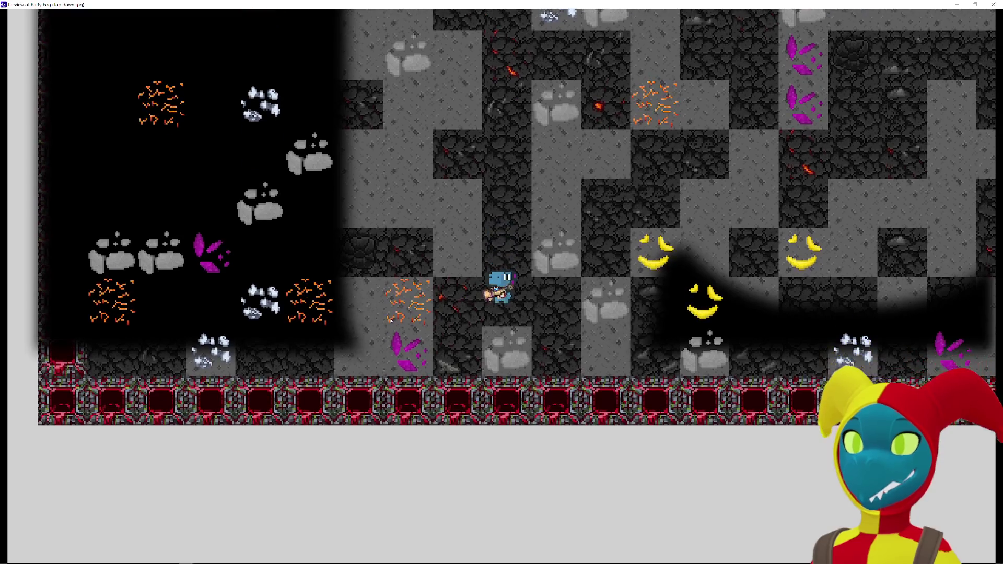
{"action": "key", "text": "Left"}
{"action": "key", "text": "Down"}
{"action": "key", "text": "Up"}
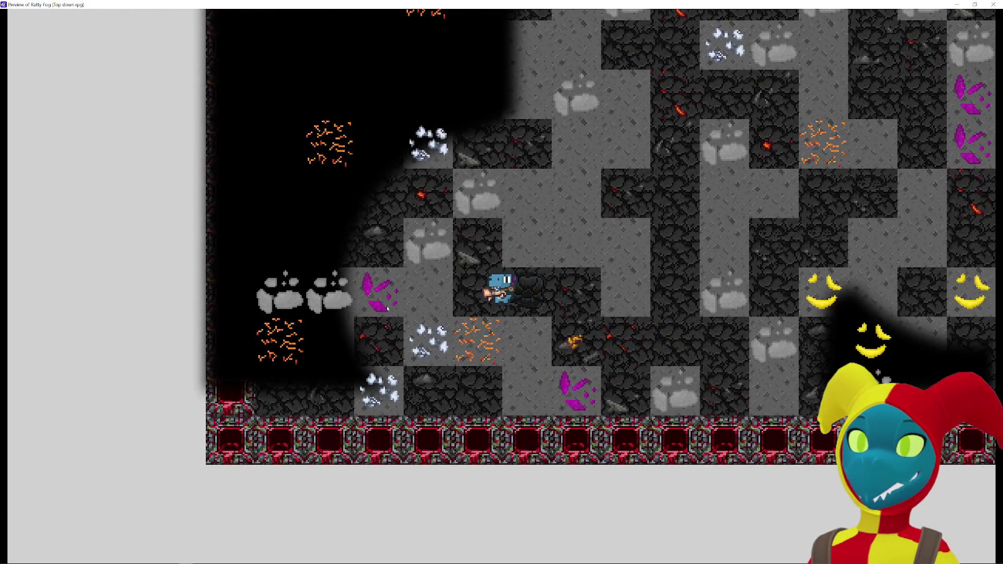
{"action": "key", "text": "Left"}
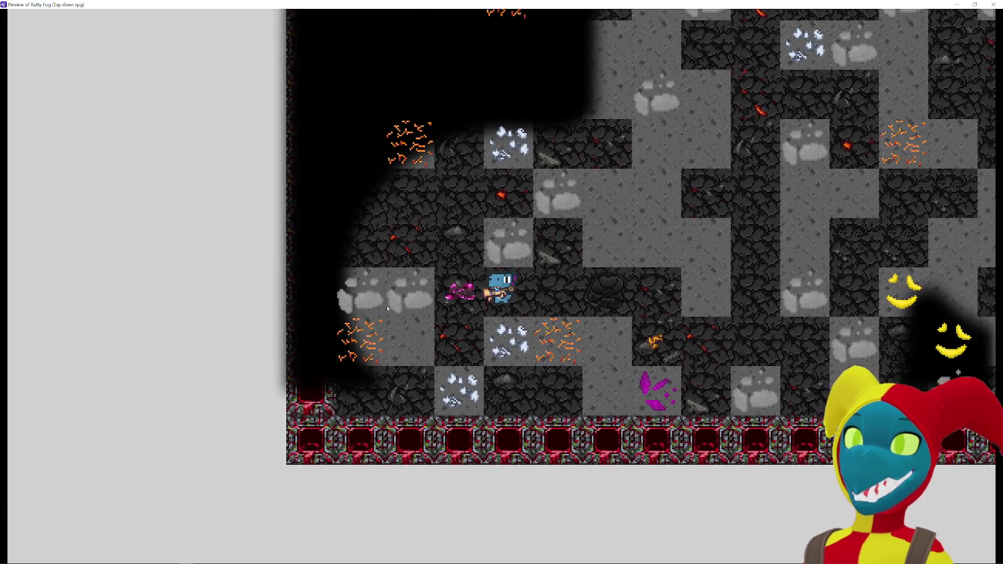
{"action": "key", "text": "Left"}
{"action": "key", "text": "Up"}
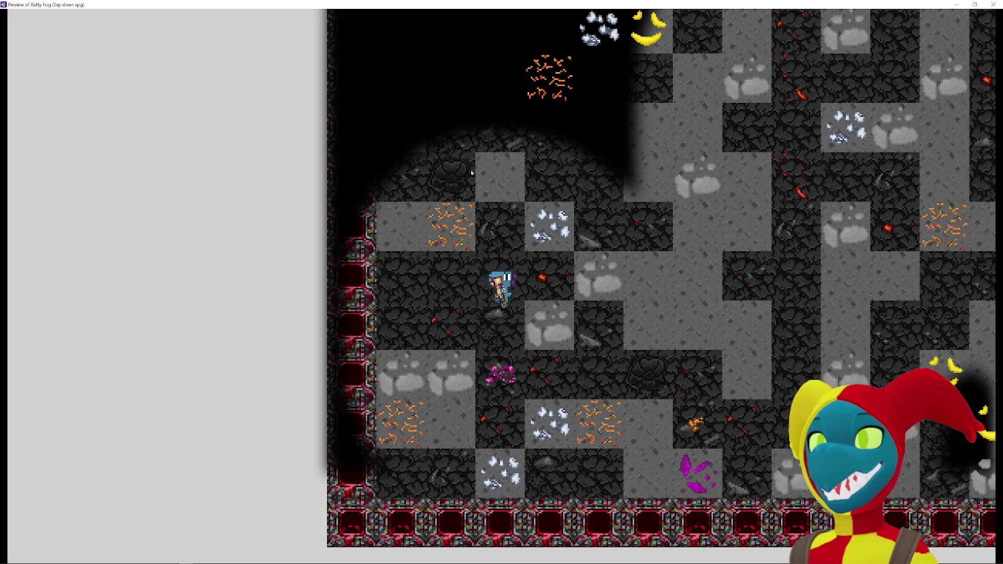
Step: Walk the player right along the bottom, then mine the silver ore stone below
{"action": "key", "text": "Down"}
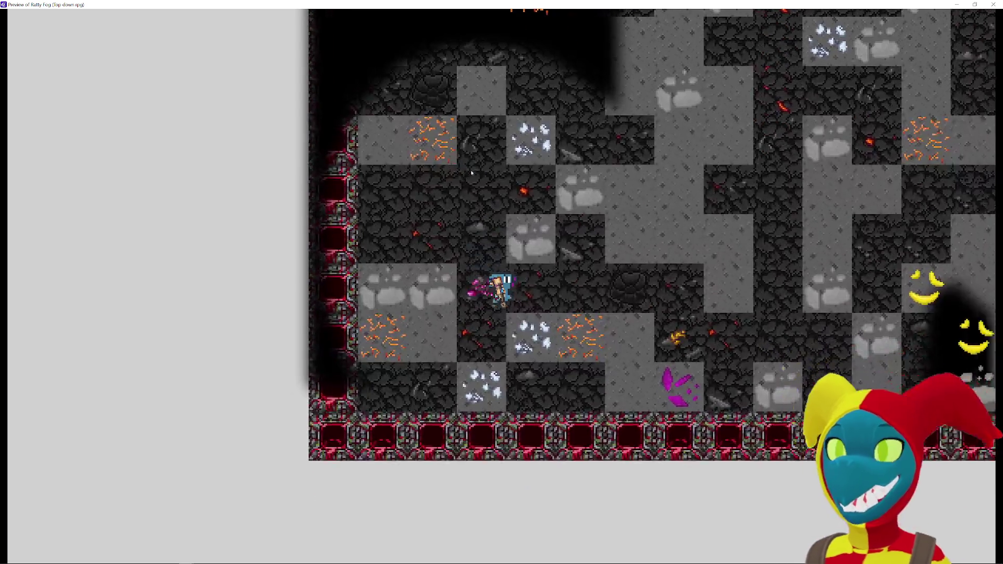
{"action": "key", "text": "Right"}
{"action": "key", "text": "Up"}
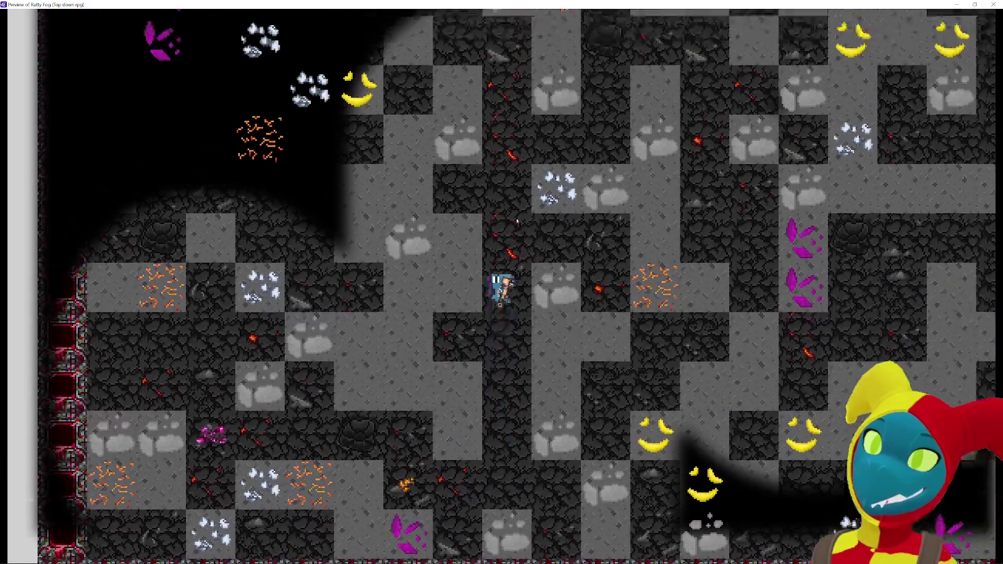
{"action": "key", "text": "Down"}
{"action": "key", "text": "Right"}
{"action": "key", "text": "Up"}
{"action": "key", "text": "Left"}
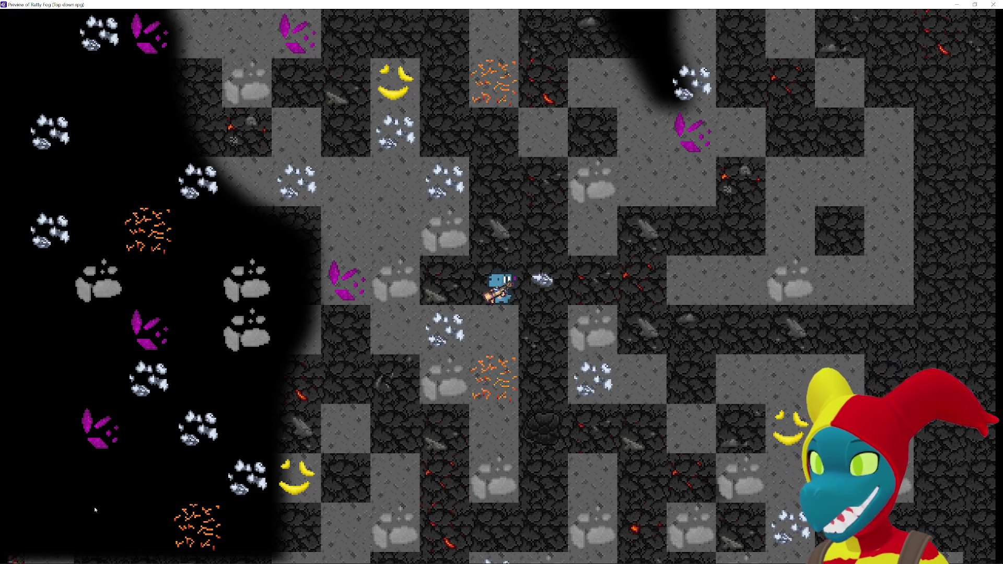
{"action": "key", "text": "Down"}
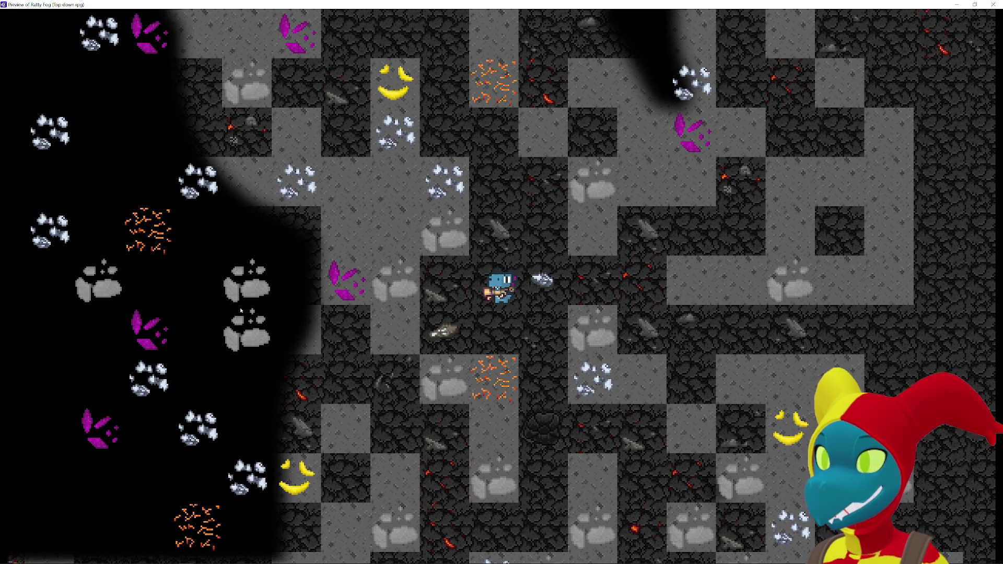
Step: Walk to the left edge and the top wall, then mine the stone tile above the player
{"action": "key", "text": "Left"}
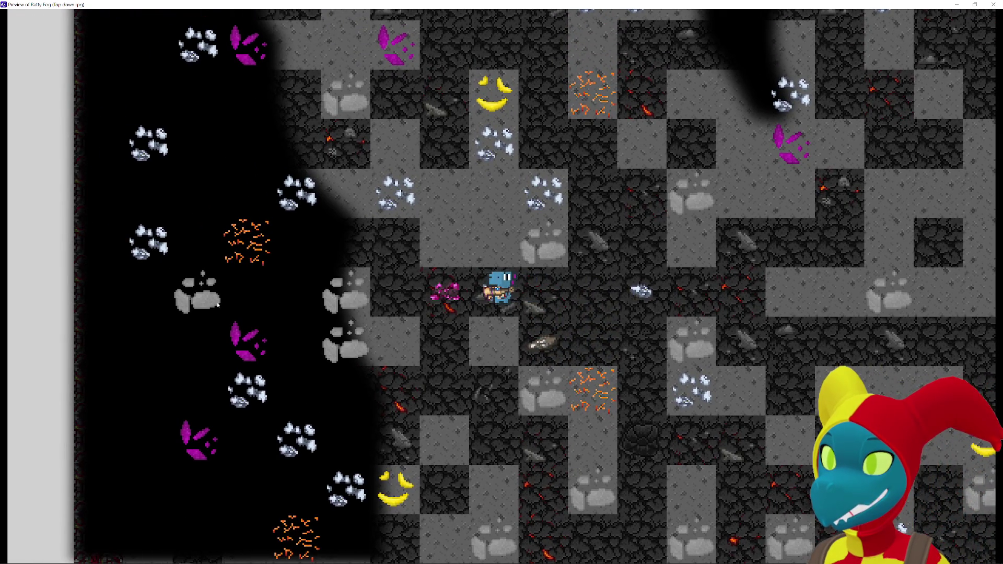
{"action": "key", "text": "Right"}
{"action": "key", "text": "Up"}
{"action": "key", "text": "Up"}
{"action": "key", "text": "Right"}
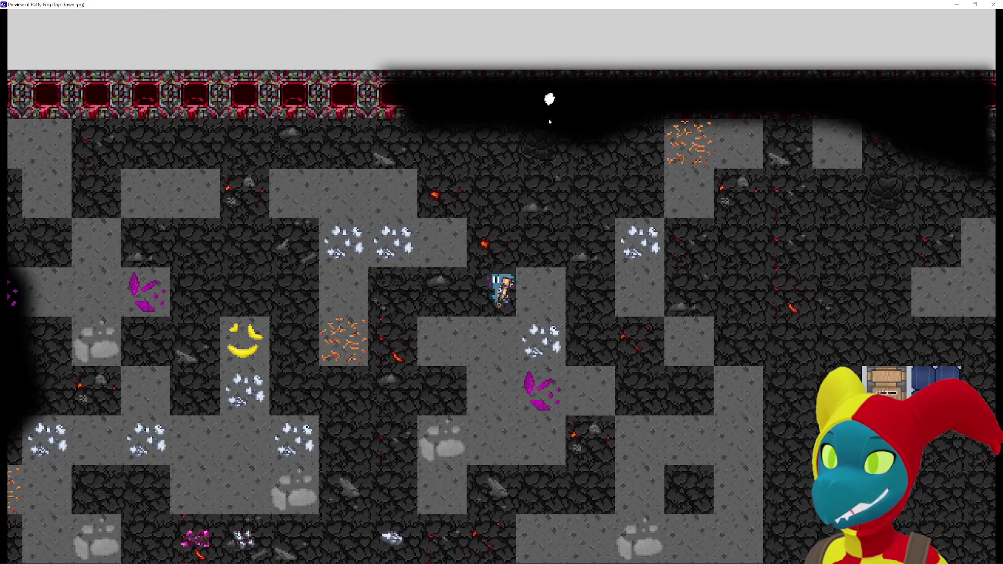
{"action": "key", "text": "Up"}
{"action": "key", "text": "Left"}
{"action": "key", "text": "Down"}
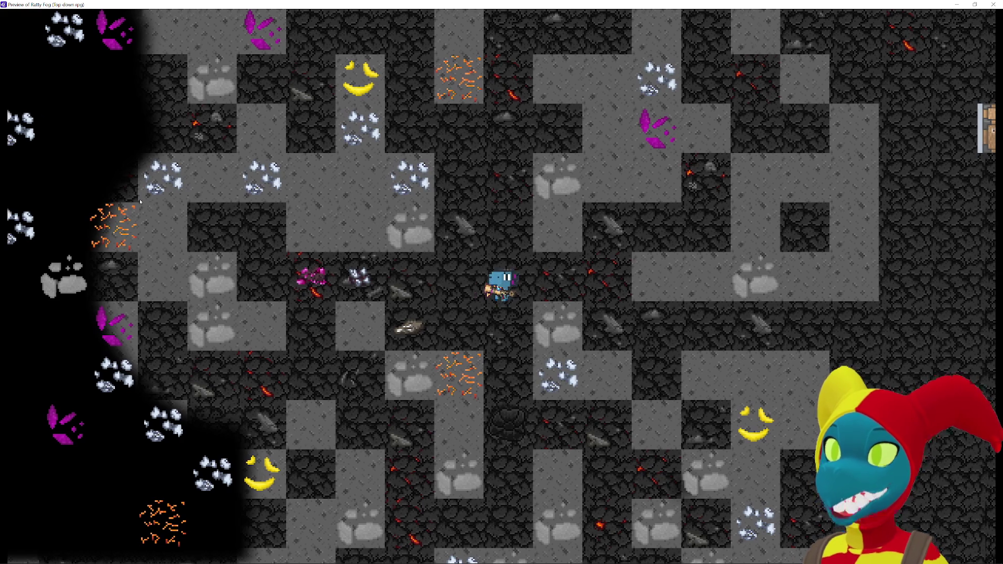
{"action": "key", "text": "Left"}
{"action": "key", "text": "Right"}
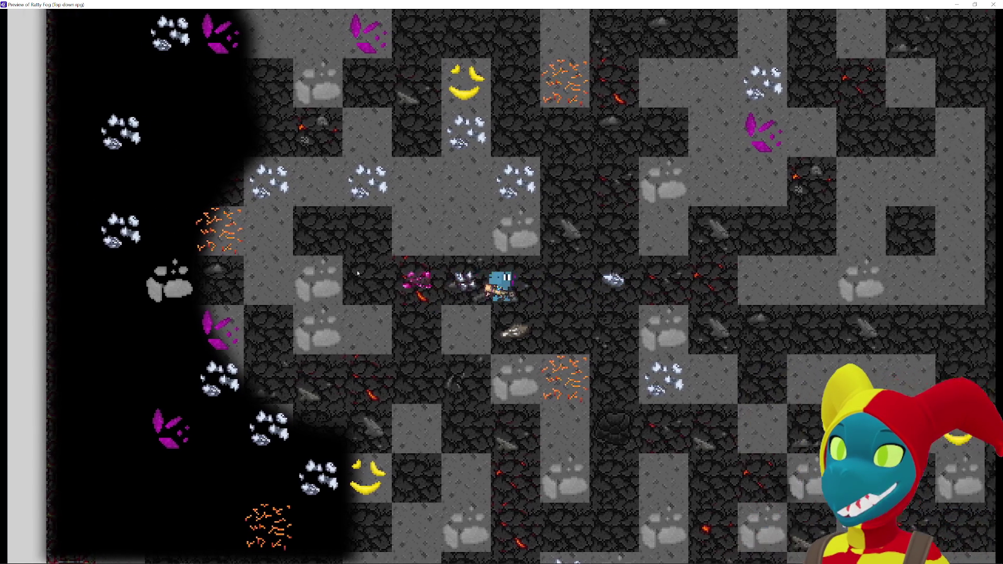
{"action": "key", "text": "Down"}
{"action": "key", "text": "Up"}
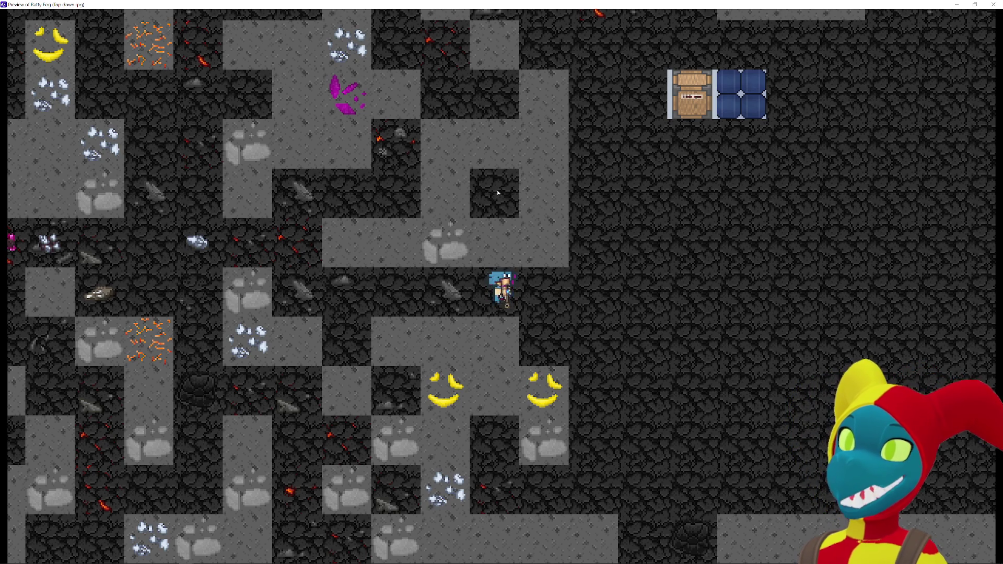
{"action": "left_click", "coordinate": [502, 208]}
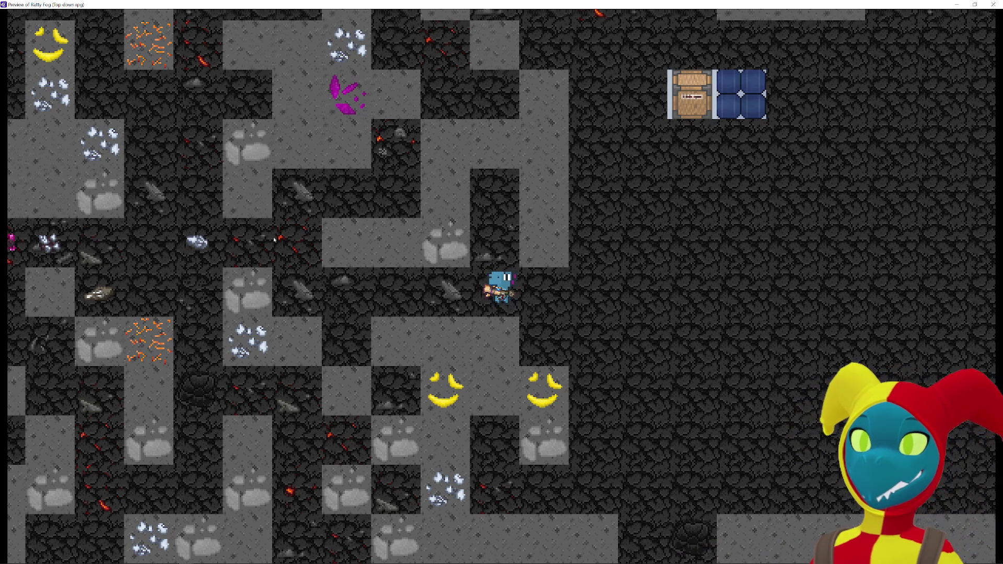
Step: Walk the player around with WASD toward the top wall, then close the preview
{"action": "key", "text": "a"}
{"action": "key", "text": "w"}
{"action": "key", "text": "a"}
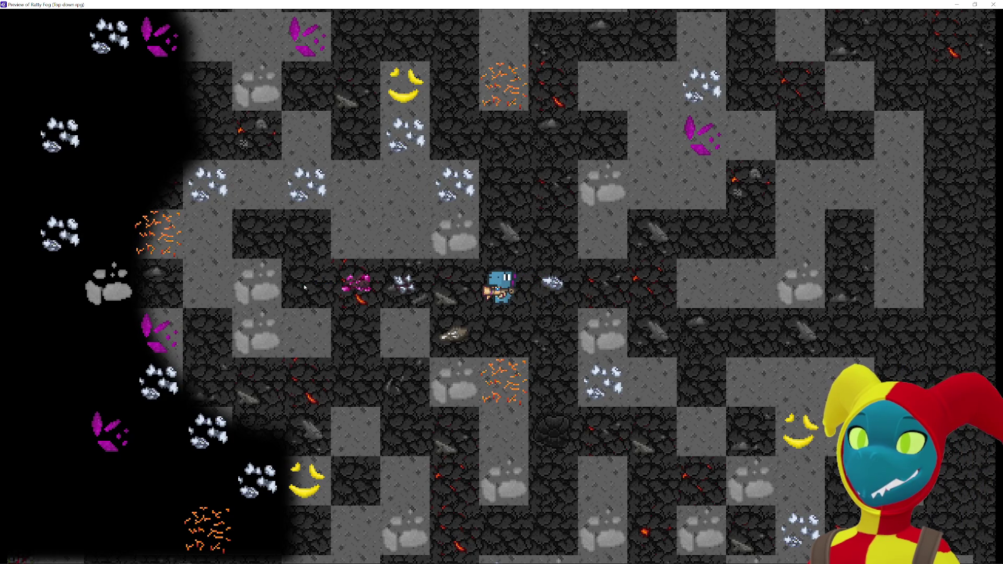
{"action": "key", "text": "w"}
{"action": "key", "text": "d"}
{"action": "key", "text": "d"}
{"action": "key", "text": "s"}
{"action": "key", "text": "d"}
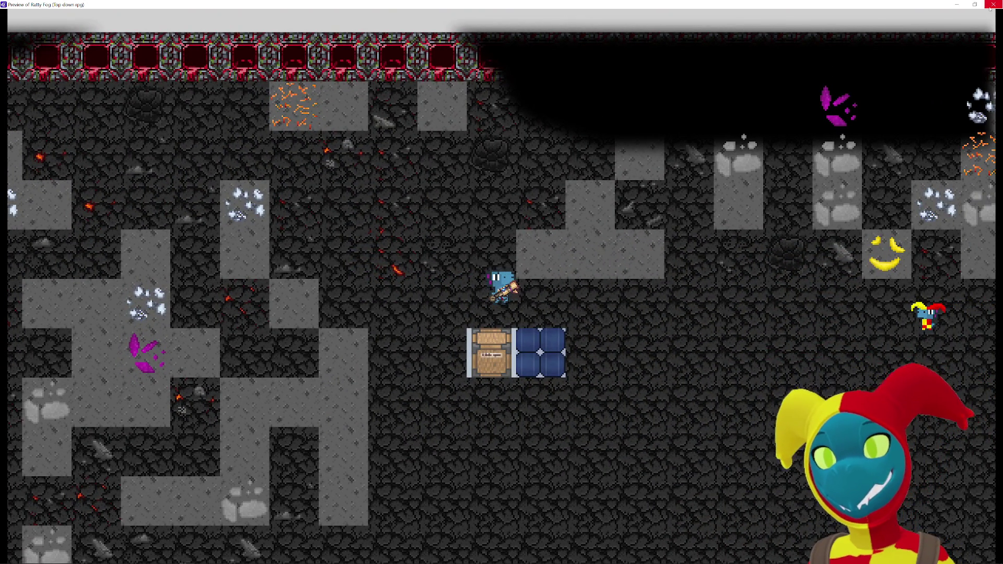
{"action": "left_click", "coordinate": [989, 7]}
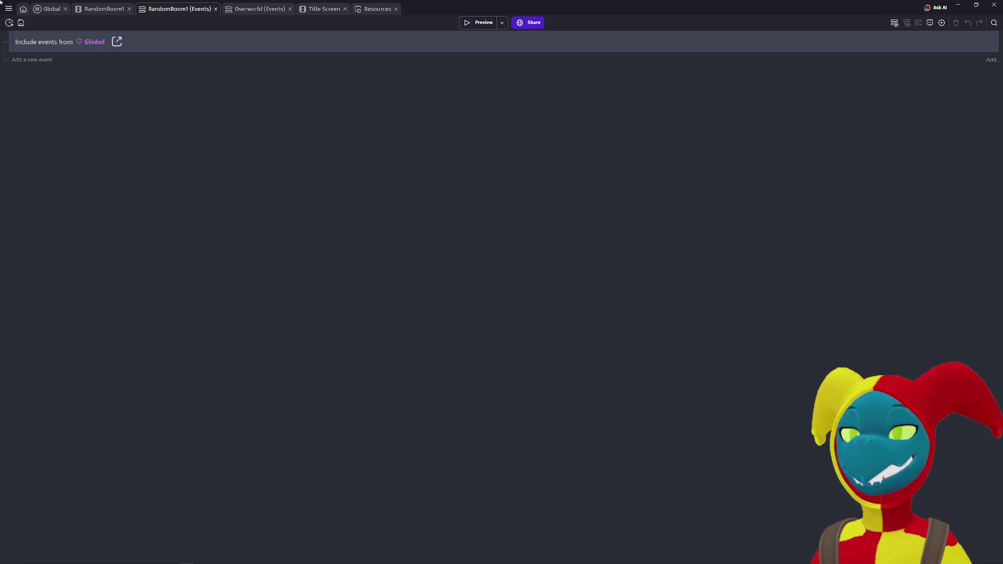
Step: From RandomRoom1, ask the AI assistant whether raycasting can hide line of sight behind Rockwall objects
{"action": "left_click", "coordinate": [87, 10]}
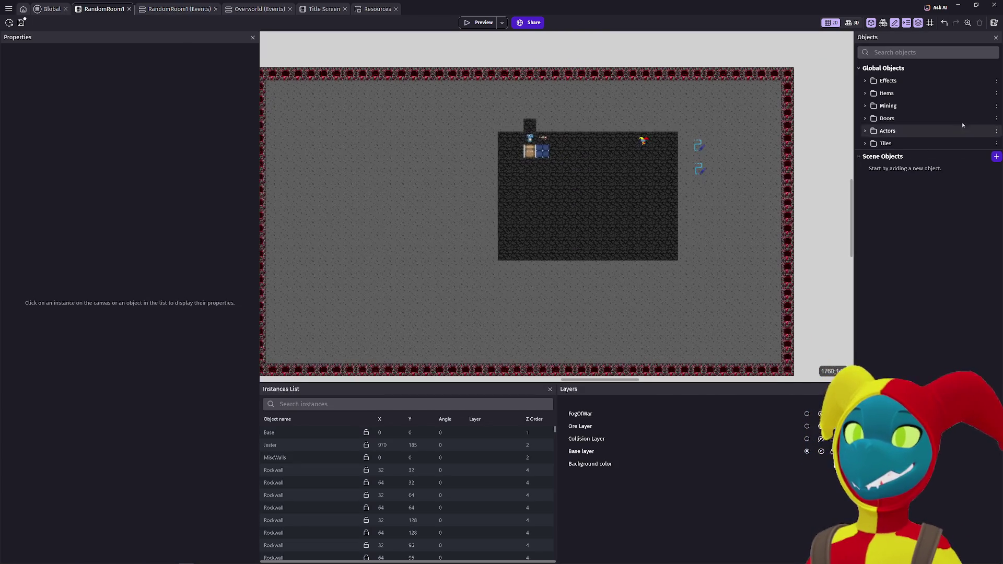
{"action": "left_click", "coordinate": [938, 7]}
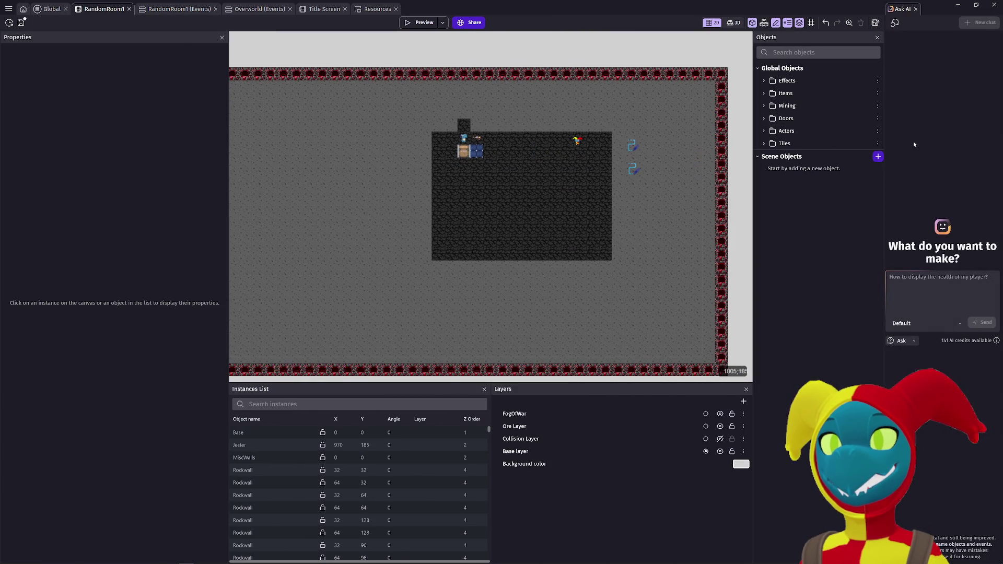
{"action": "left_click", "coordinate": [907, 280]}
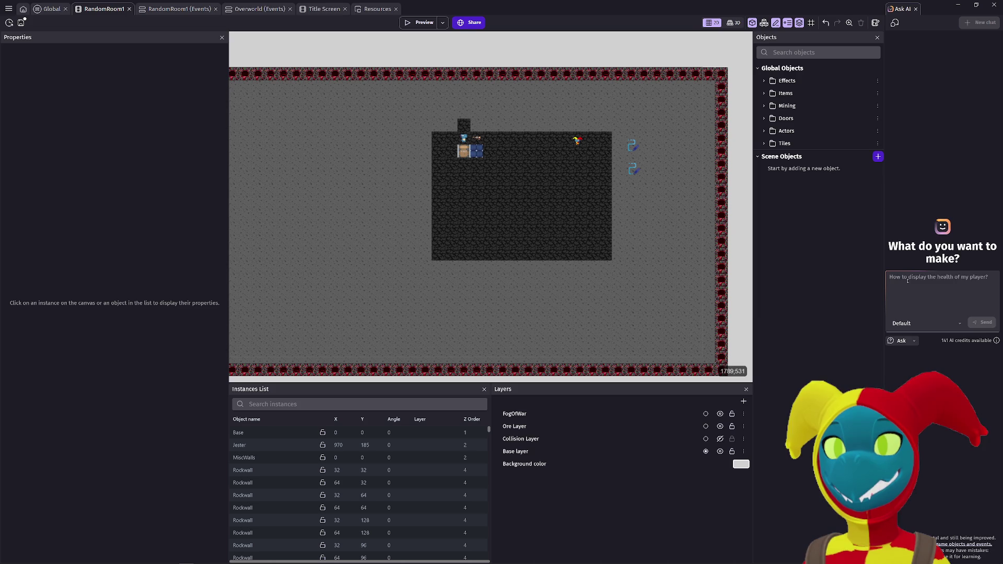
{"action": "type", "text": "can I userac"}
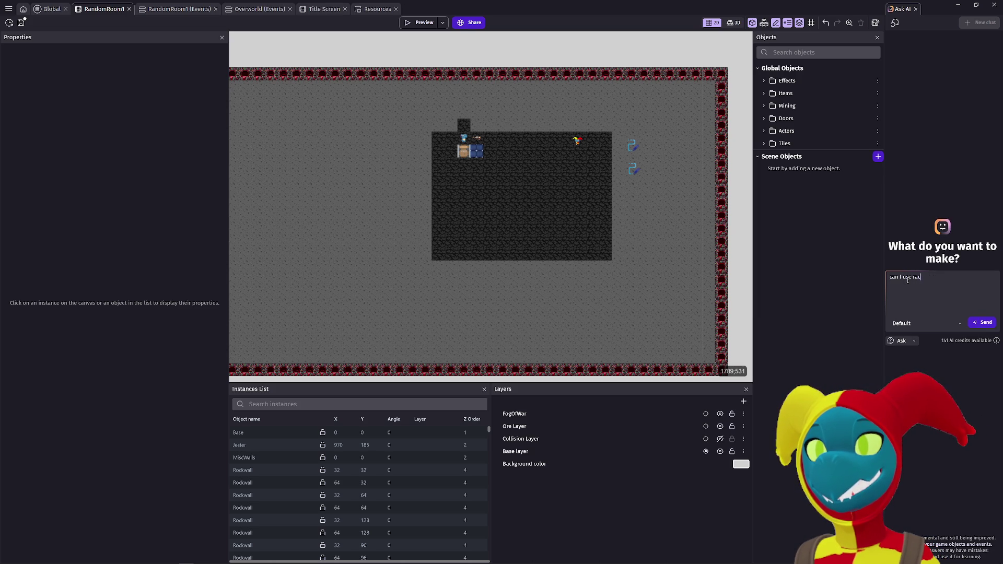
{"action": "key", "text": "BackSpace"}
{"action": "type", "text": "ycasting to"}
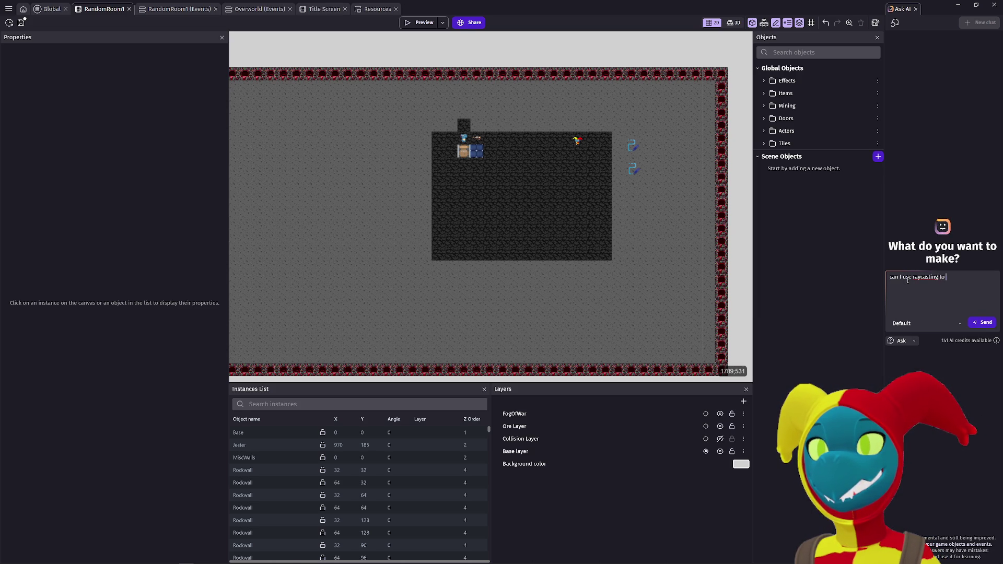
{"action": "type", "text": " hide"}
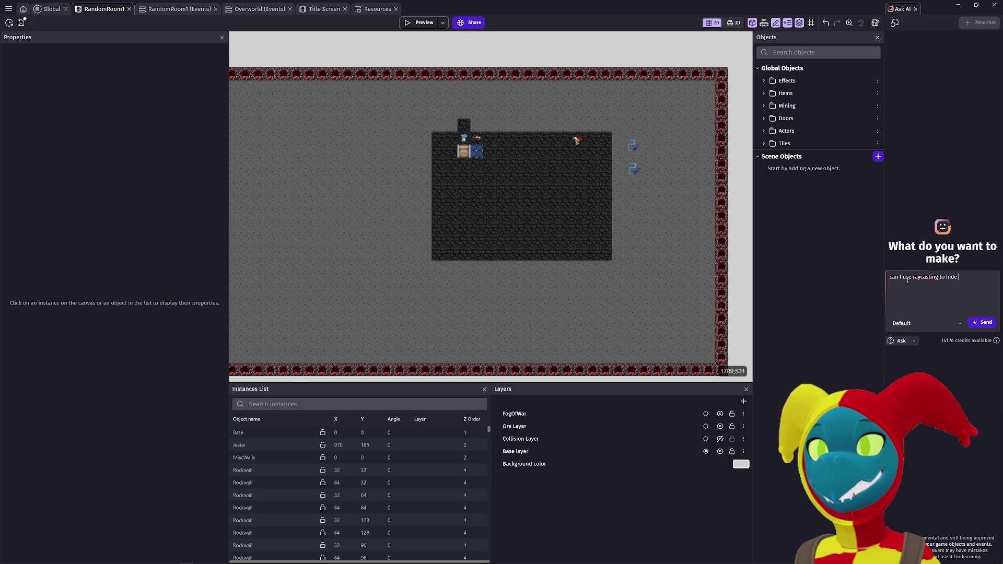
{"action": "type", "text": " line of sight"}
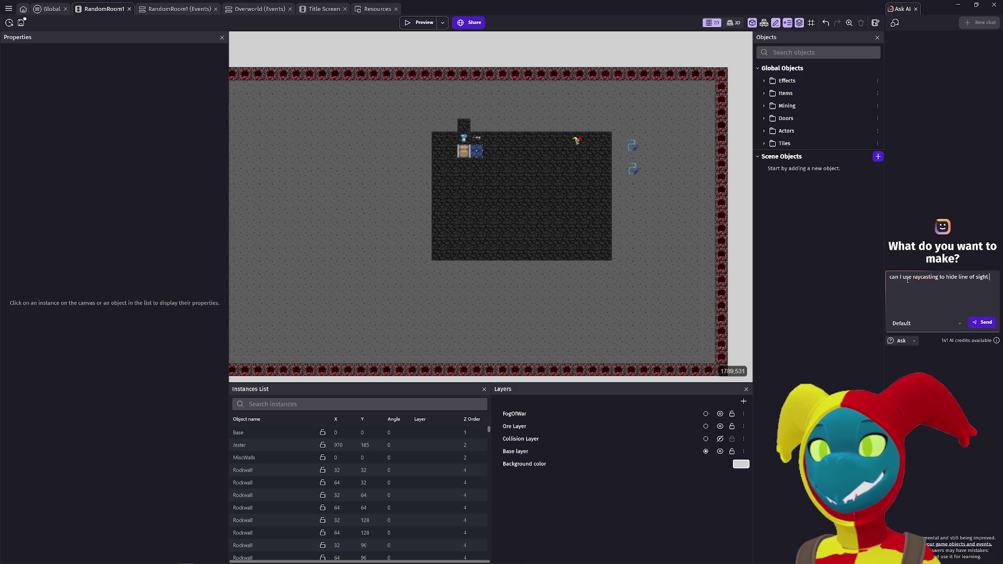
{"action": "type", "text": " behind rockwall "}
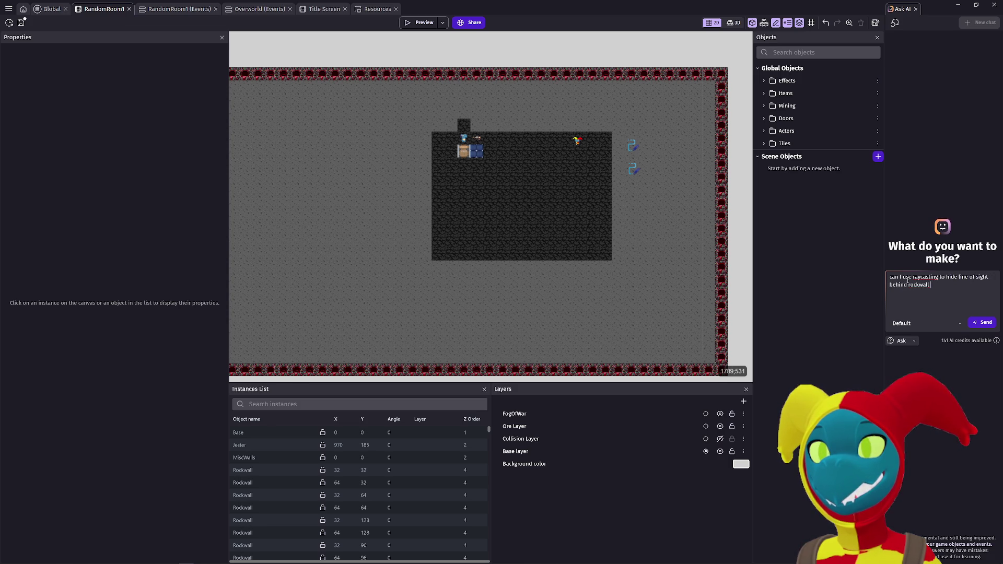
{"action": "type", "text": "obj from the player?"}
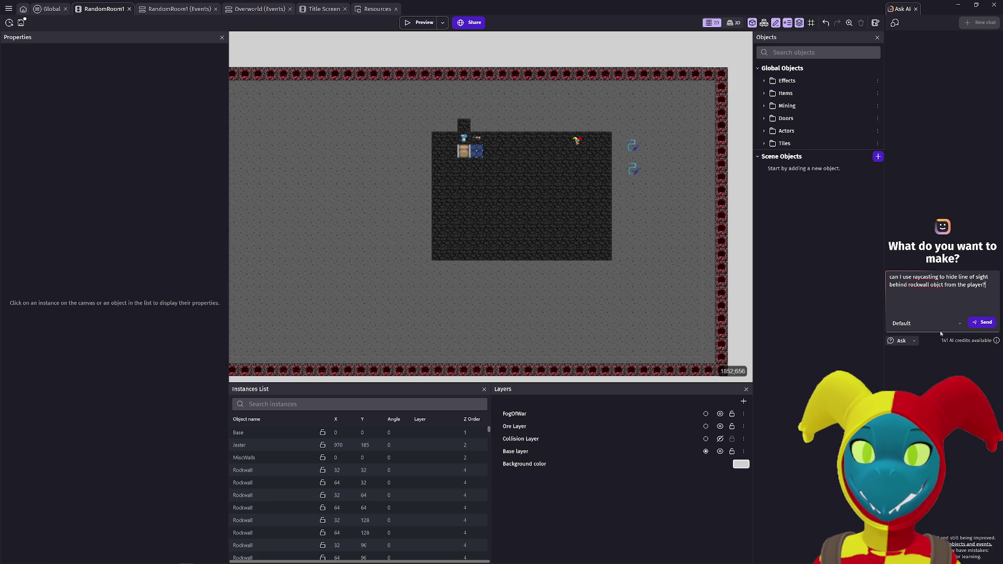
{"action": "left_click", "coordinate": [984, 323]}
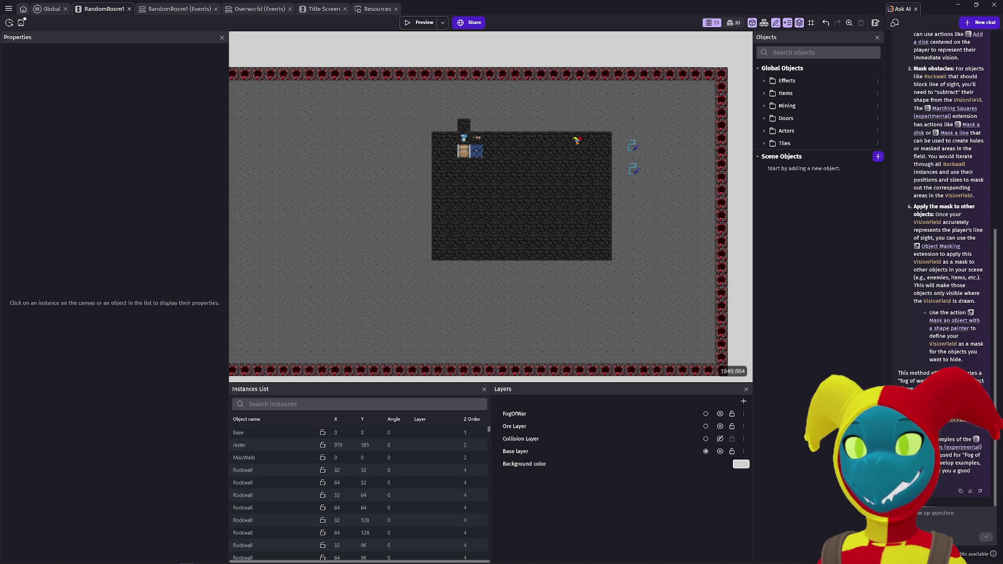
Step: Read the Marching Squares and masking reply, then start a follow-up saying the fog won't extend past the default
{"action": "scroll", "coordinate": [940, 209], "scroll_direction": "up", "scroll_amount": 10}
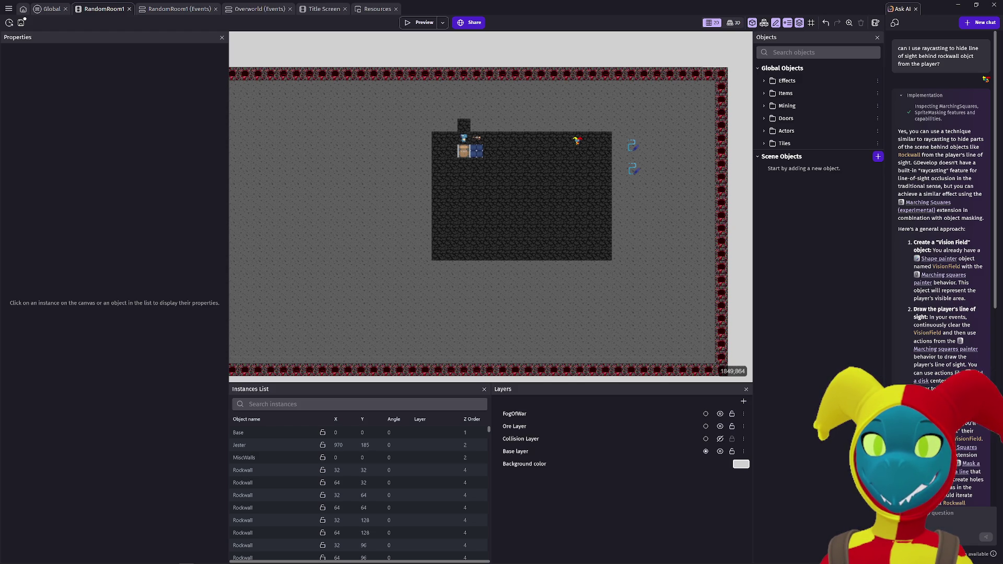
{"action": "scroll", "coordinate": [941, 209], "scroll_direction": "down", "scroll_amount": 3}
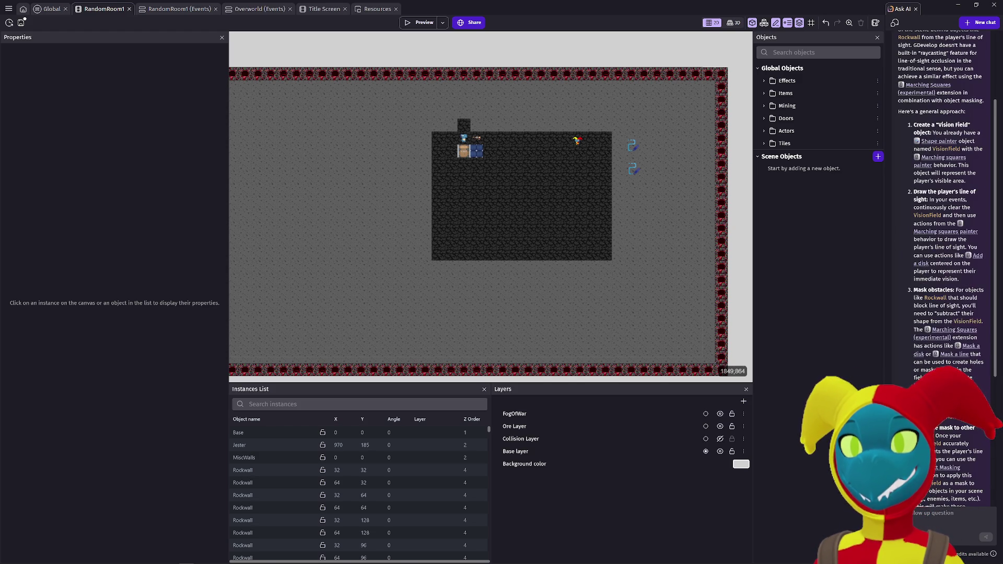
{"action": "scroll", "coordinate": [940, 208], "scroll_direction": "down", "scroll_amount": 5}
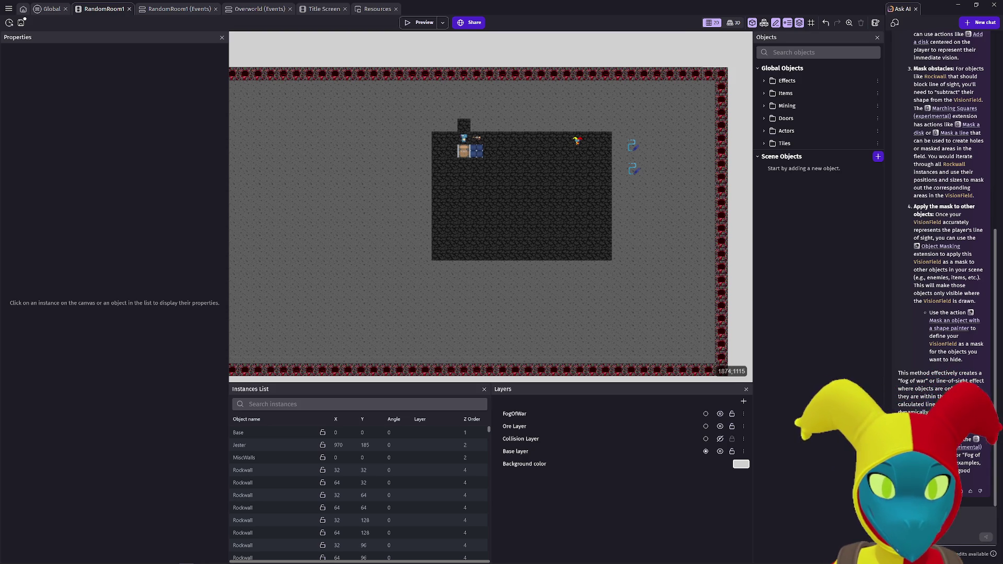
{"action": "left_click", "coordinate": [943, 516]}
{"action": "type", "text": "yea w"}
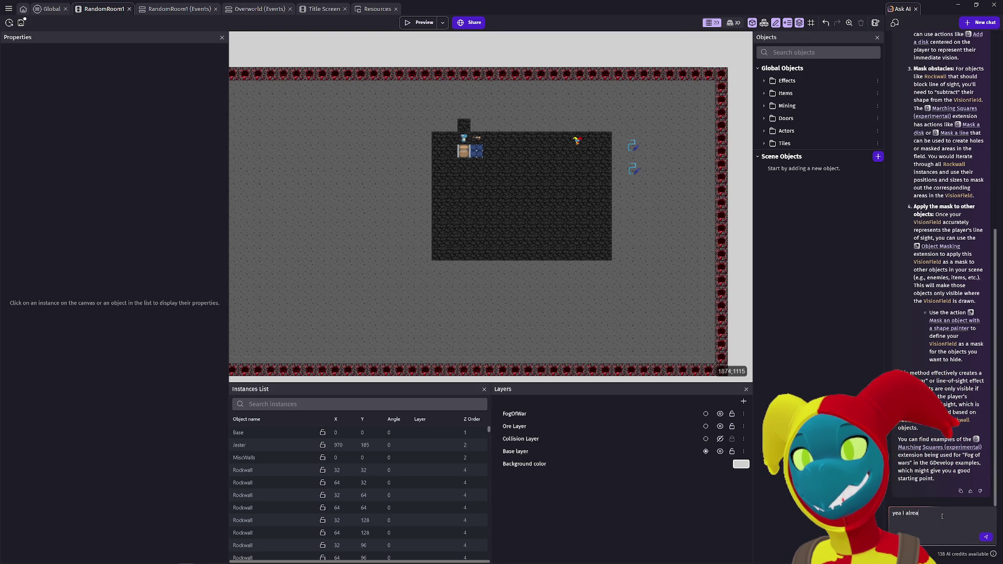
{"action": "type", "text": "d all that but "}
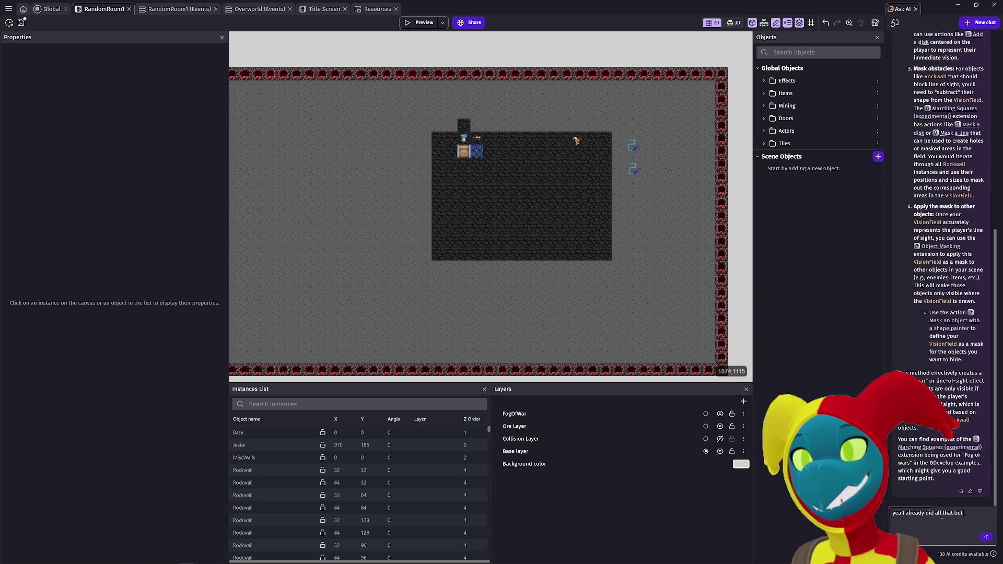
{"action": "type", "text": "no matter"}
{"action": "type", "text": " I seem to do t"}
{"action": "type", "text": "he fog"}
{"action": "type", "text": "will not extend "}
{"action": "type", "text": "beyond the defau"}
{"action": "type", "text": "lt play area"}
{"action": "type", "text": ","}
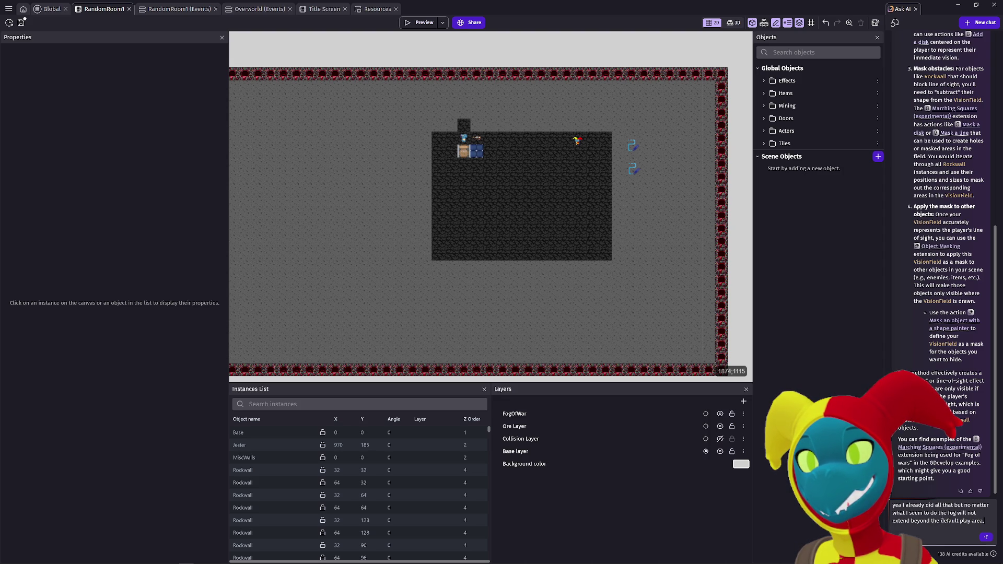
{"action": "type", "text": "my s"}
{"action": "type", "text": "s"}
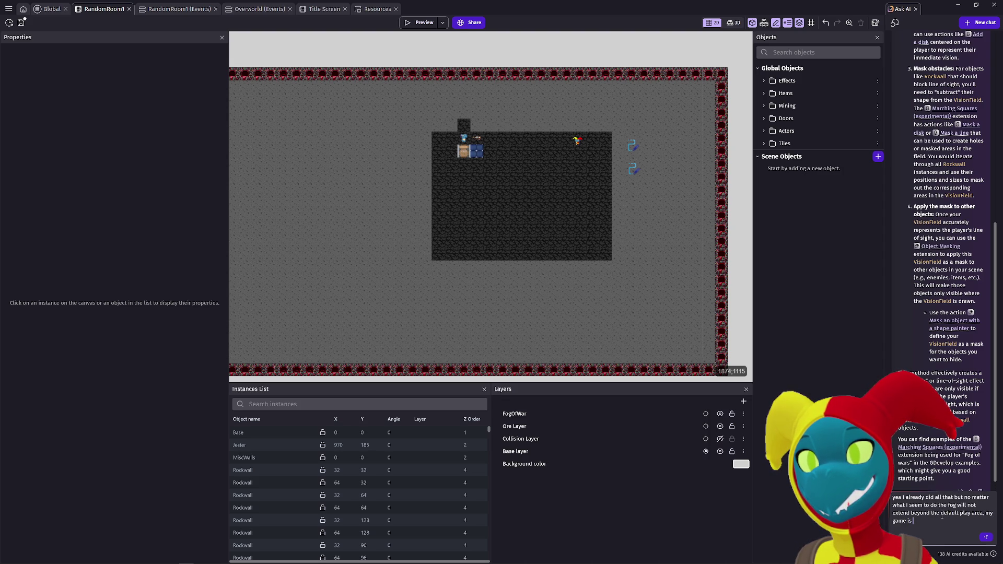
{"action": "type", "text": " going to be"}
{"action": "type", "text": " much larger than the"}
{"action": "type", "text": " default play area"}
{"action": "type", "text": " and"}
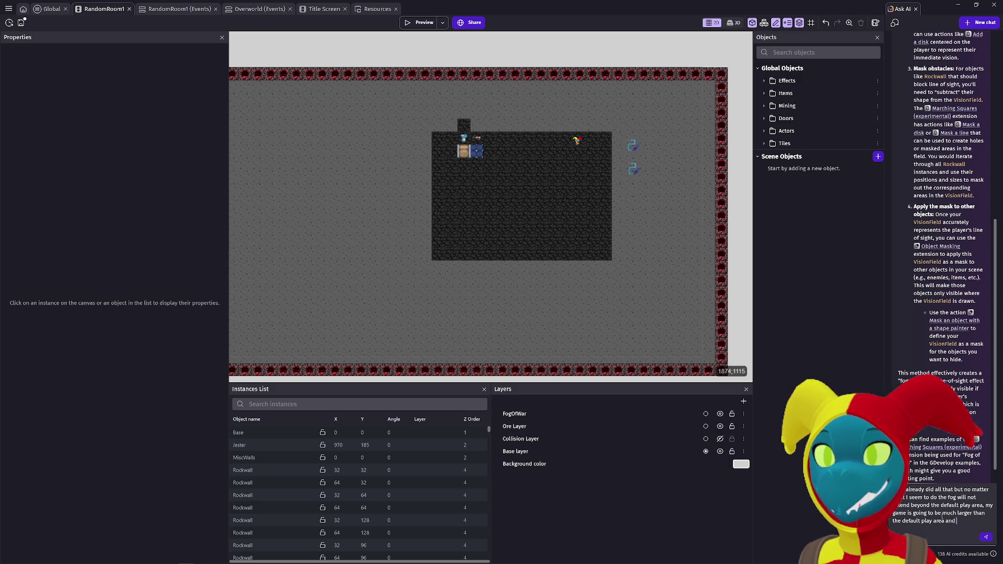
{"action": "type", "text": " I will"}
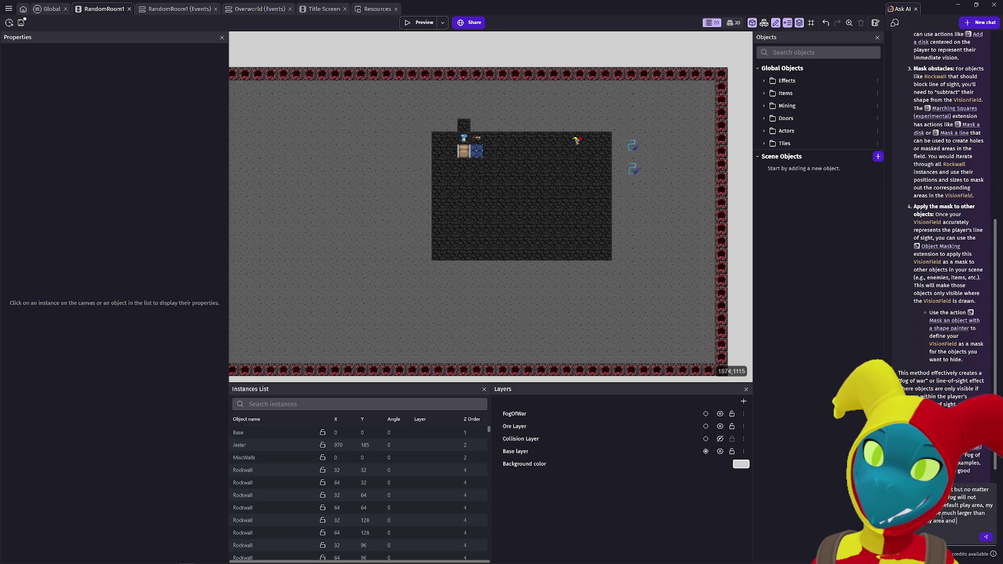
{"action": "type", "text": " have to"}
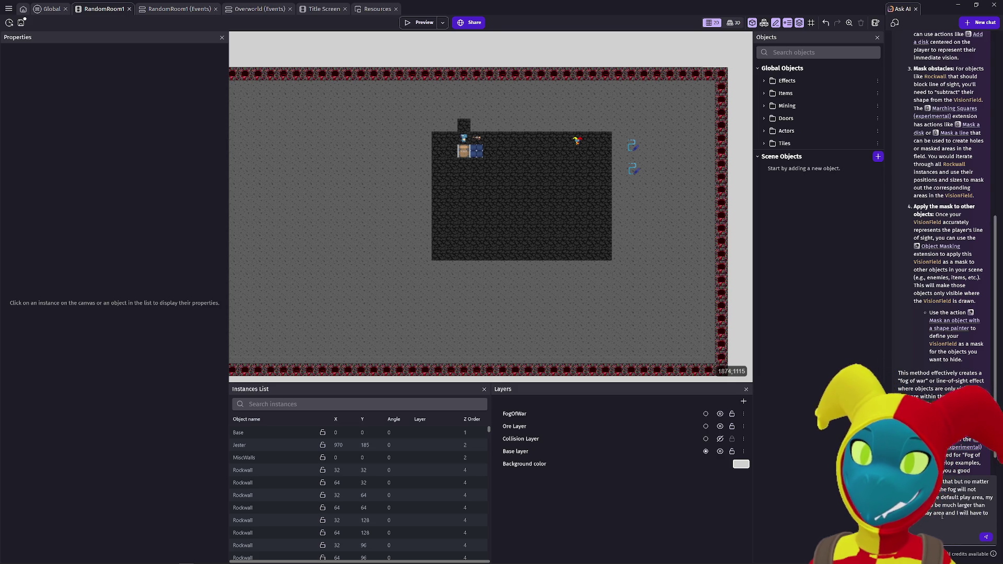
{"action": "type", "text": " cut fog of war entire"}
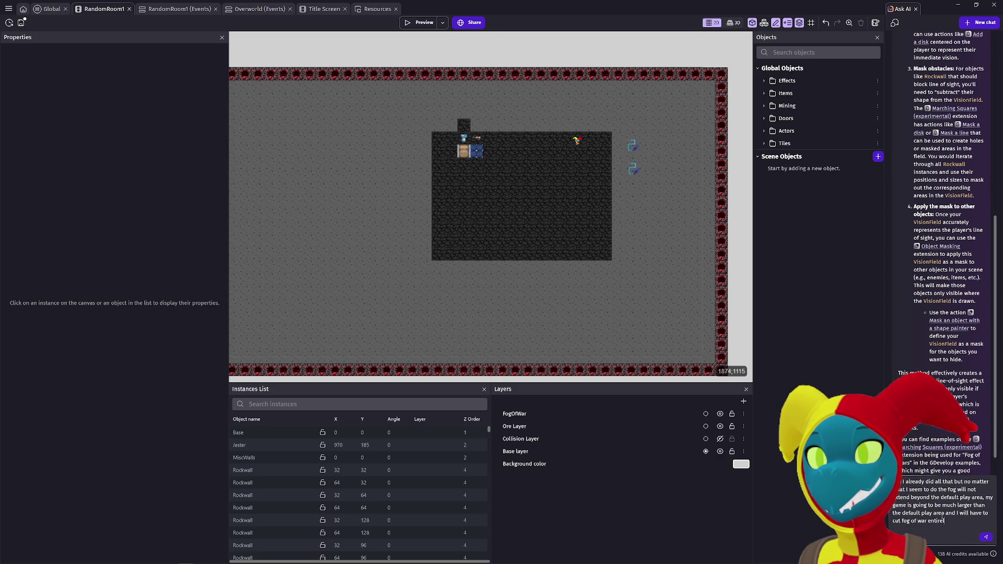
{"action": "type", "text": " I cant get it to expand beyond"}
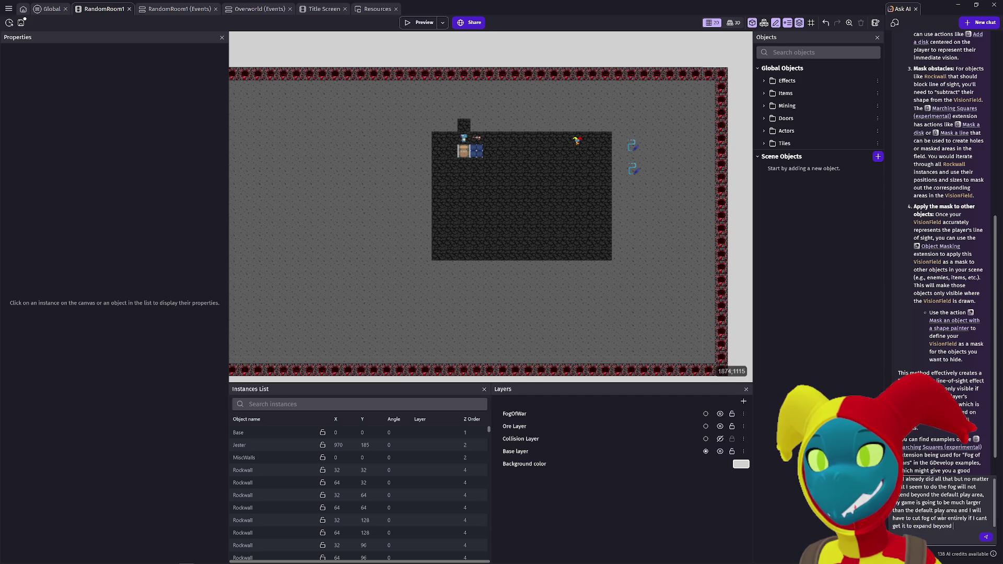
Step: Send the follow-up explaining the fog won't extend beyond the default play area
{"action": "left_click", "coordinate": [986, 537]}
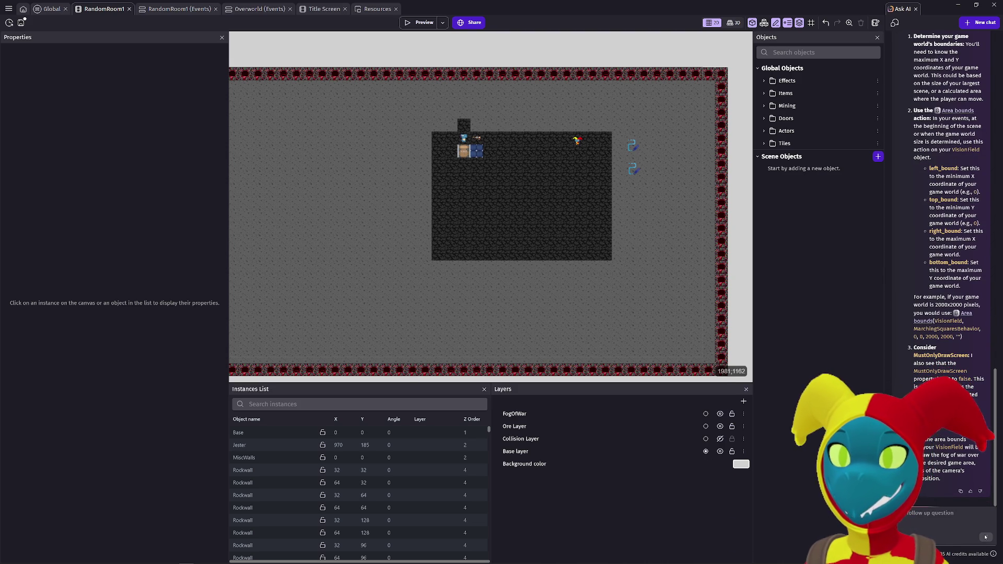
Step: Scroll through the reply on setting VisionField's Area bounds, e.g. 0, 0, 2000, 2000
{"action": "scroll", "coordinate": [904, 292], "scroll_direction": "up", "scroll_amount": 7}
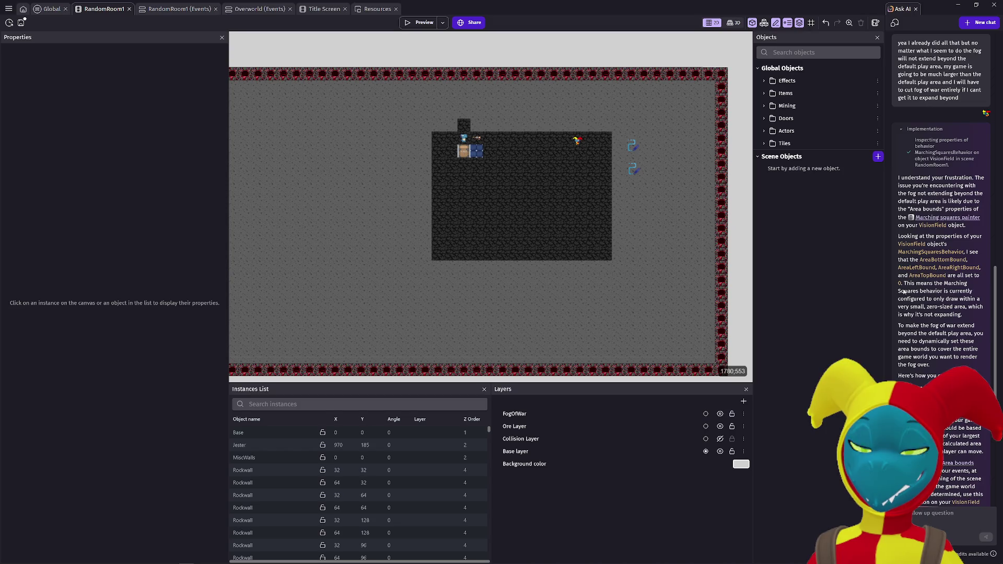
{"action": "scroll", "coordinate": [904, 292], "scroll_direction": "down", "scroll_amount": 3}
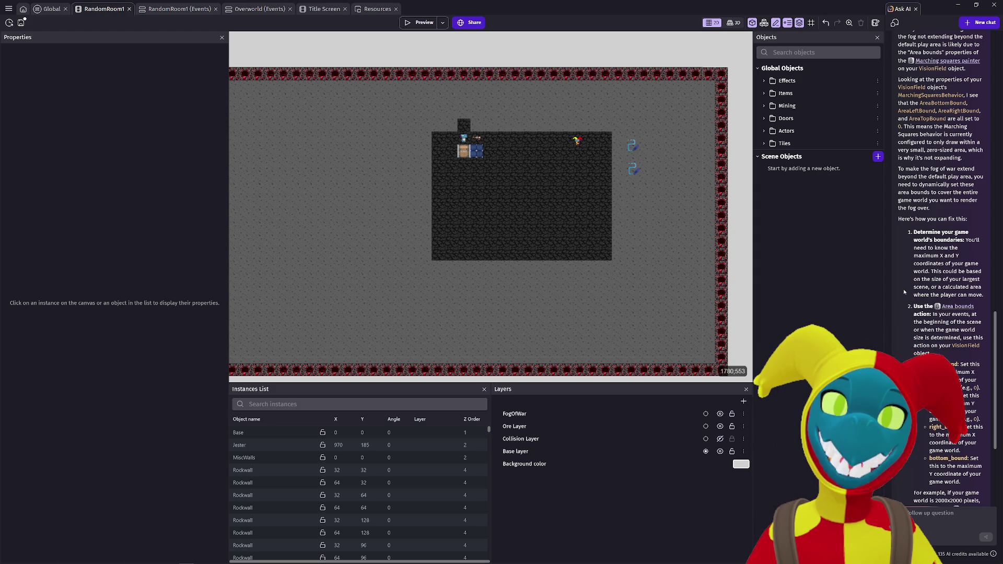
{"action": "scroll", "coordinate": [940, 255], "scroll_direction": "up", "scroll_amount": 3}
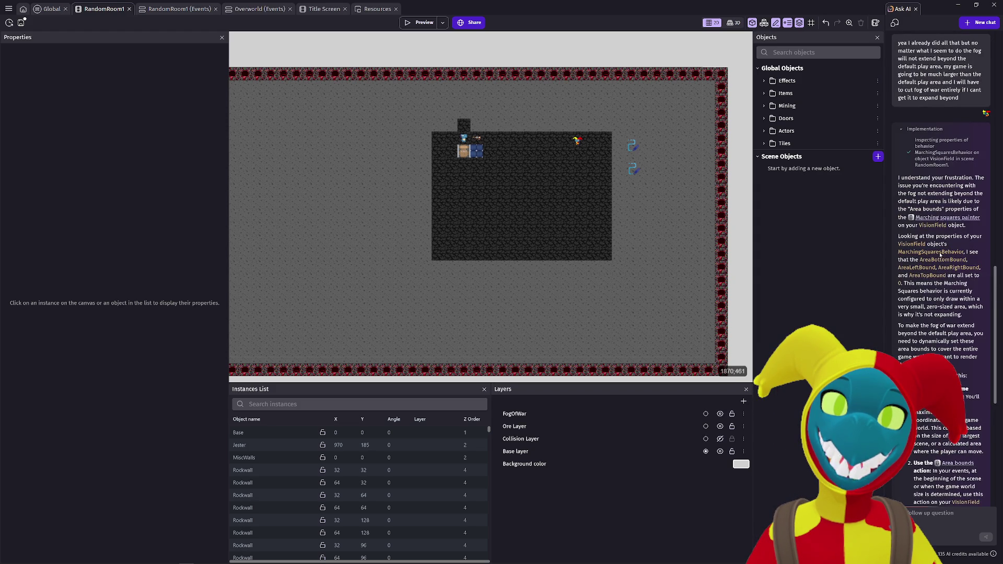
{"action": "scroll", "coordinate": [940, 254], "scroll_direction": "down", "scroll_amount": 3}
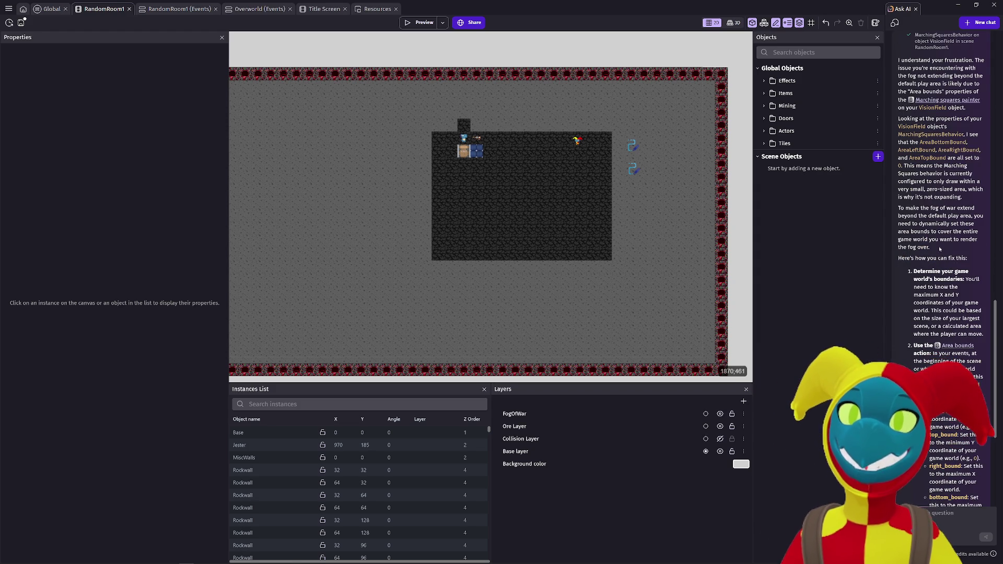
{"action": "scroll", "coordinate": [939, 246], "scroll_direction": "down", "scroll_amount": 2}
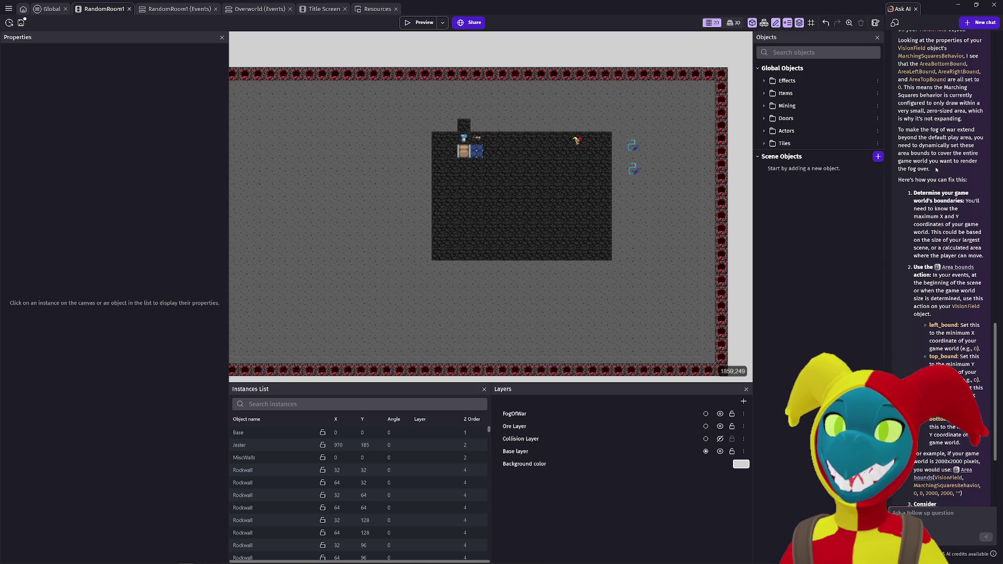
{"action": "scroll", "coordinate": [936, 170], "scroll_direction": "down", "scroll_amount": 3}
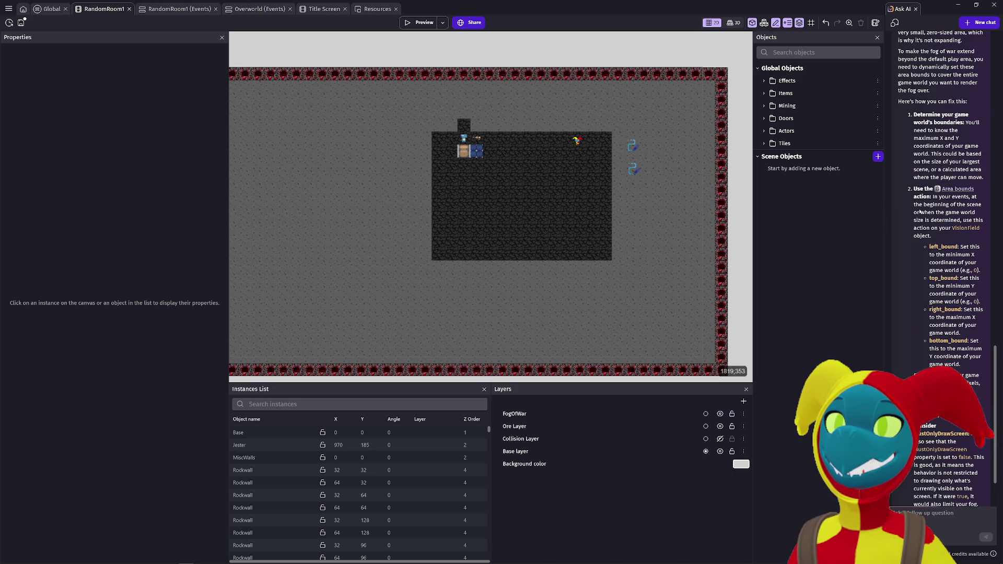
{"action": "right_click", "coordinate": [429, 11]}
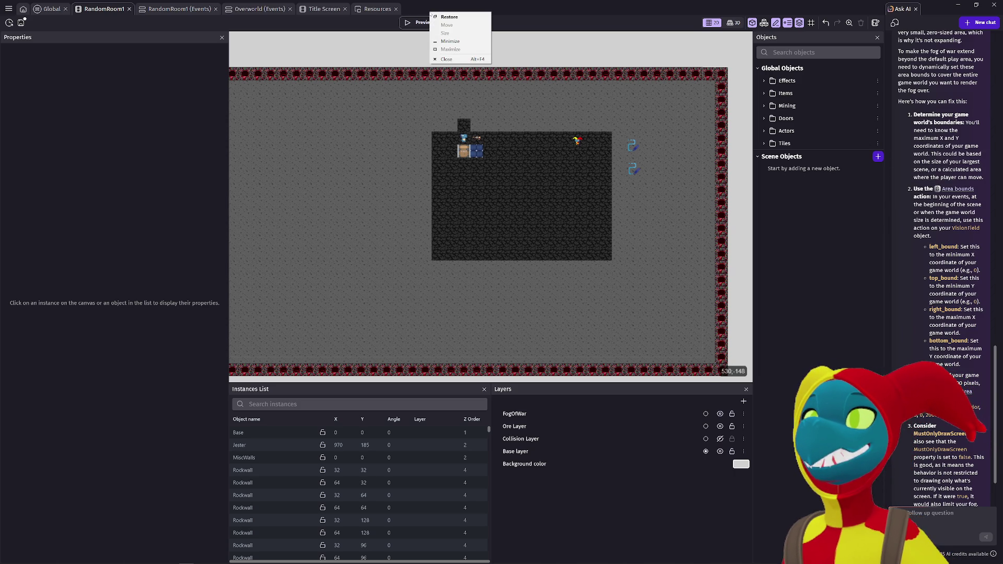
{"action": "left_click", "coordinate": [634, 11]}
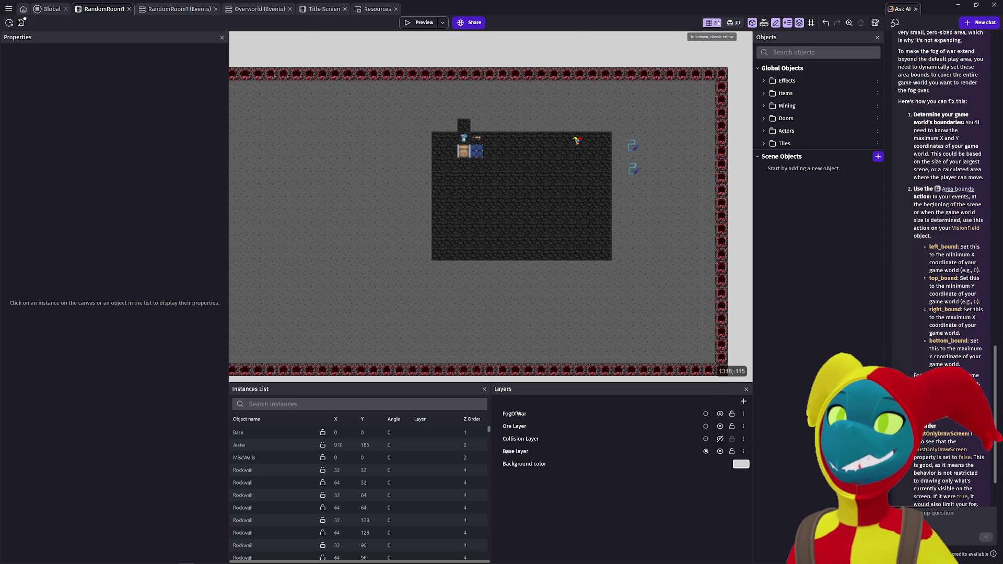
{"action": "left_click", "coordinate": [8, 9]}
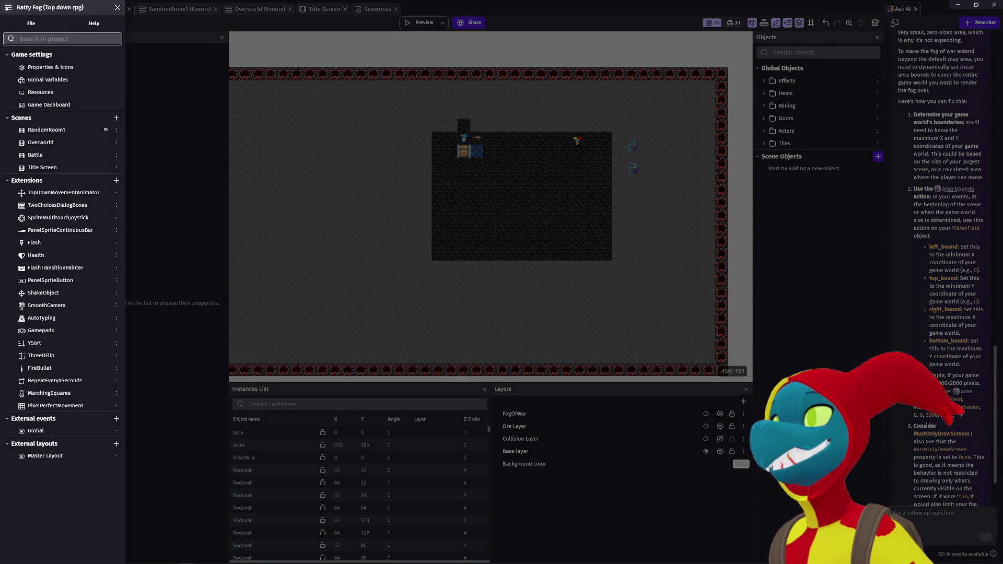
{"action": "left_click", "coordinate": [116, 117]}
{"action": "key", "text": "Return"}
{"action": "left_click", "coordinate": [116, 180]}
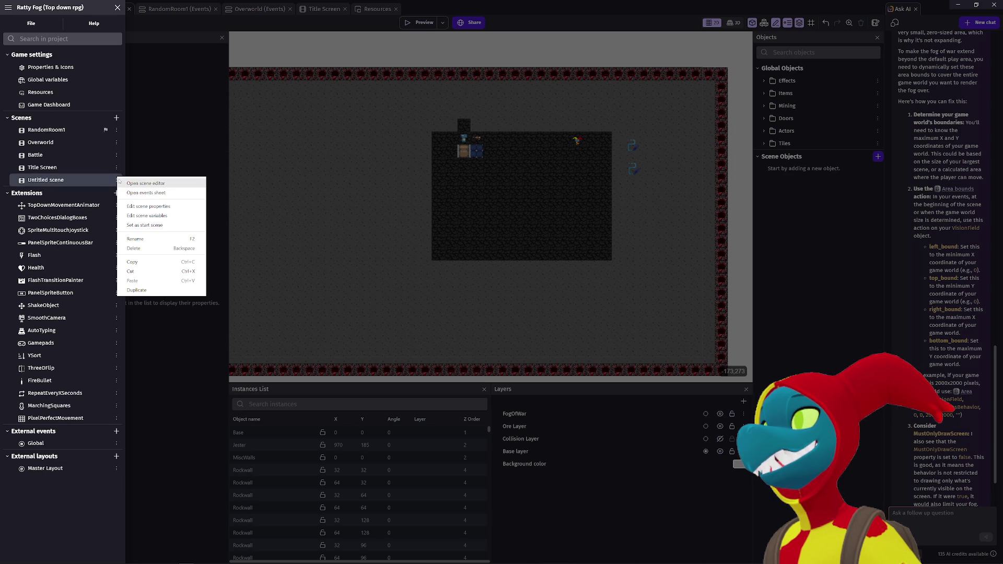
{"action": "left_click", "coordinate": [150, 208]}
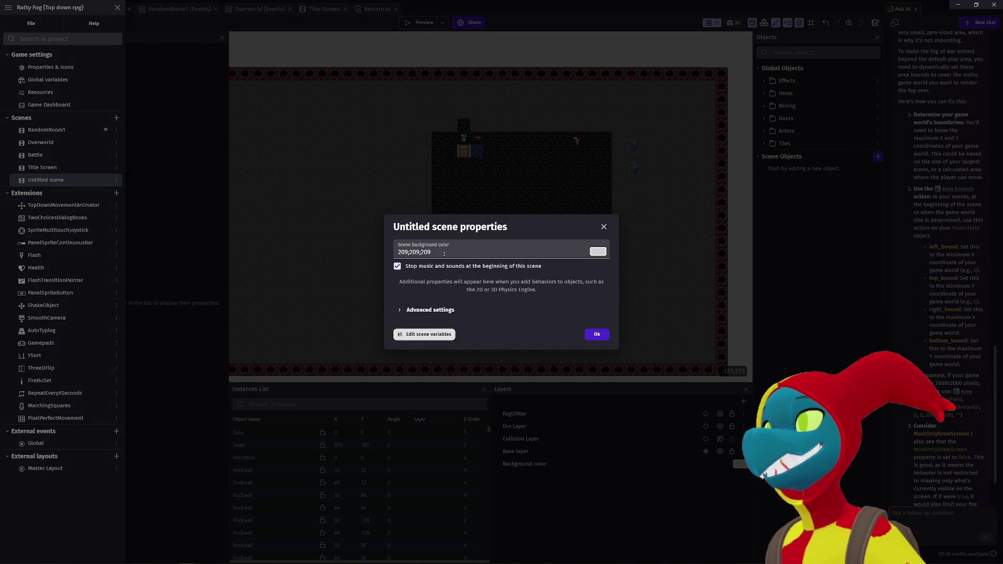
{"action": "left_click", "coordinate": [400, 311]}
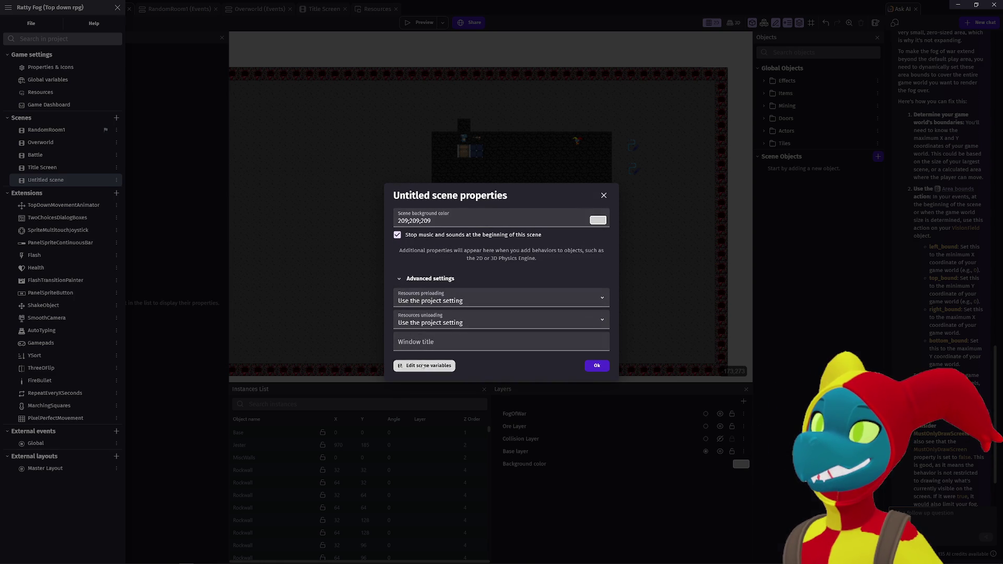
{"action": "left_click", "coordinate": [422, 365]}
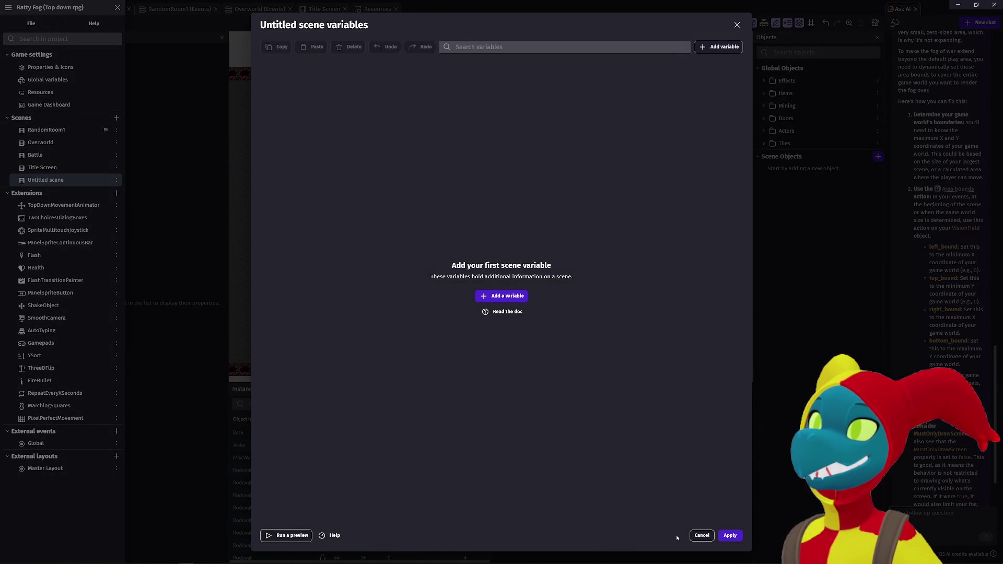
{"action": "left_click", "coordinate": [701, 535]}
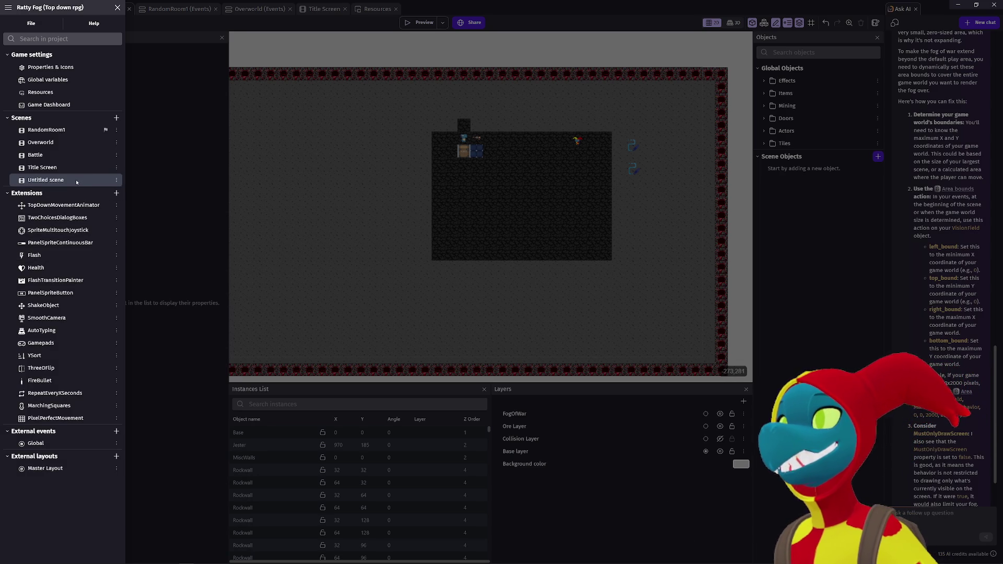
Step: Open the empty Untitled scene and inspect its properties and name, leaving both unchanged
{"action": "left_click", "coordinate": [113, 180]}
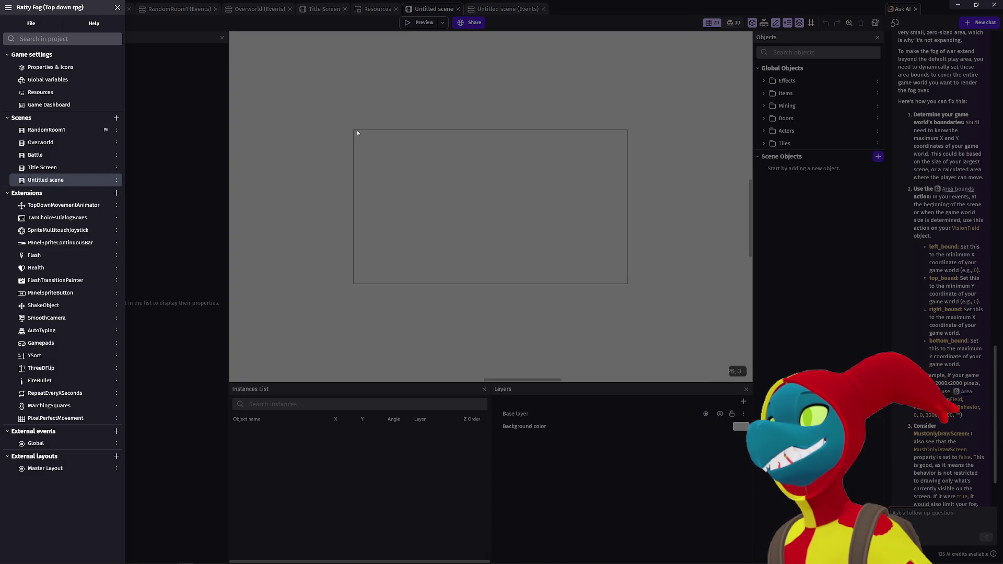
{"action": "left_click", "coordinate": [353, 133]}
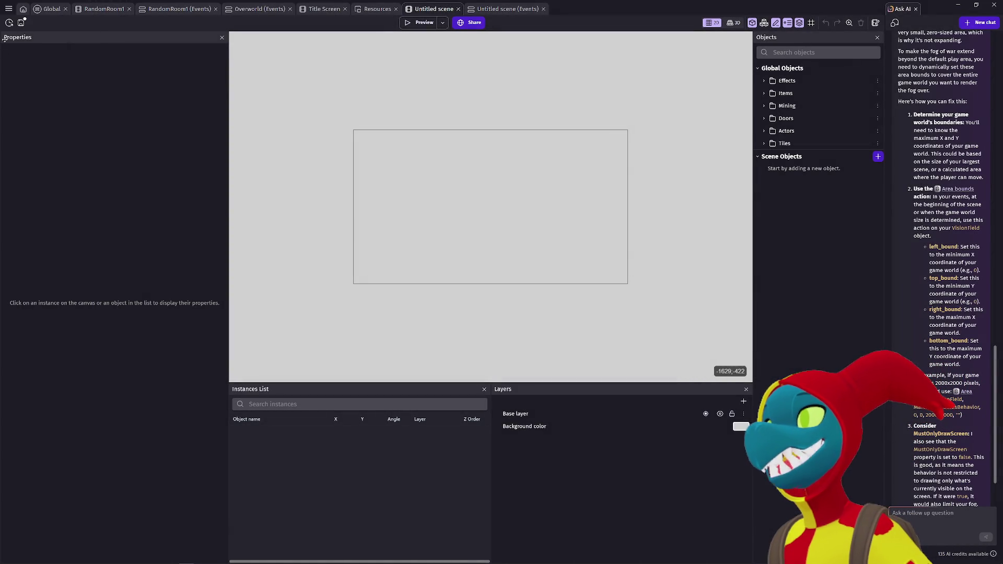
{"action": "left_click", "coordinate": [8, 8]}
{"action": "left_click", "coordinate": [116, 180]}
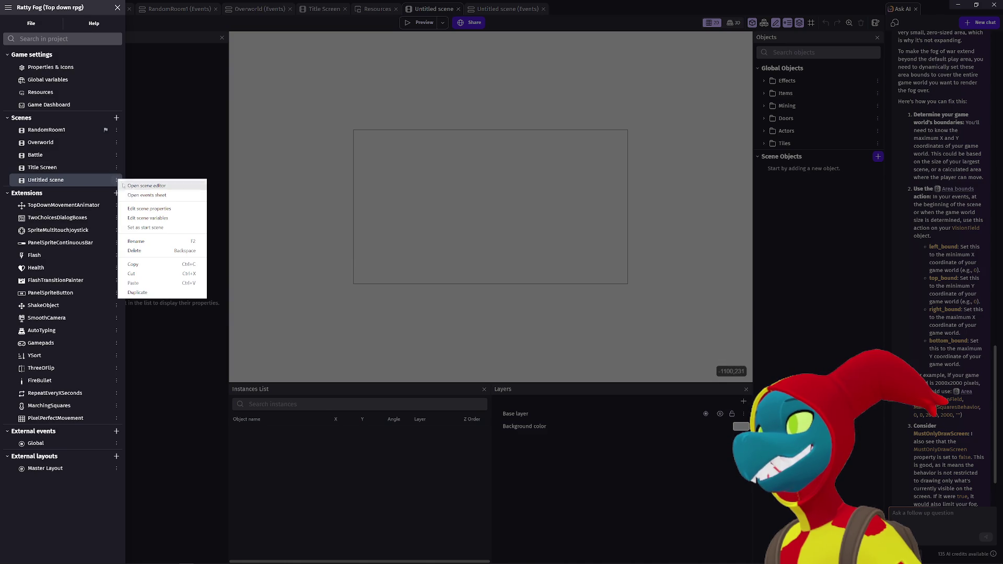
{"action": "left_click", "coordinate": [171, 210]}
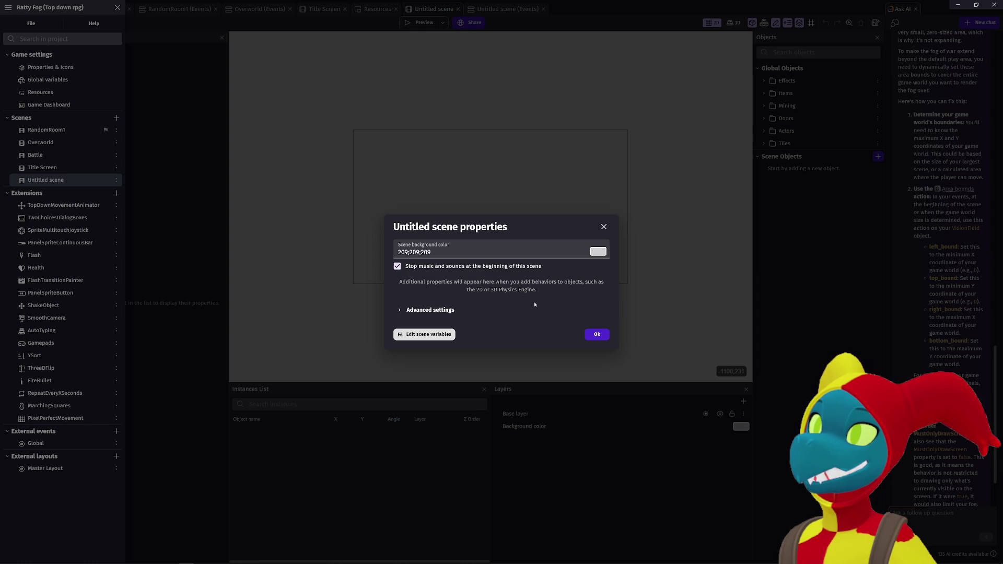
{"action": "left_click", "coordinate": [603, 227]}
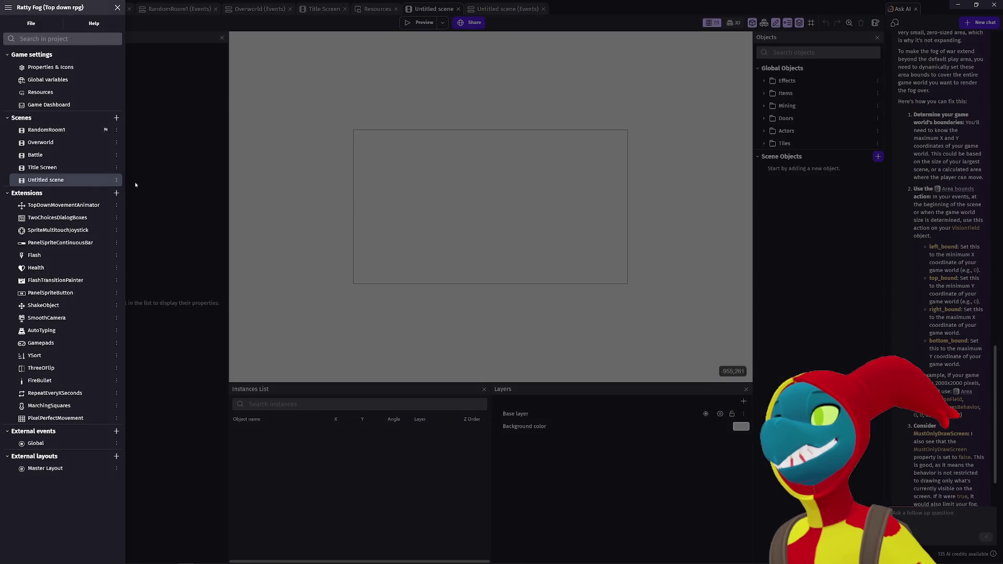
{"action": "right_click", "coordinate": [87, 179]}
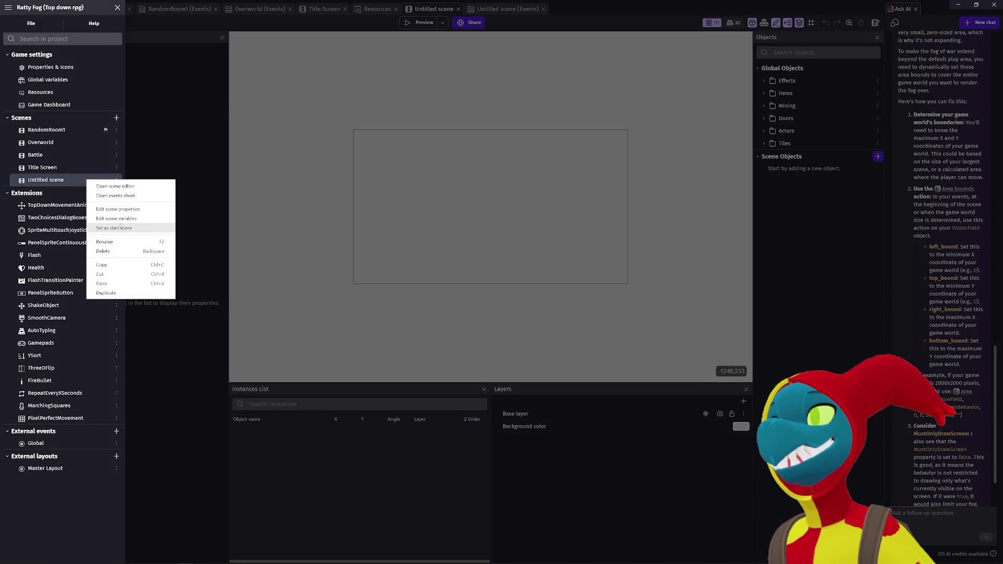
{"action": "left_click", "coordinate": [105, 242]}
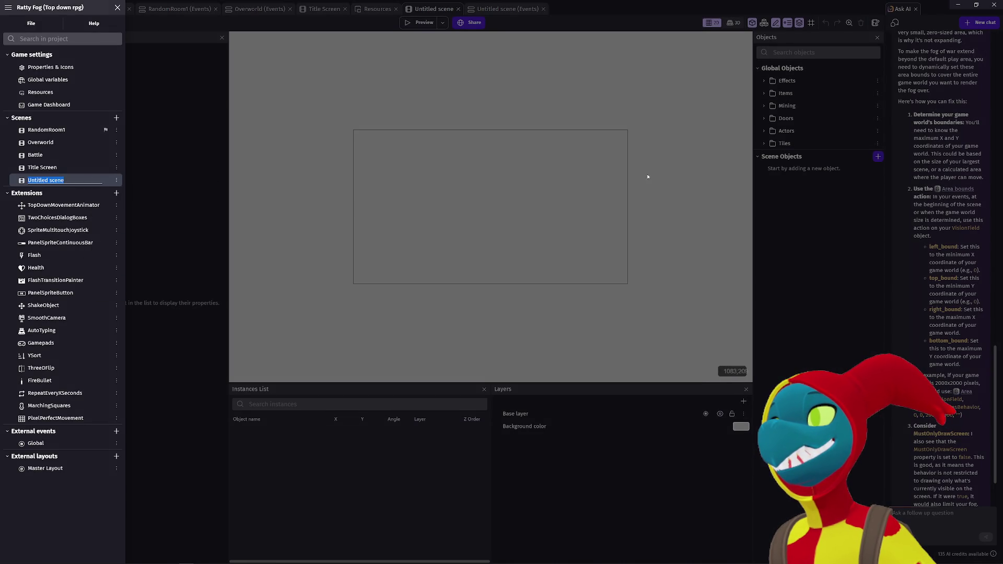
{"action": "left_click", "coordinate": [35, 184]}
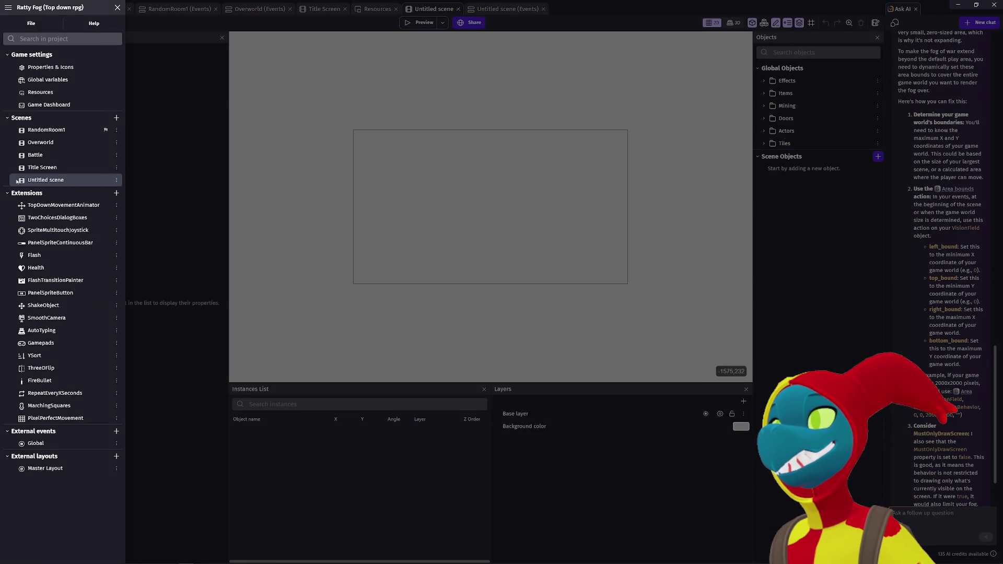
Step: Confirm the Untitled scene has no variables, delete it, and open Title Screen
{"action": "left_click", "coordinate": [114, 181]}
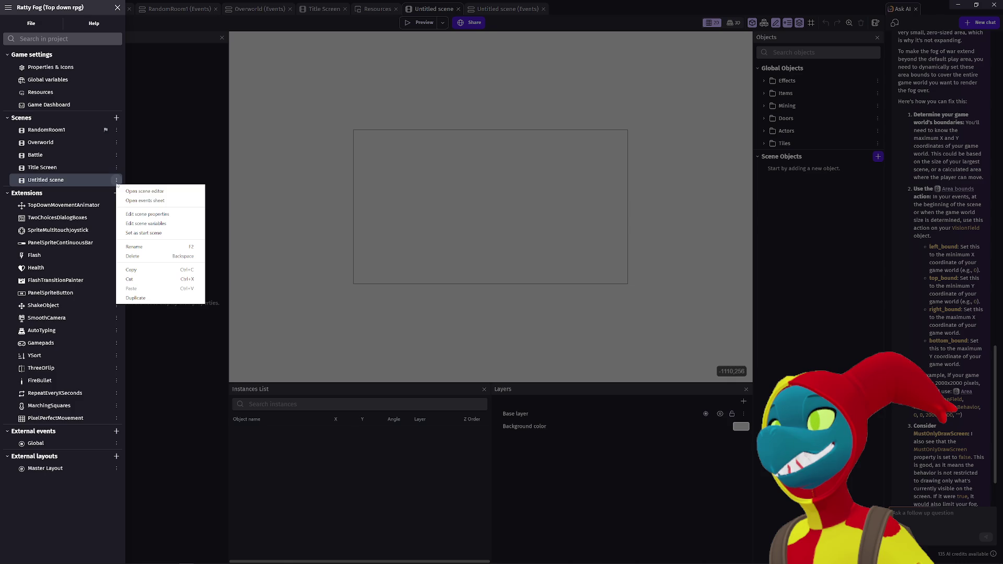
{"action": "left_click", "coordinate": [149, 213]}
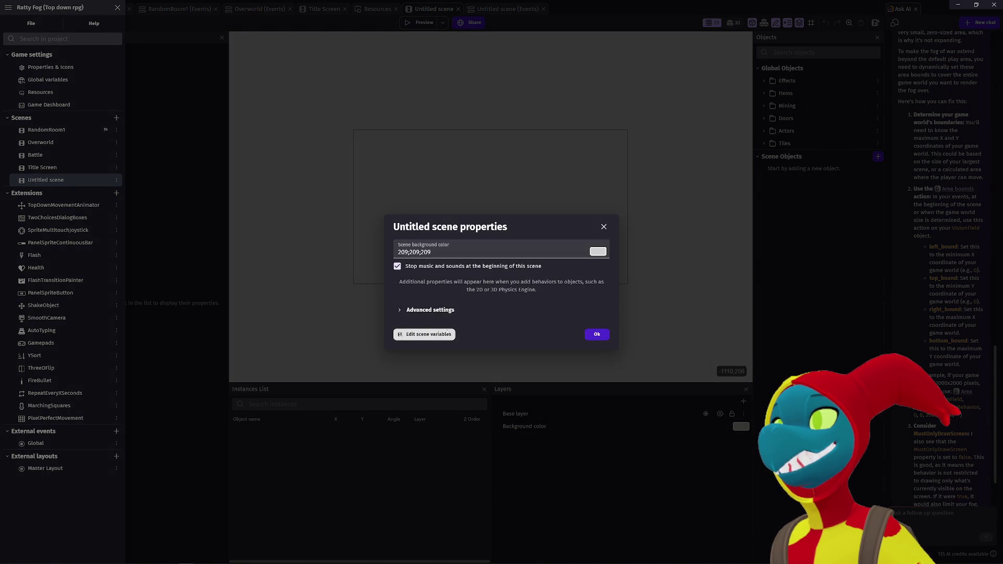
{"action": "left_click", "coordinate": [450, 334]}
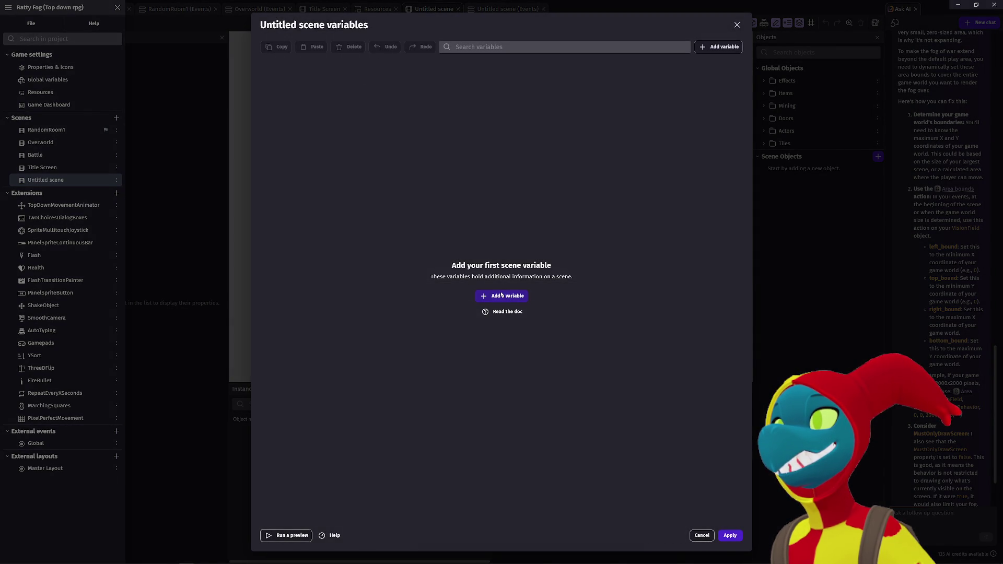
{"action": "left_click", "coordinate": [737, 25]}
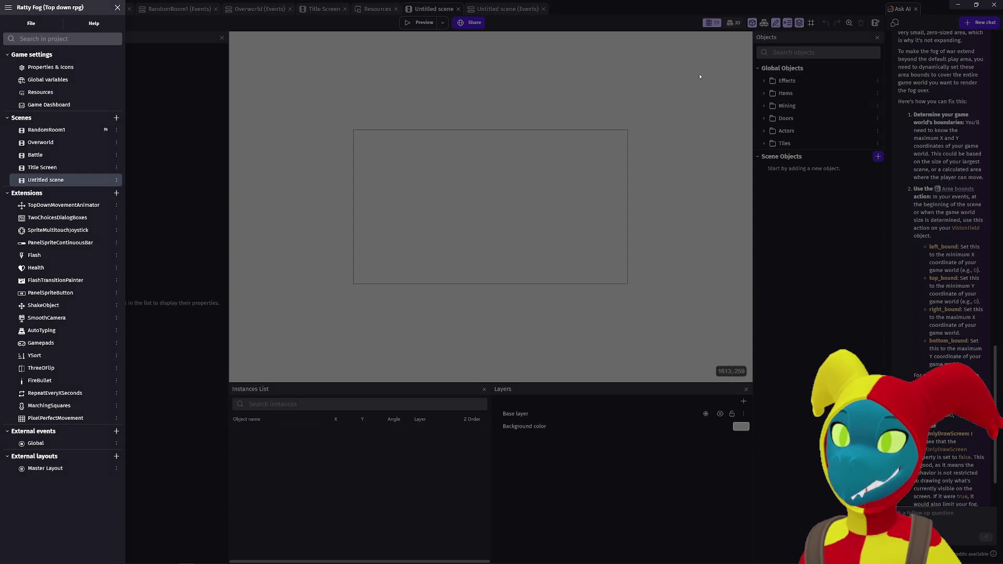
{"action": "left_click", "coordinate": [116, 180]}
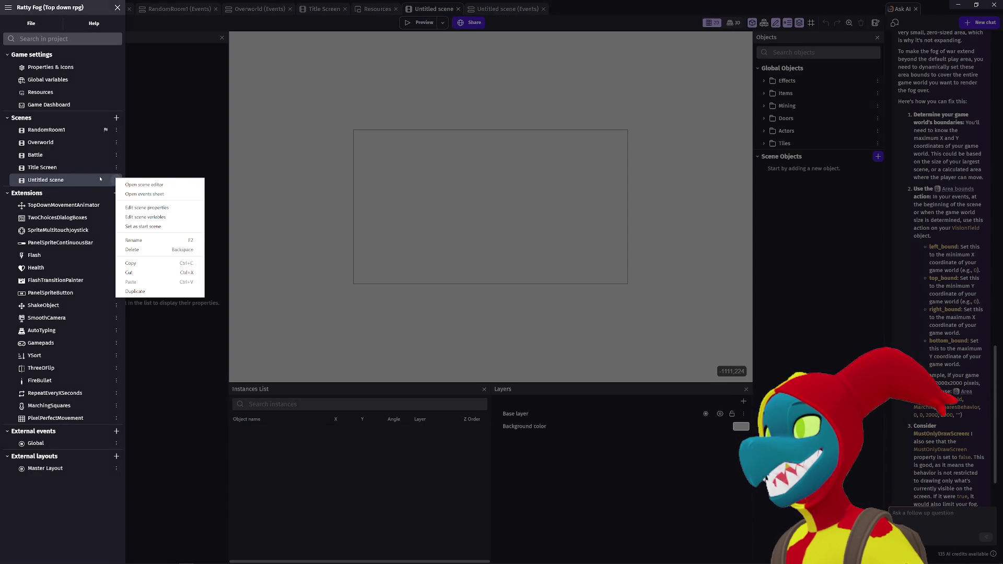
{"action": "left_click", "coordinate": [132, 249]}
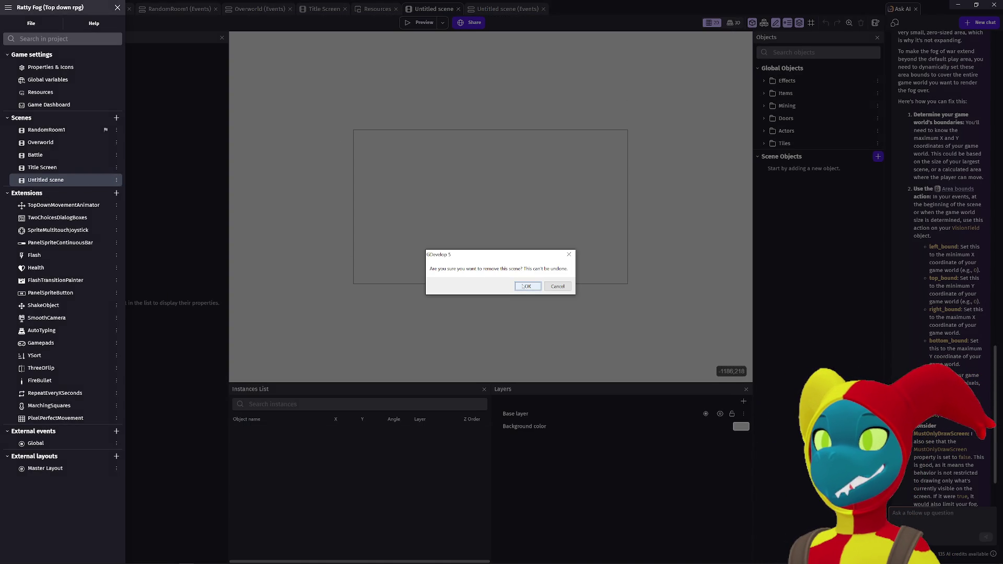
{"action": "left_click", "coordinate": [526, 286]}
{"action": "left_click", "coordinate": [64, 168]}
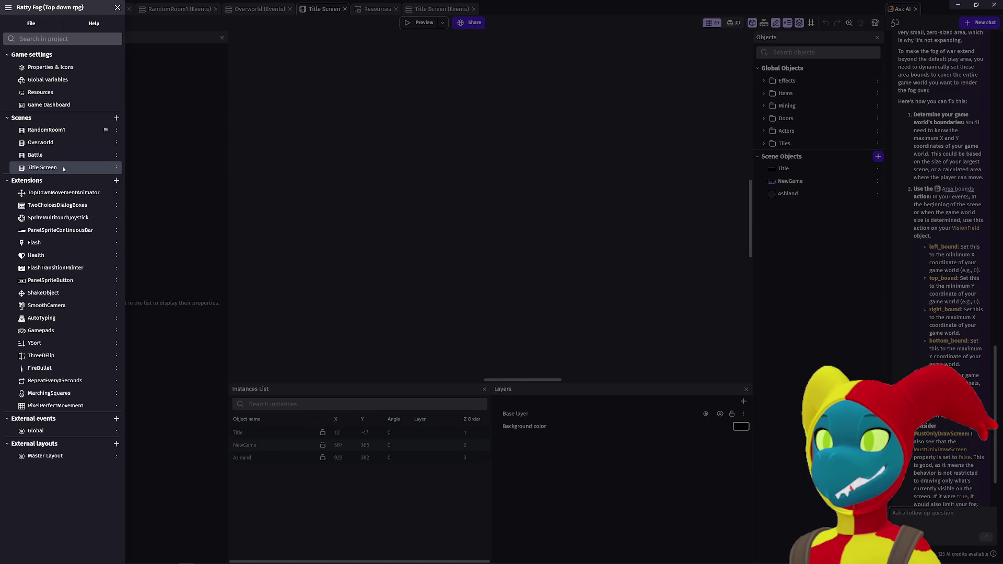
Step: Review the project's scenes and delete the unused Battle scene
{"action": "left_click", "coordinate": [59, 143]}
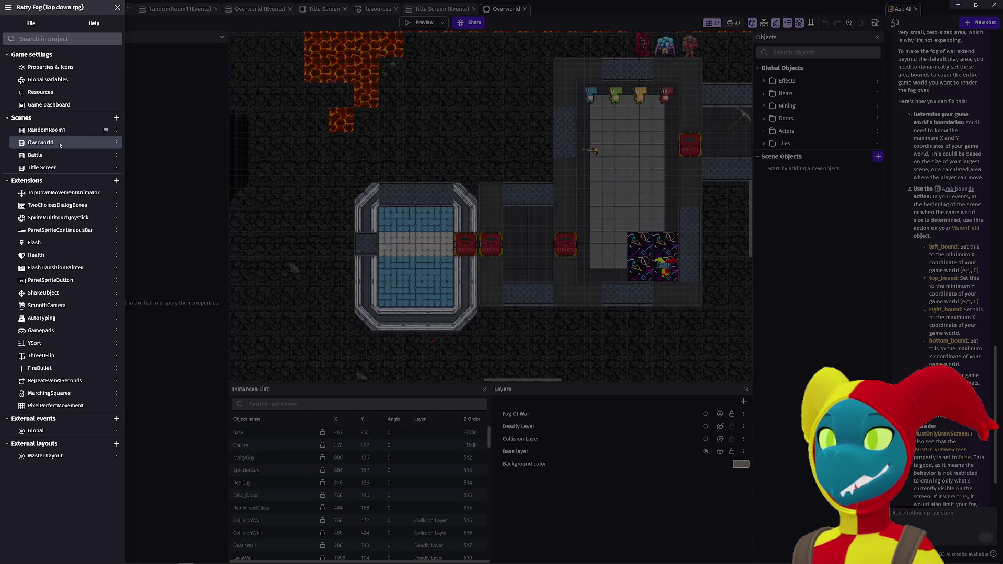
{"action": "left_click", "coordinate": [58, 153]}
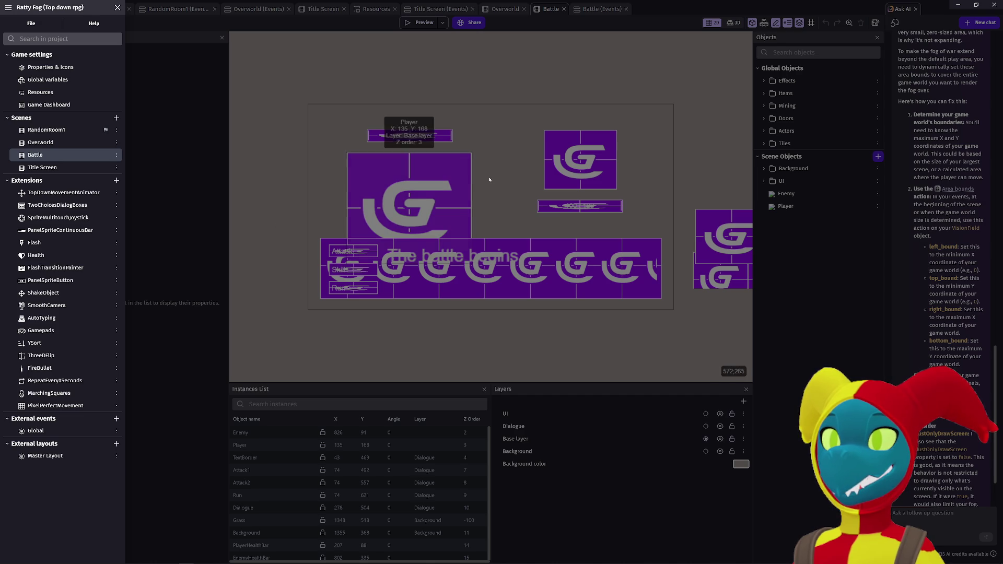
{"action": "left_click", "coordinate": [62, 170]}
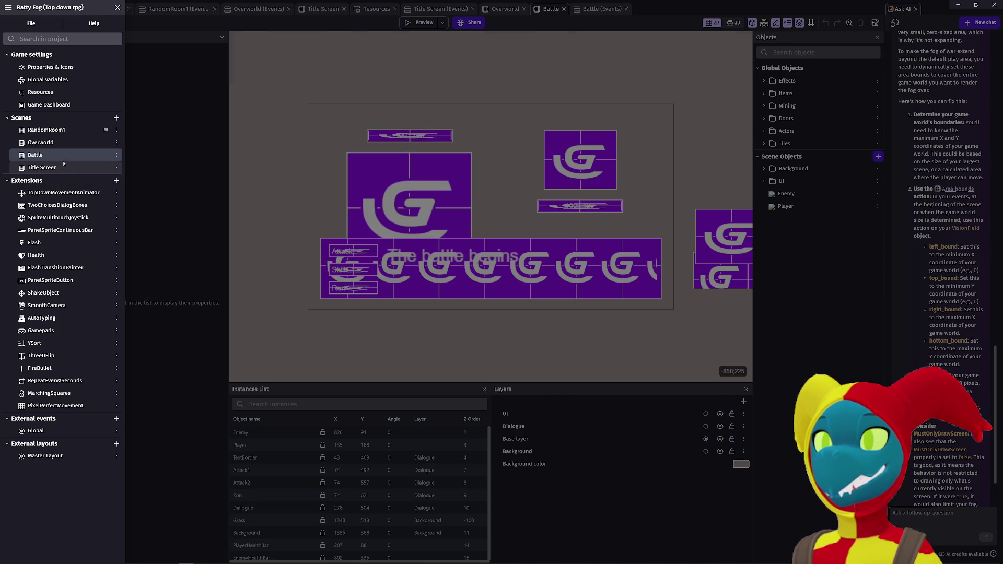
{"action": "left_click", "coordinate": [64, 158]}
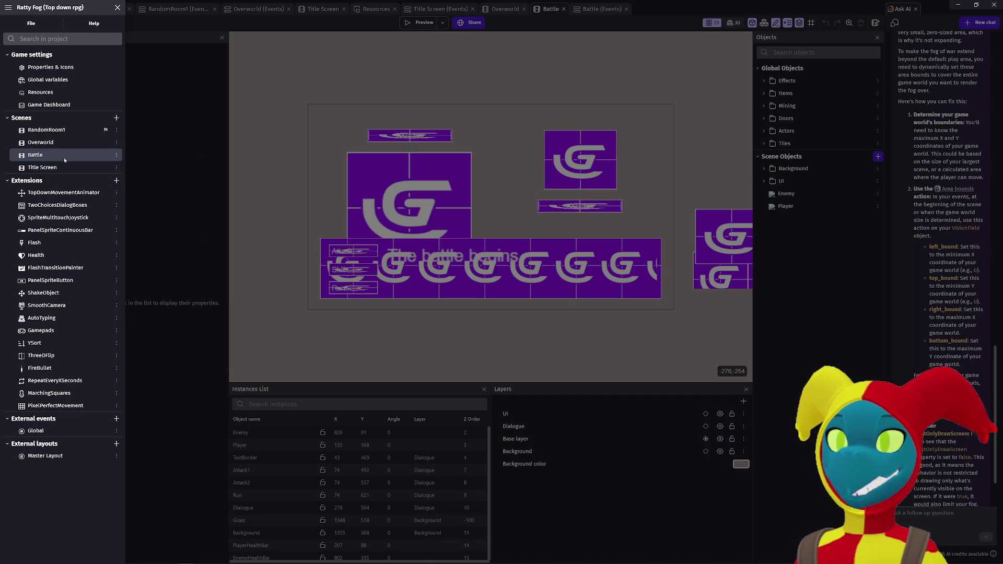
{"action": "key", "text": "Delete"}
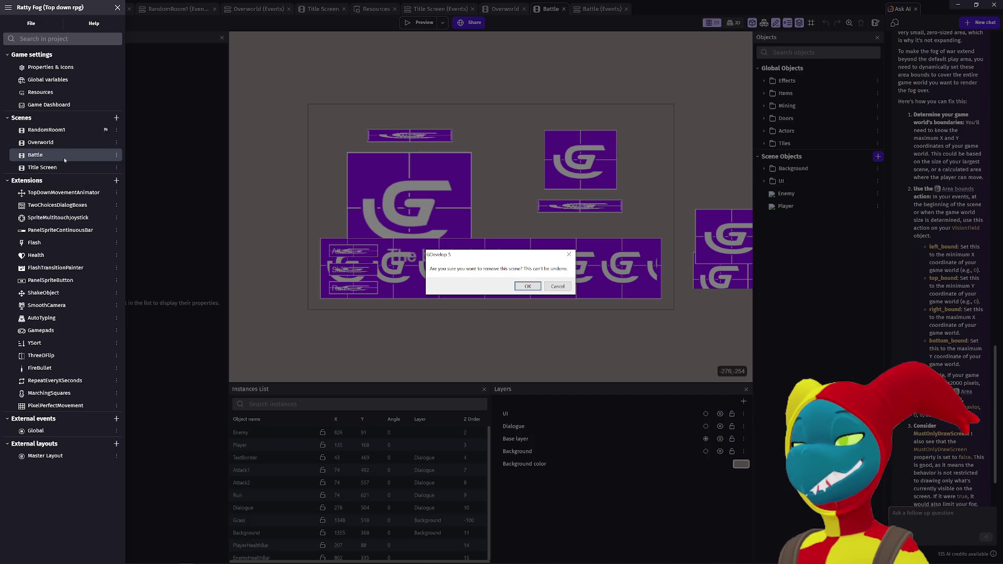
{"action": "left_click", "coordinate": [528, 286]}
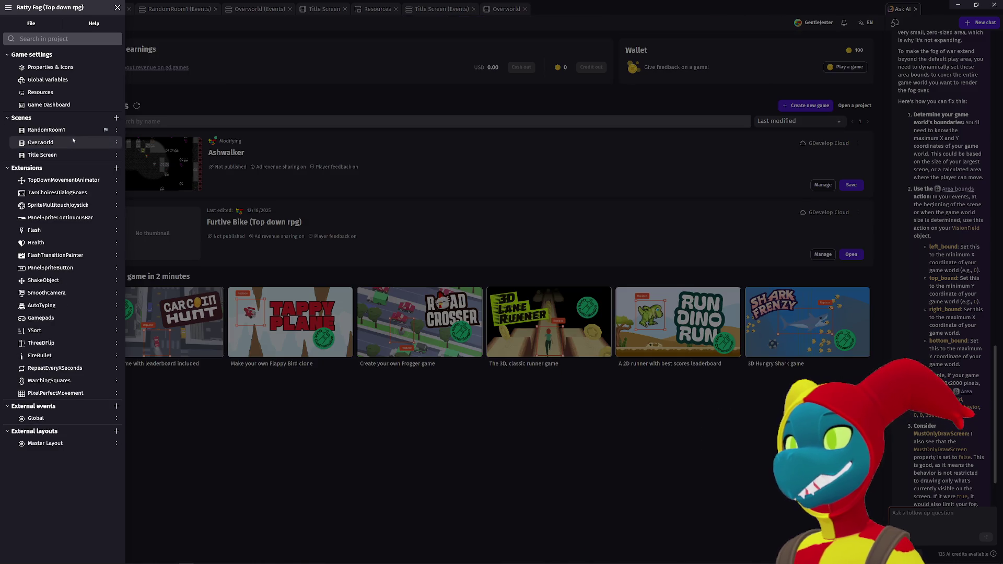
Step: Check the remaining scenes and the Two choices and Auto typing extension details without updating
{"action": "left_click", "coordinate": [57, 131]}
{"action": "left_click", "coordinate": [58, 142]}
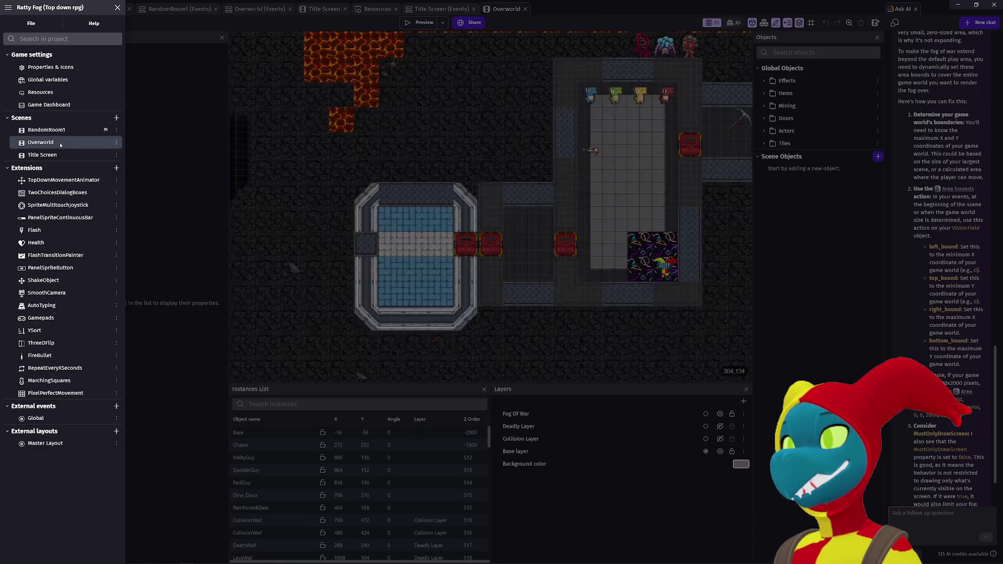
{"action": "left_click", "coordinate": [61, 155]}
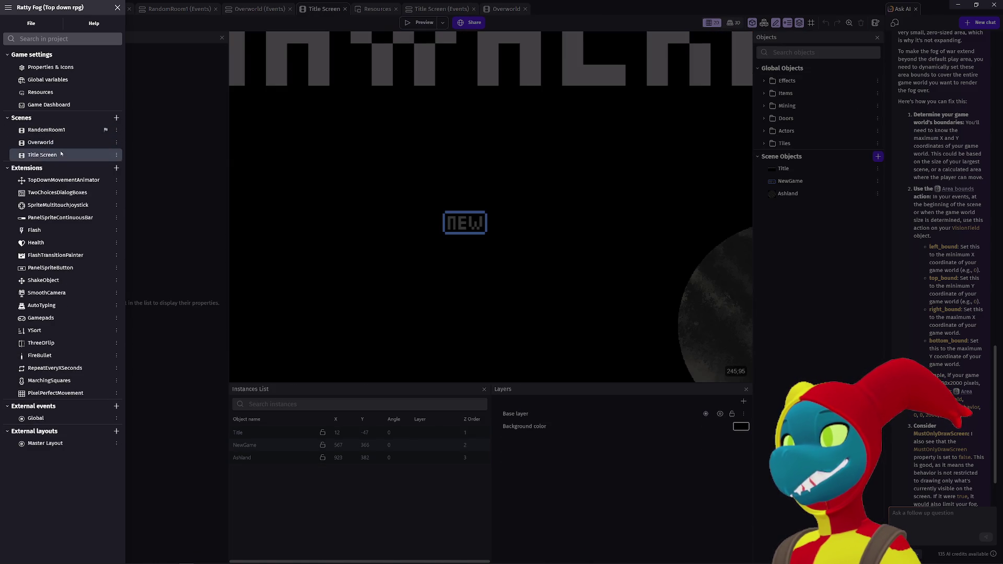
{"action": "left_click", "coordinate": [73, 192]}
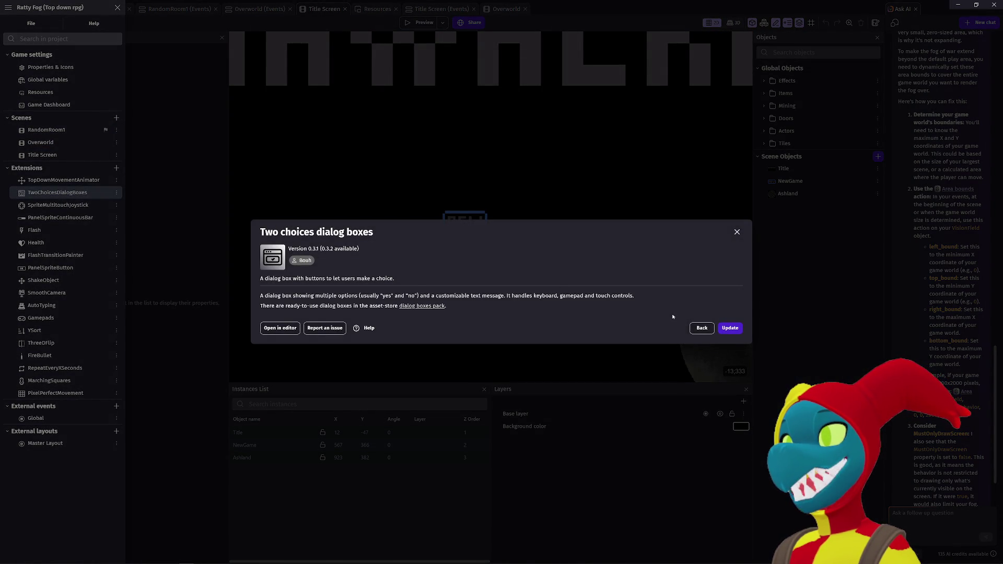
{"action": "left_click", "coordinate": [699, 327]}
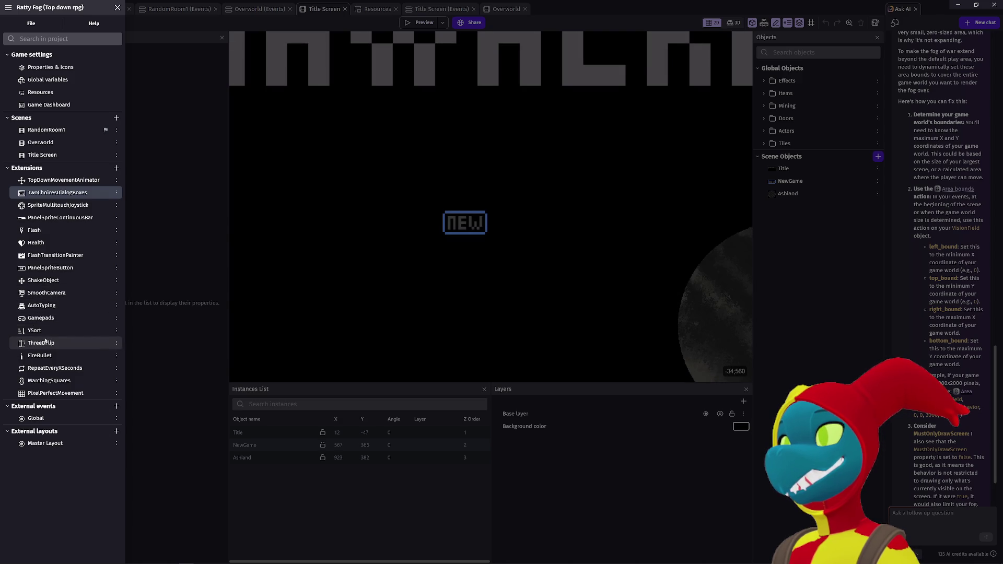
{"action": "left_click", "coordinate": [55, 307]}
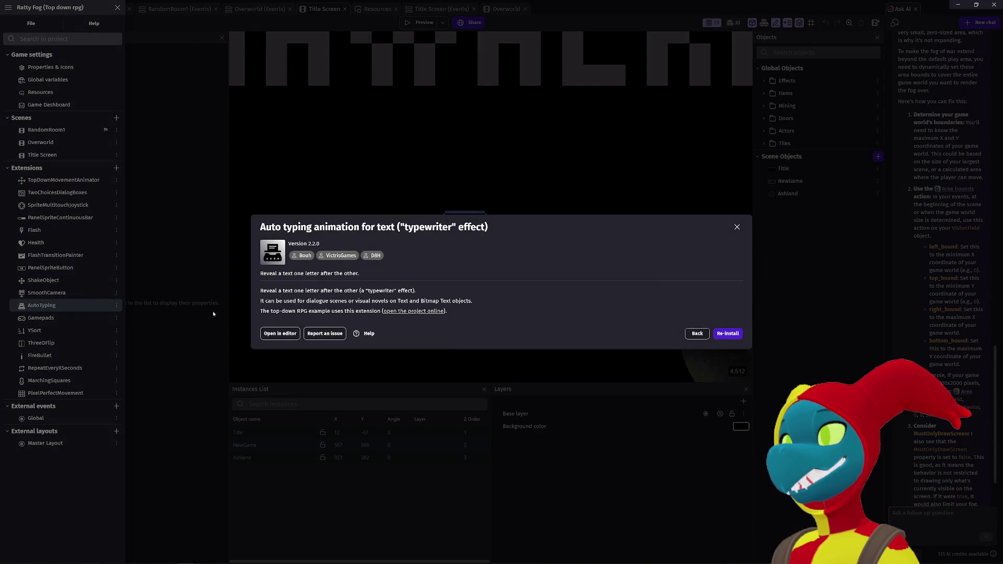
{"action": "left_click", "coordinate": [696, 334]}
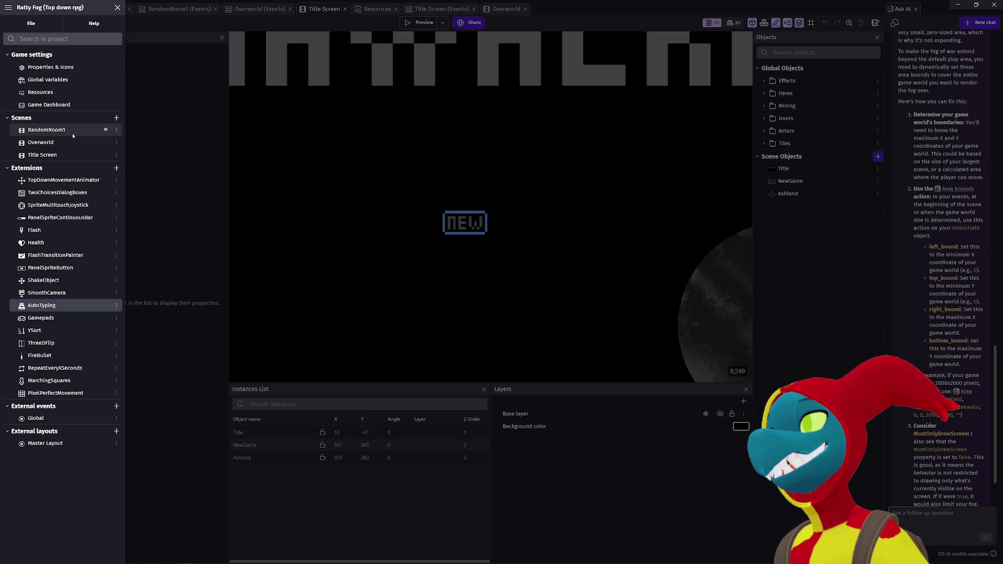
Step: Return to RandomRoom1, close the project panel and bring up its events sheet
{"action": "left_click", "coordinate": [73, 134]}
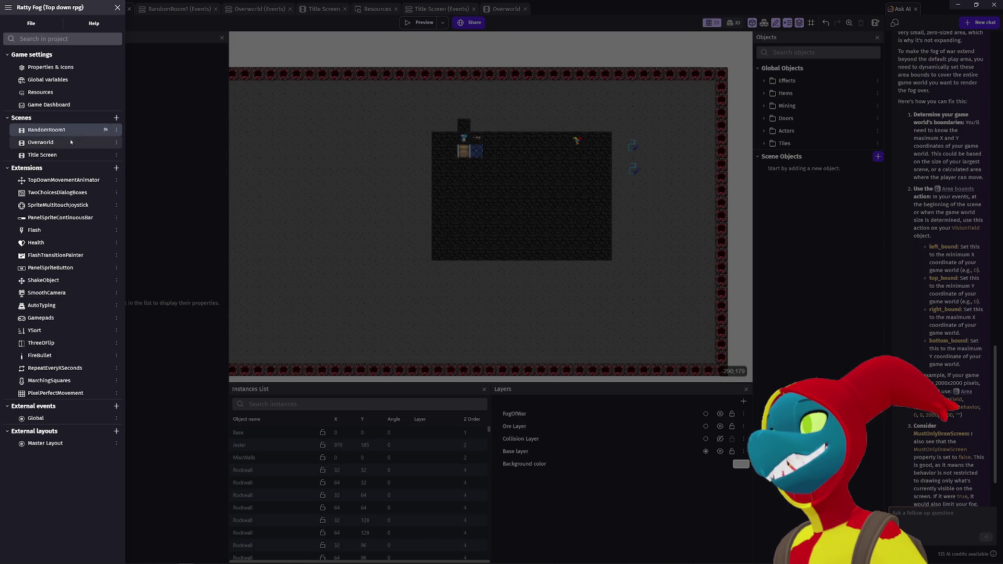
{"action": "left_click", "coordinate": [70, 140]}
{"action": "left_click", "coordinate": [67, 155]}
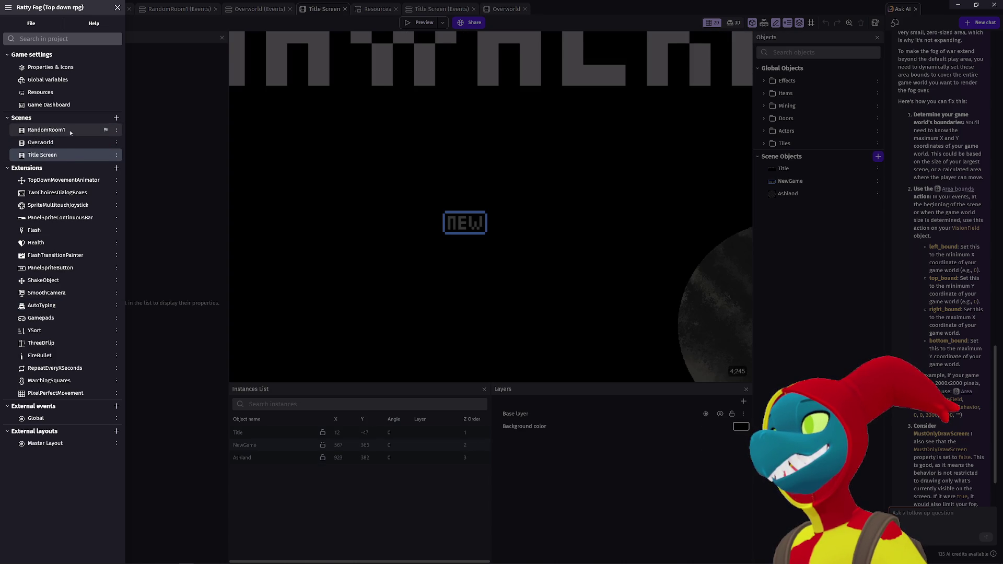
{"action": "left_click", "coordinate": [65, 129]}
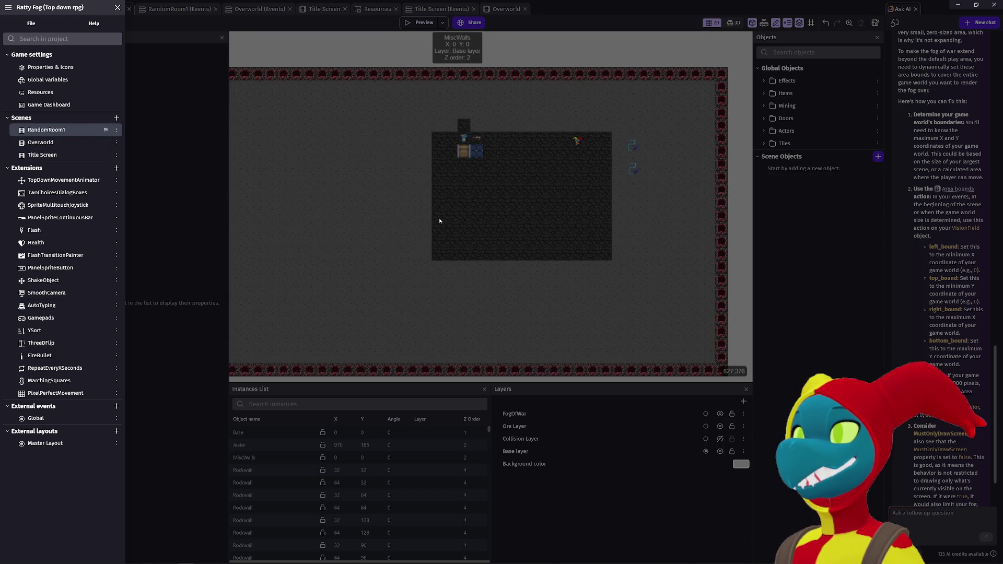
{"action": "left_click", "coordinate": [463, 221]}
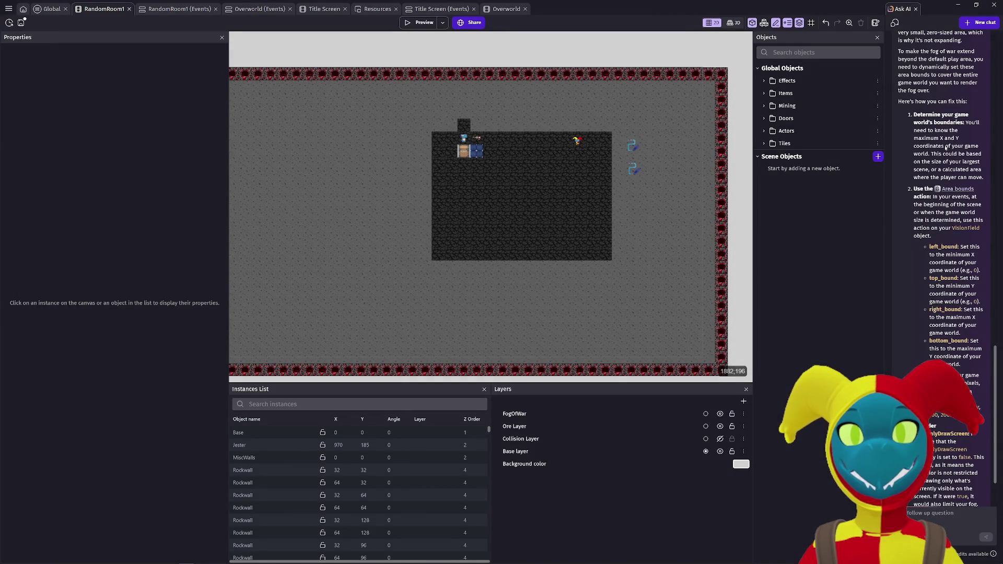
{"action": "mouse_move", "coordinate": [952, 192]}
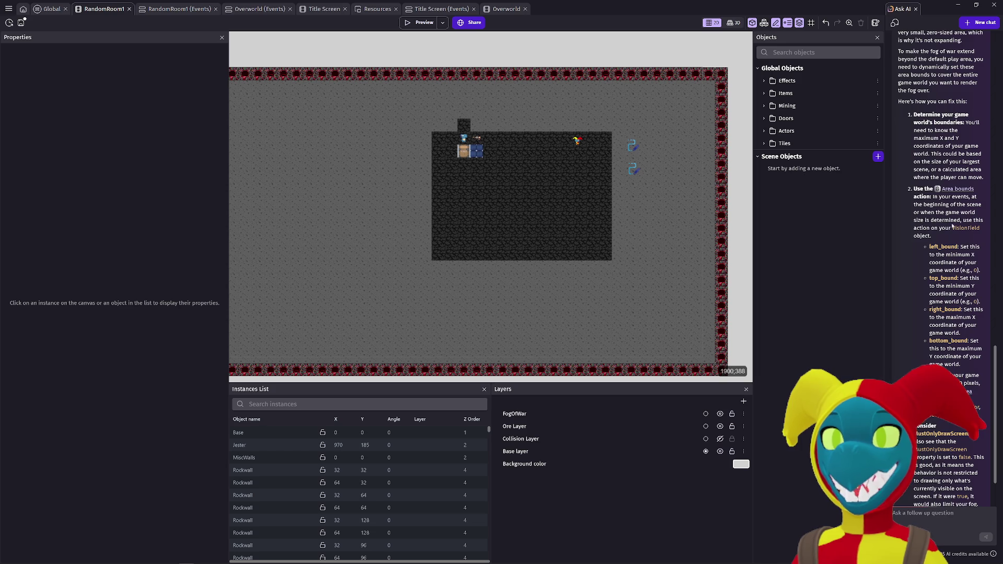
{"action": "scroll", "coordinate": [604, 201], "scroll_direction": "up", "scroll_amount": 2}
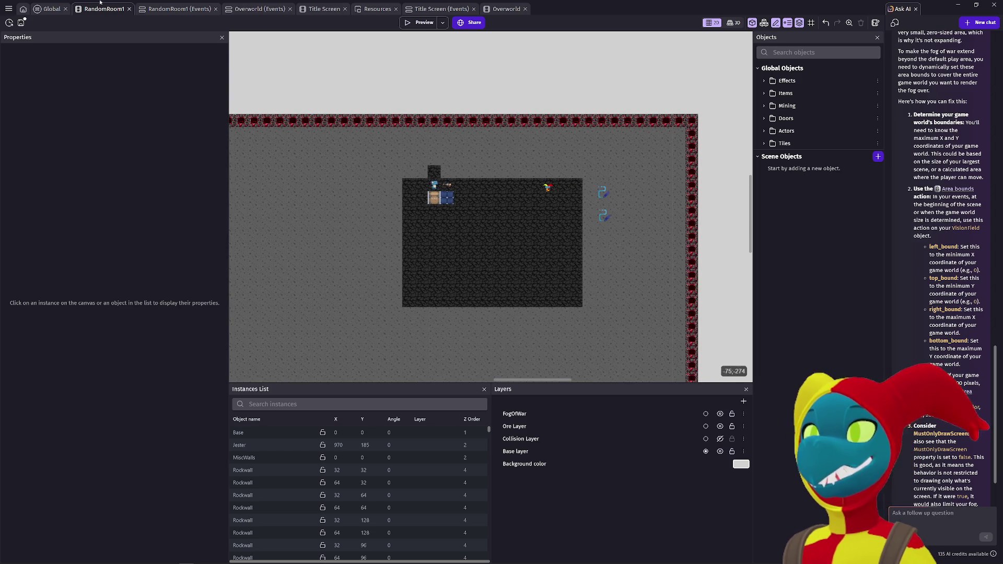
{"action": "left_click", "coordinate": [159, 11]}
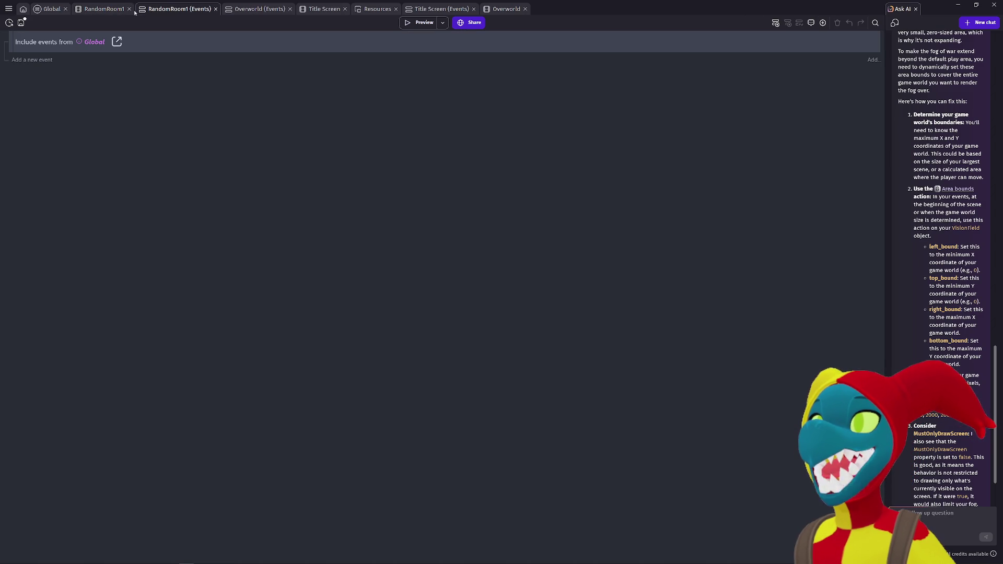
Step: Switch to the Global external events, expand the Global group and start adding a scene-start action
{"action": "left_click", "coordinate": [52, 9]}
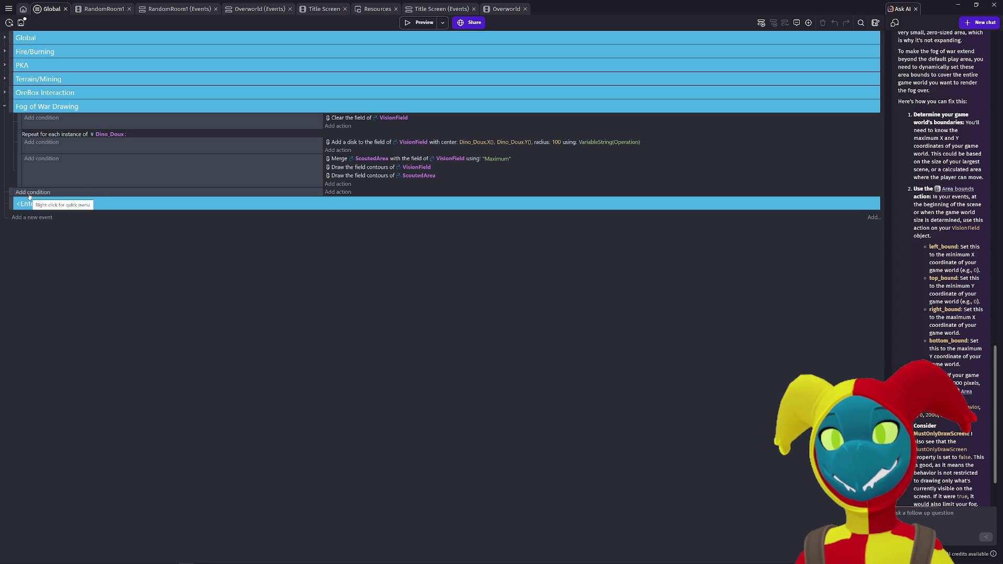
{"action": "left_click", "coordinate": [4, 39]}
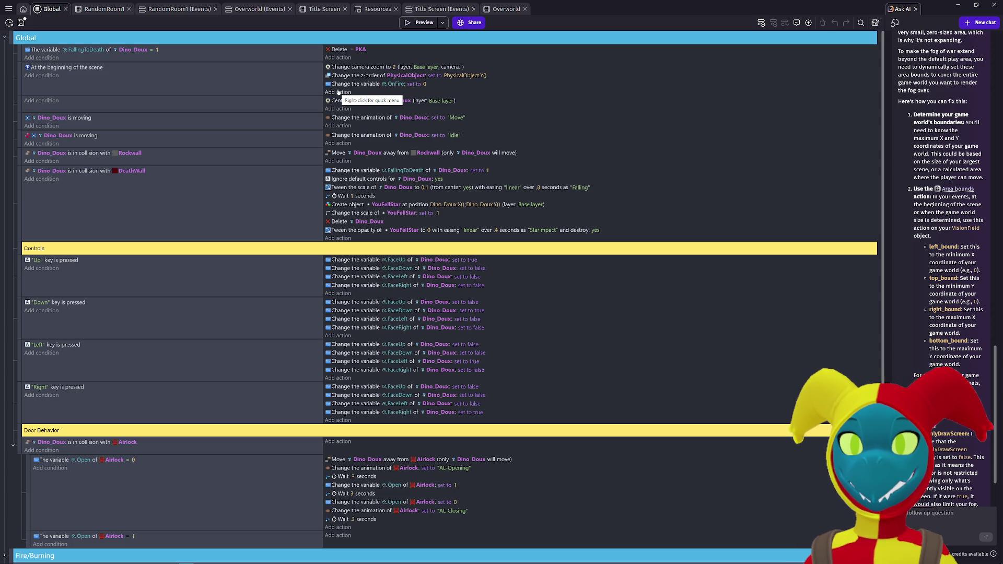
{"action": "left_click", "coordinate": [338, 91]}
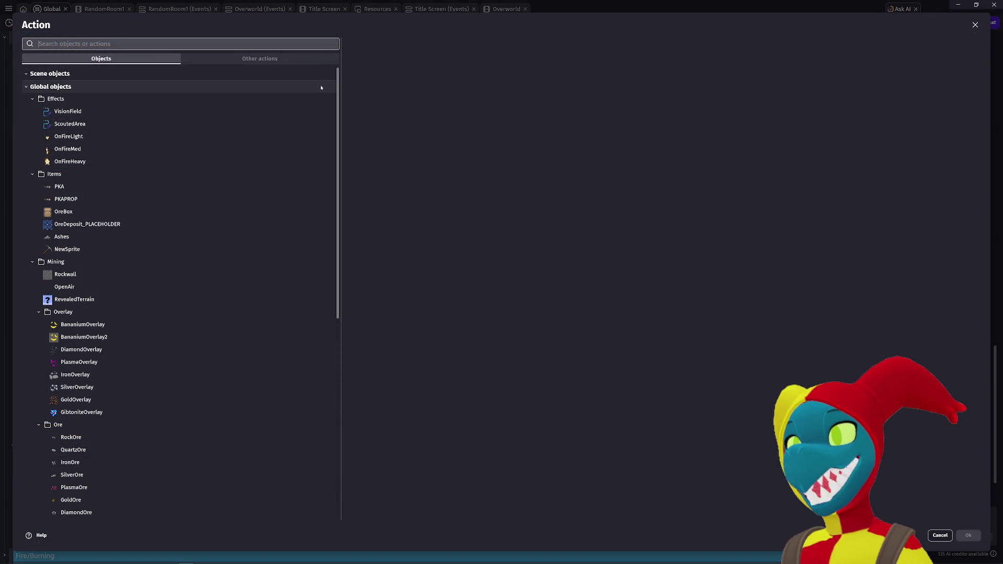
Step: Search 'area bound' and add an Area bounds action applied to VisionField
{"action": "type", "text": "strs"}
{"action": "key", "text": "BackSpace"}
{"action": "key", "text": "BackSpace"}
{"action": "key", "text": "BackSpace"}
{"action": "type", "text": "area bound"}
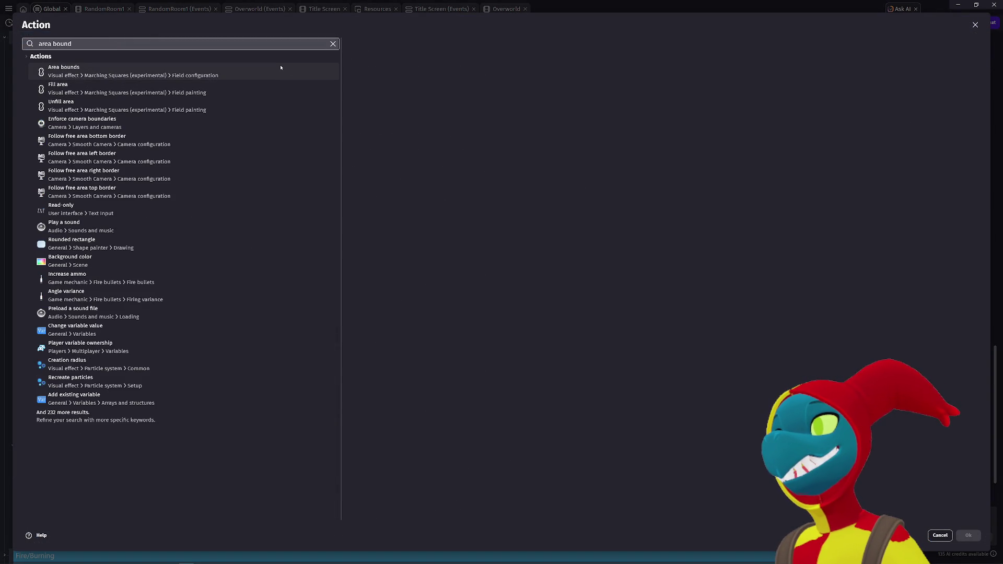
{"action": "left_click", "coordinate": [316, 71]}
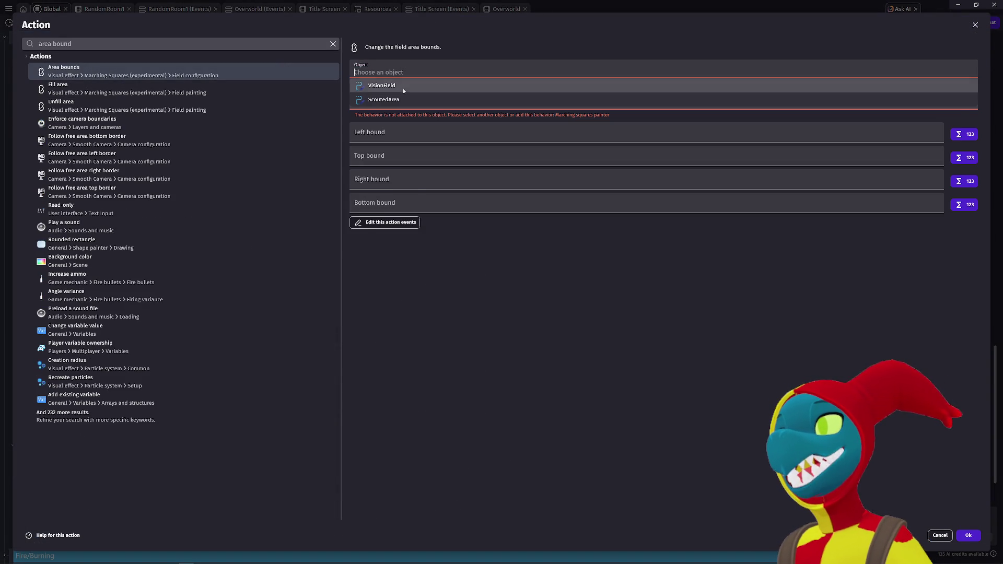
{"action": "left_click", "coordinate": [402, 86]}
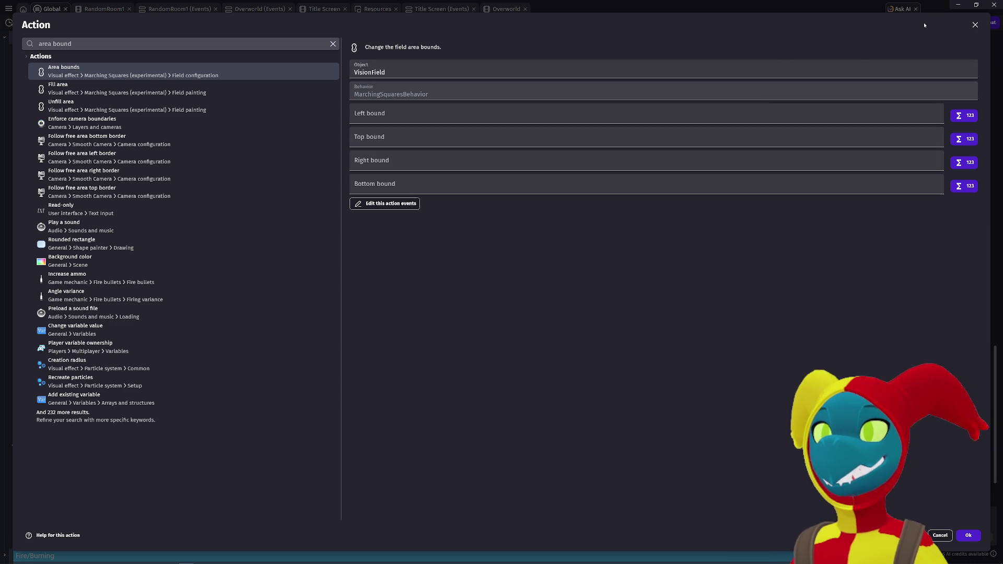
{"action": "left_click", "coordinate": [968, 536]}
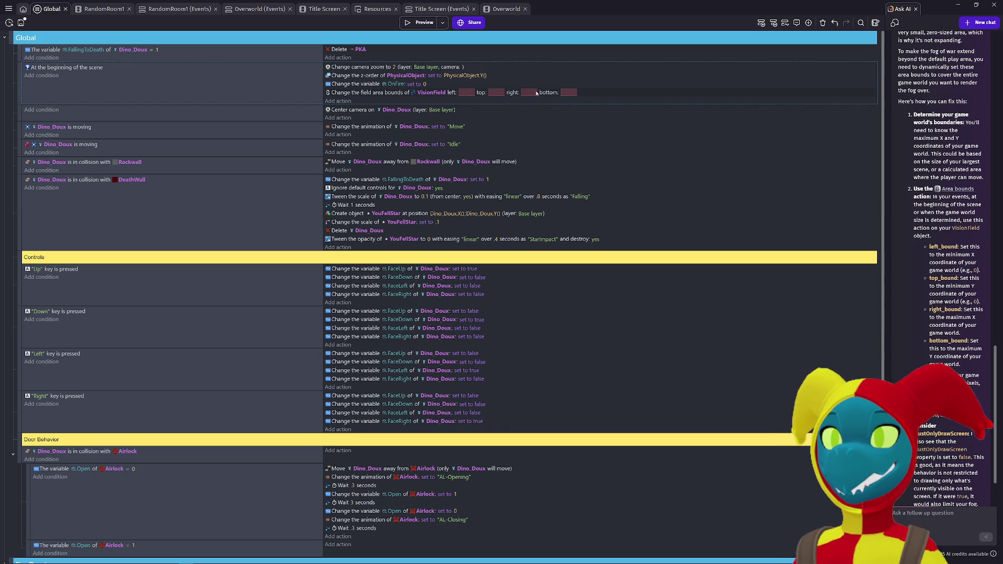
Step: Set the VisionField left and top bounds to 0
{"action": "left_click", "coordinate": [473, 92]}
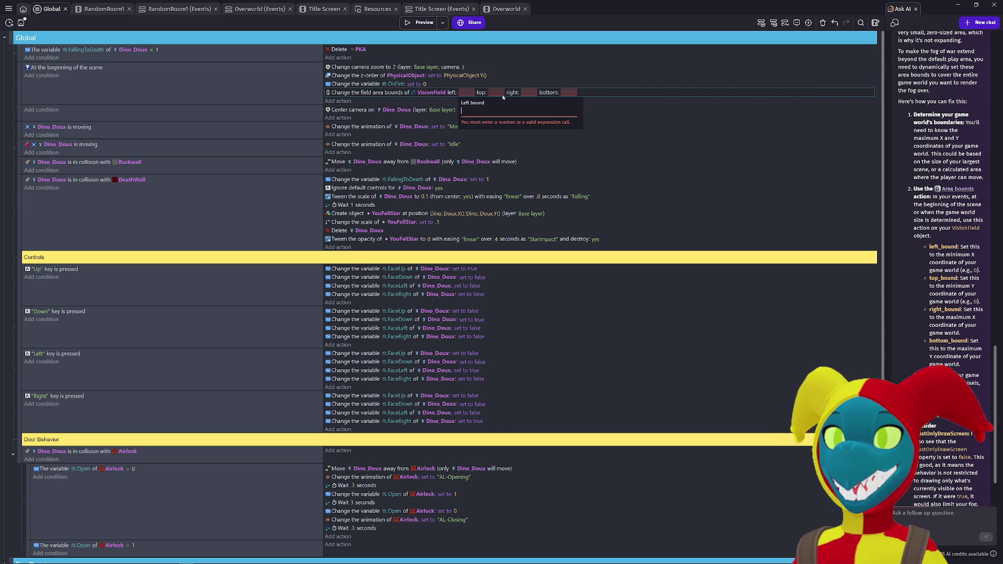
{"action": "type", "text": "0"}
{"action": "key", "text": "Return"}
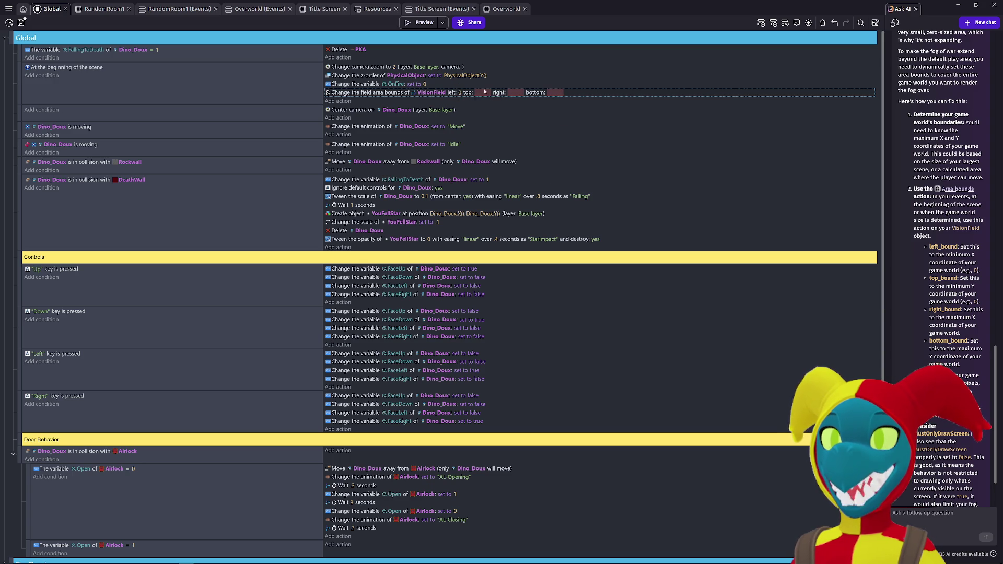
{"action": "left_click", "coordinate": [483, 92]}
{"action": "type", "text": "0"}
{"action": "left_click", "coordinate": [601, 166]}
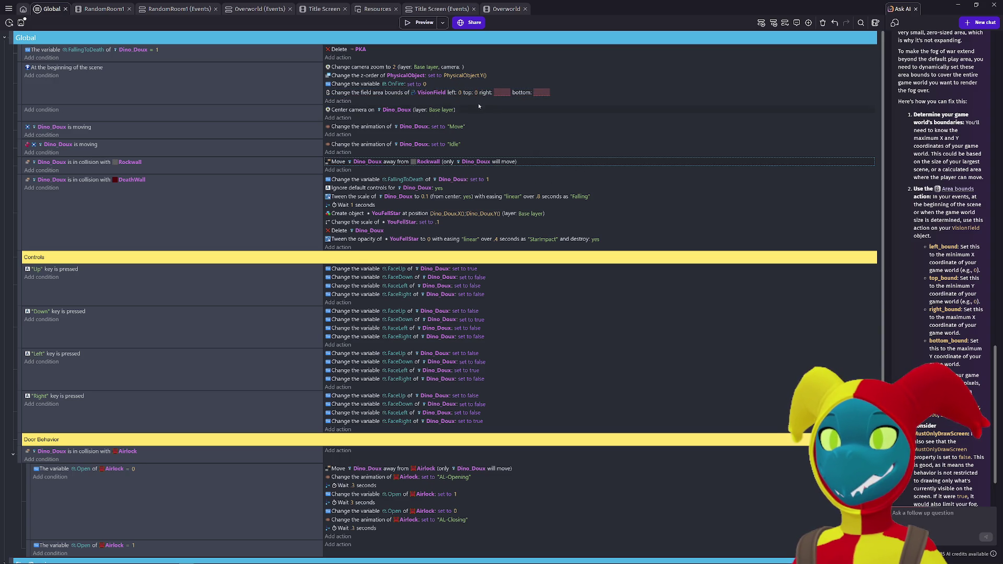
Step: Set the right and bottom bounds to 2000
{"action": "left_click", "coordinate": [501, 92]}
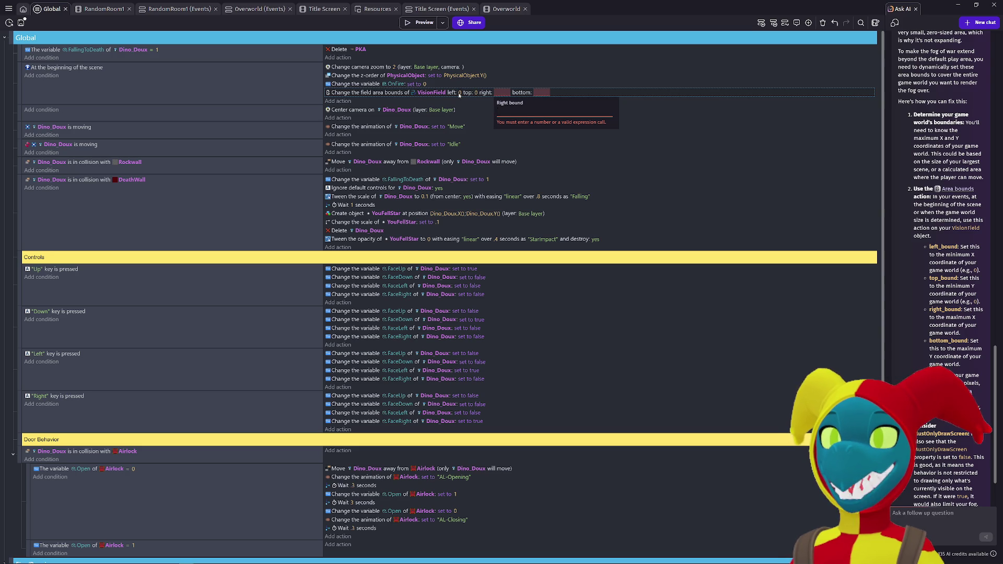
{"action": "left_click", "coordinate": [459, 93]}
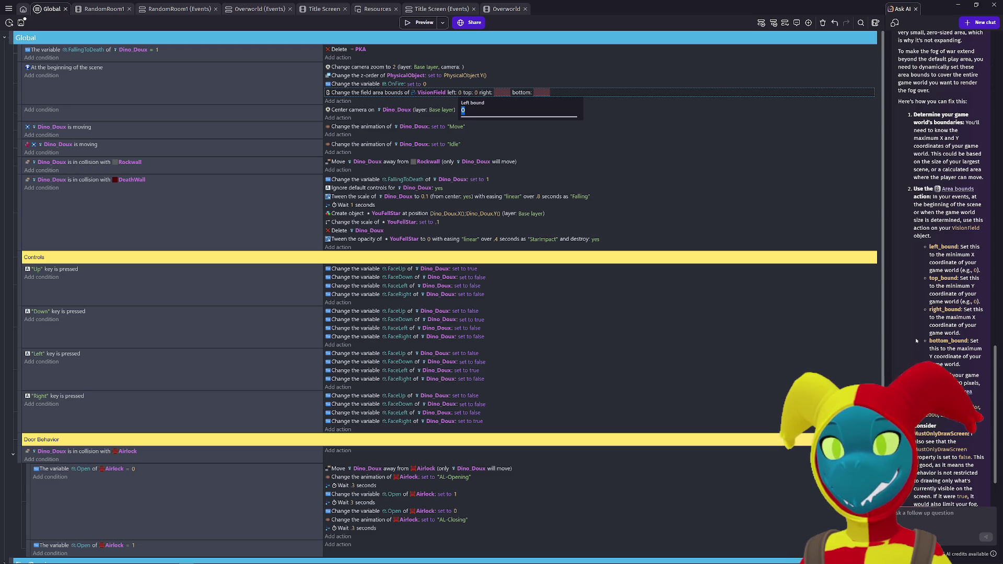
{"action": "left_click", "coordinate": [504, 93]}
{"action": "type", "text": "2000"}
{"action": "left_click", "coordinate": [537, 93]}
{"action": "type", "text": "2000"}
{"action": "left_click", "coordinate": [677, 170]}
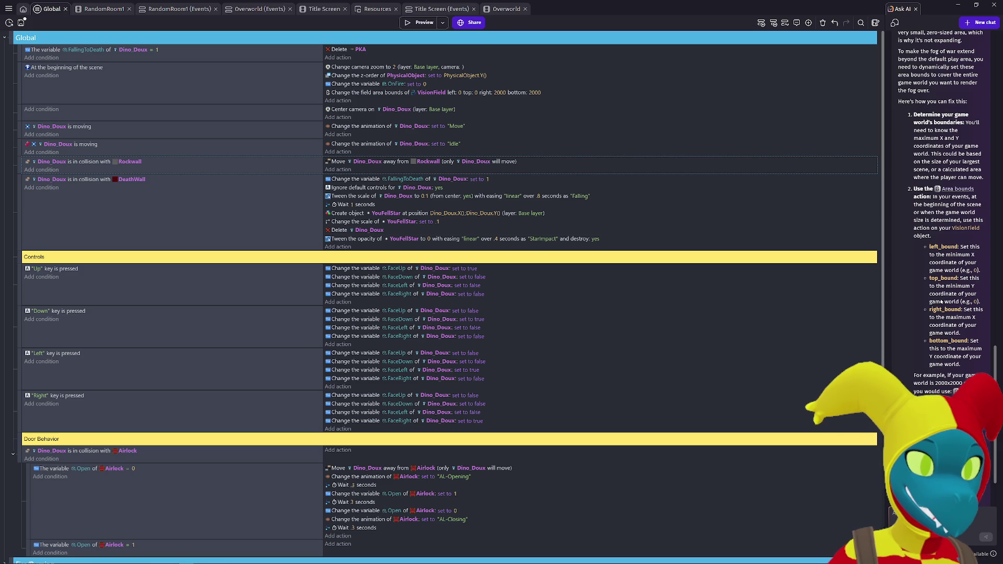
{"action": "scroll", "coordinate": [940, 301], "scroll_direction": "down", "scroll_amount": 3}
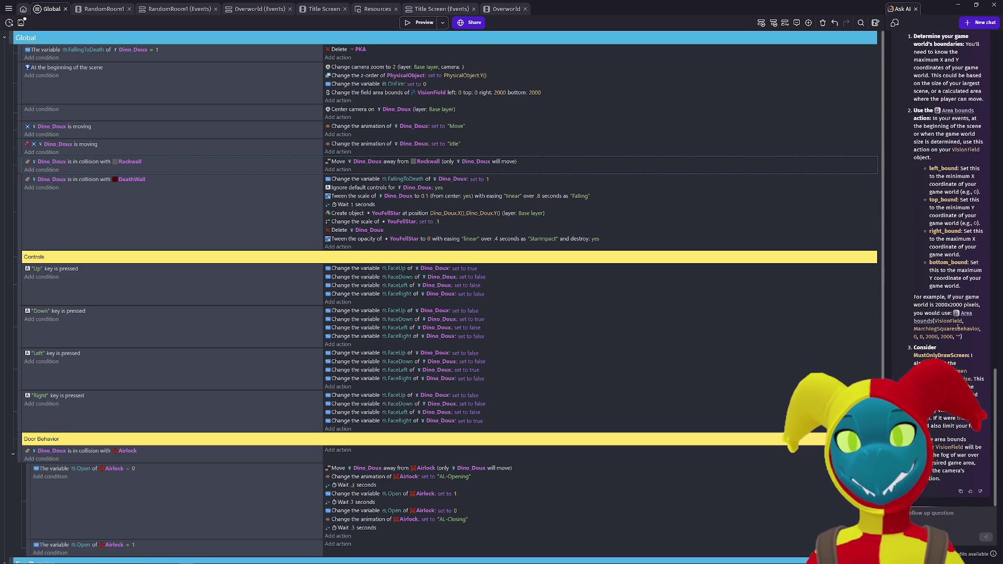
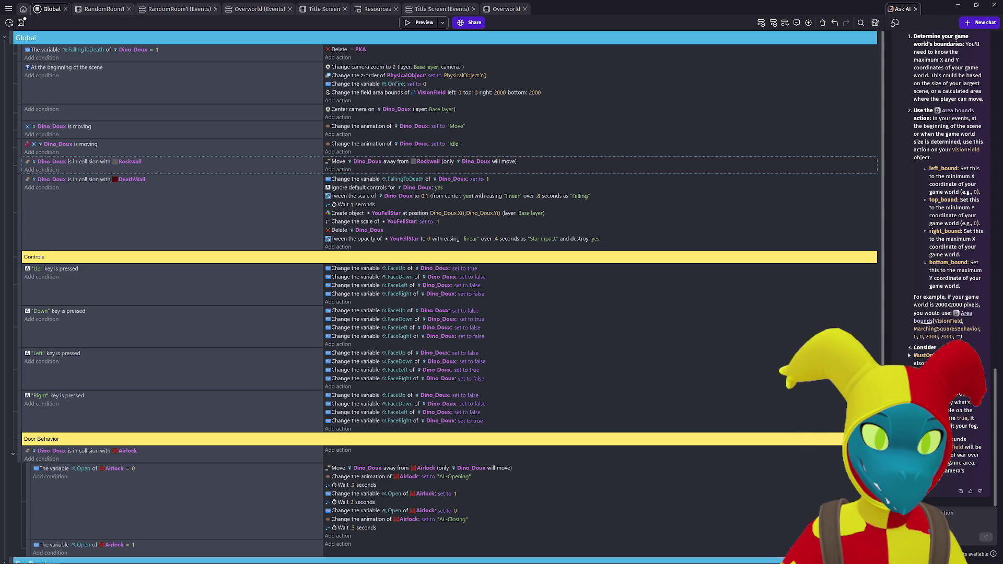
Step: Preview the game and walk the player right and down through the fogged cave
{"action": "left_click", "coordinate": [413, 23]}
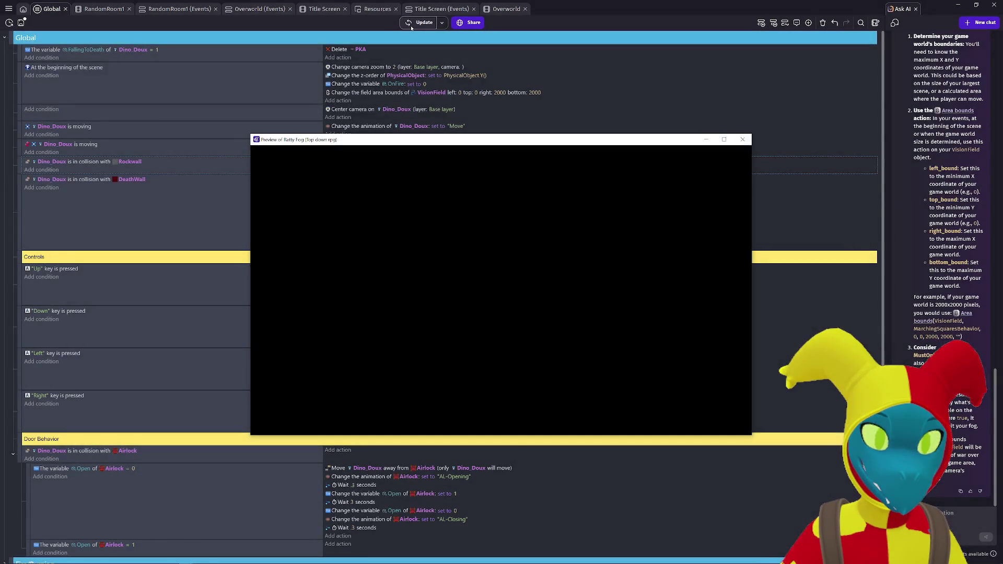
{"action": "key", "text": "Right"}
{"action": "key", "text": "Down"}
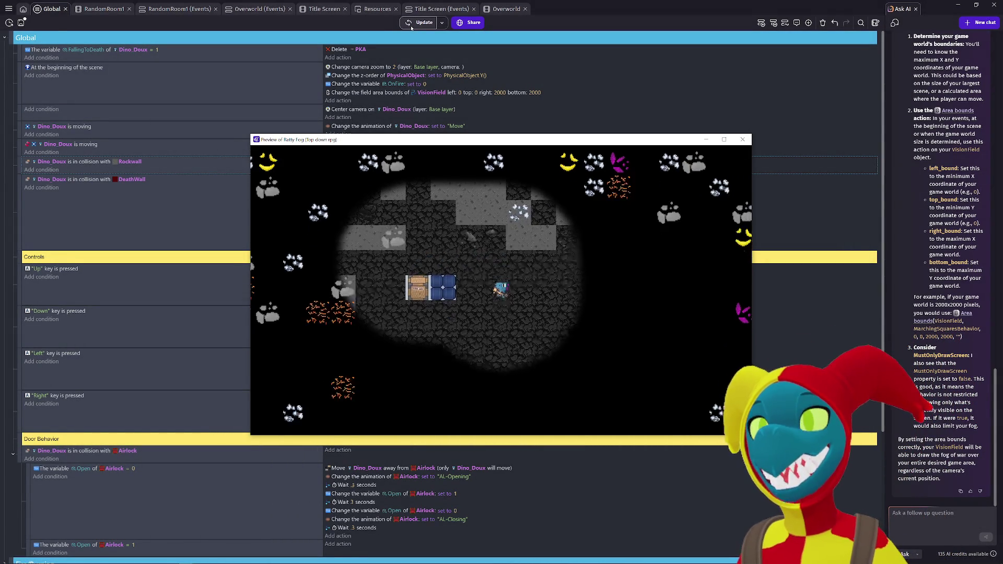
{"action": "key", "text": "Right"}
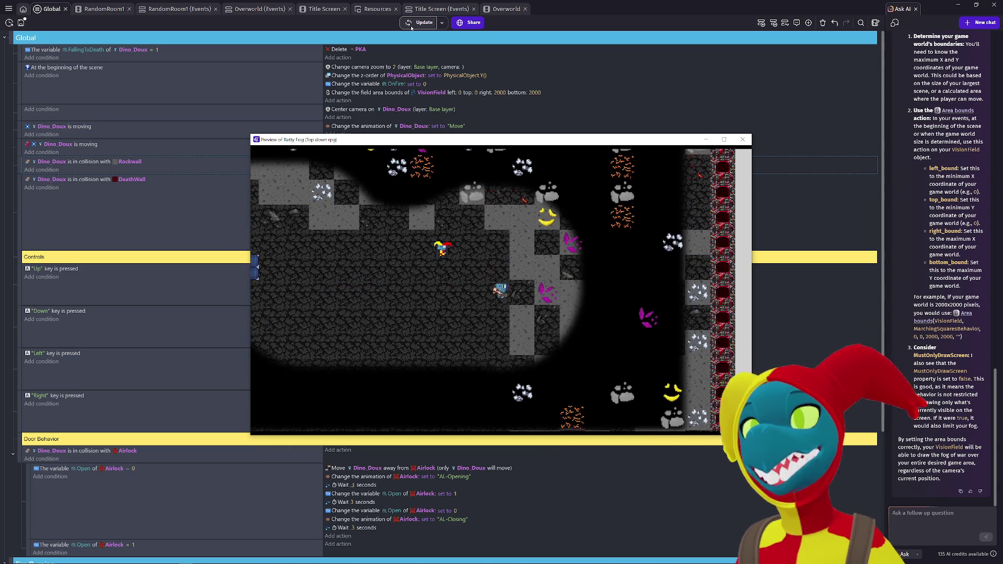
{"action": "key", "text": "Down"}
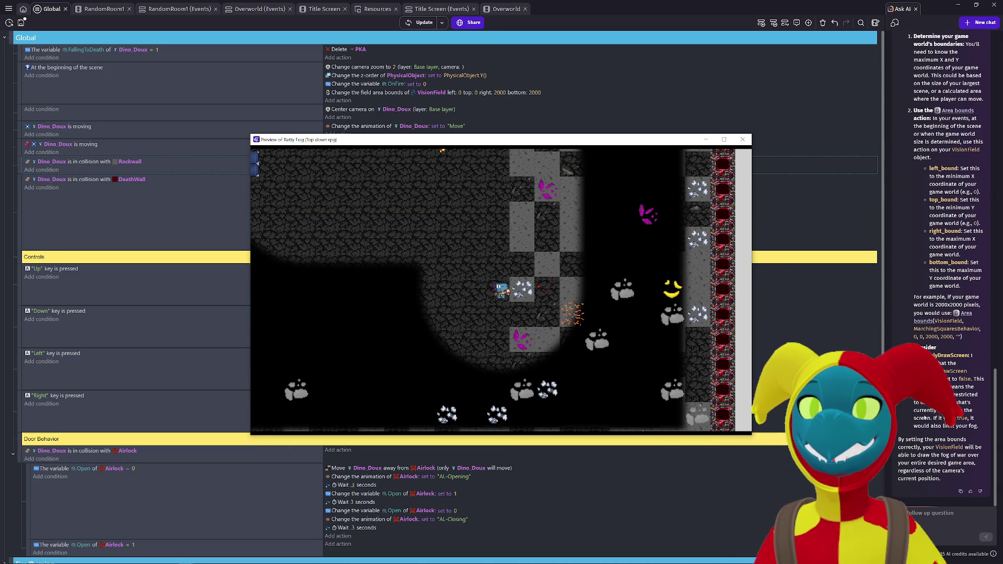
{"action": "left_click", "coordinate": [924, 503]}
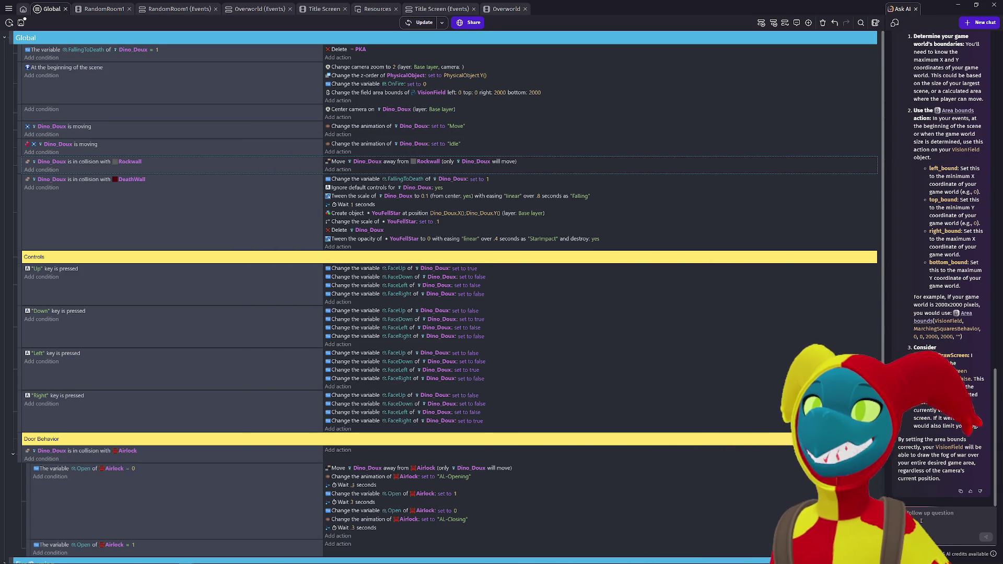
Step: Start a reply to the AI with 'nah thats not true' and reread its previous answer
{"action": "type", "text": "ot true"}
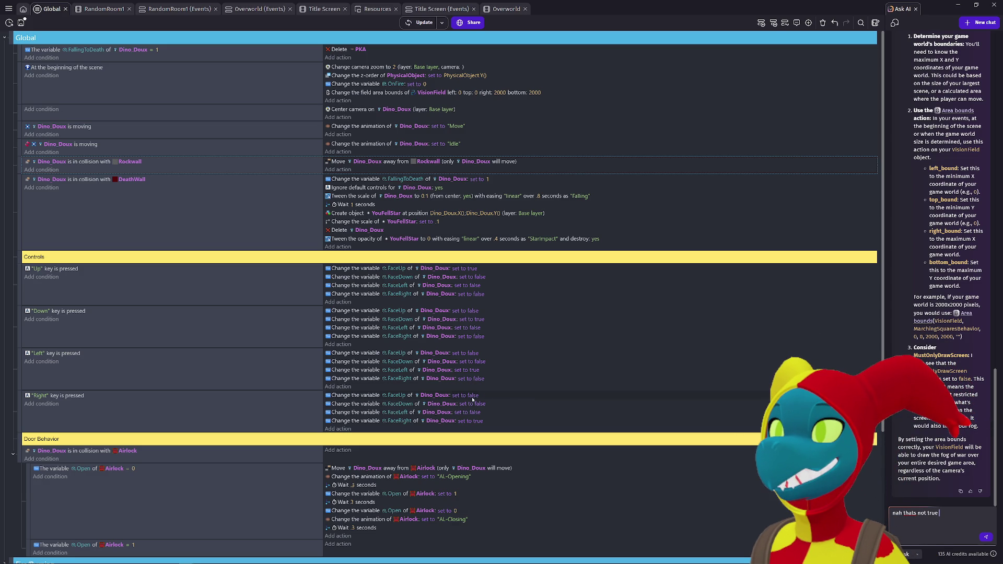
{"action": "scroll", "coordinate": [472, 399], "scroll_direction": "down", "scroll_amount": 3}
{"action": "scroll", "coordinate": [472, 400], "scroll_direction": "up", "scroll_amount": 3}
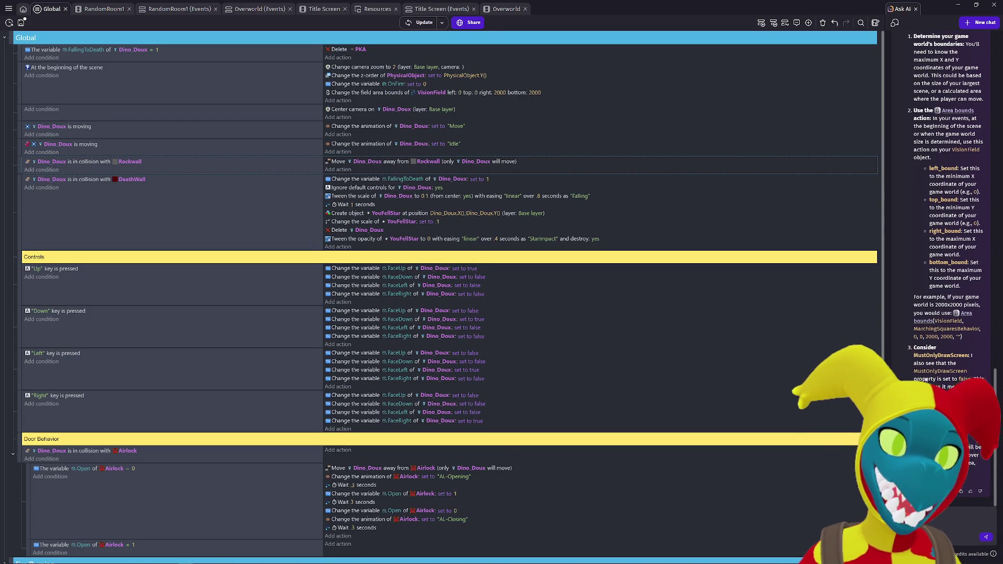
{"action": "scroll", "coordinate": [924, 380], "scroll_direction": "up", "scroll_amount": 3}
{"action": "scroll", "coordinate": [927, 372], "scroll_direction": "up", "scroll_amount": 4}
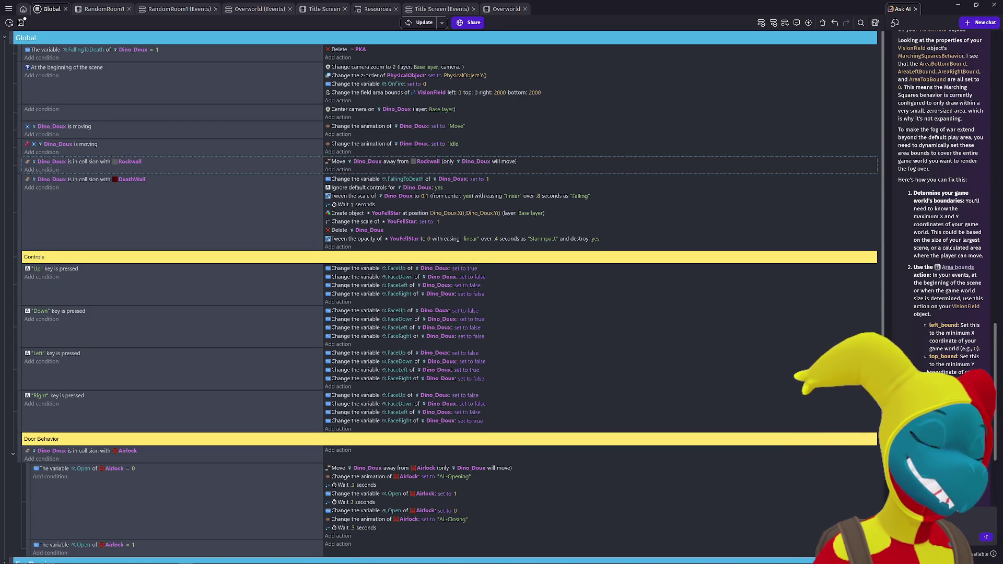
{"action": "scroll", "coordinate": [940, 209], "scroll_direction": "up", "scroll_amount": 5}
{"action": "scroll", "coordinate": [940, 209], "scroll_direction": "down", "scroll_amount": 10}
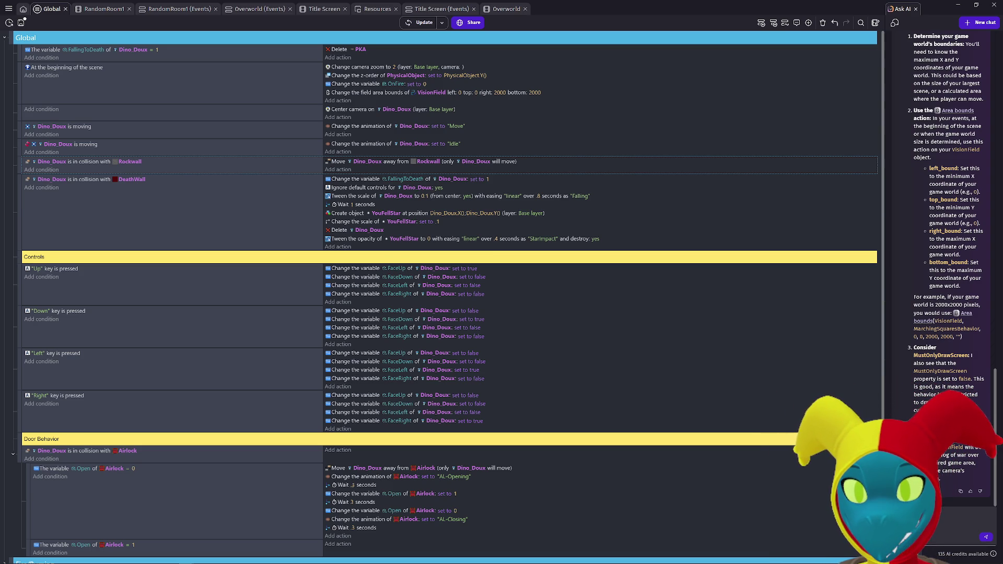
Step: Tell the AI the area bounds still confine the fog and ask how to expand the play area
{"action": "type", "text": ", I"}
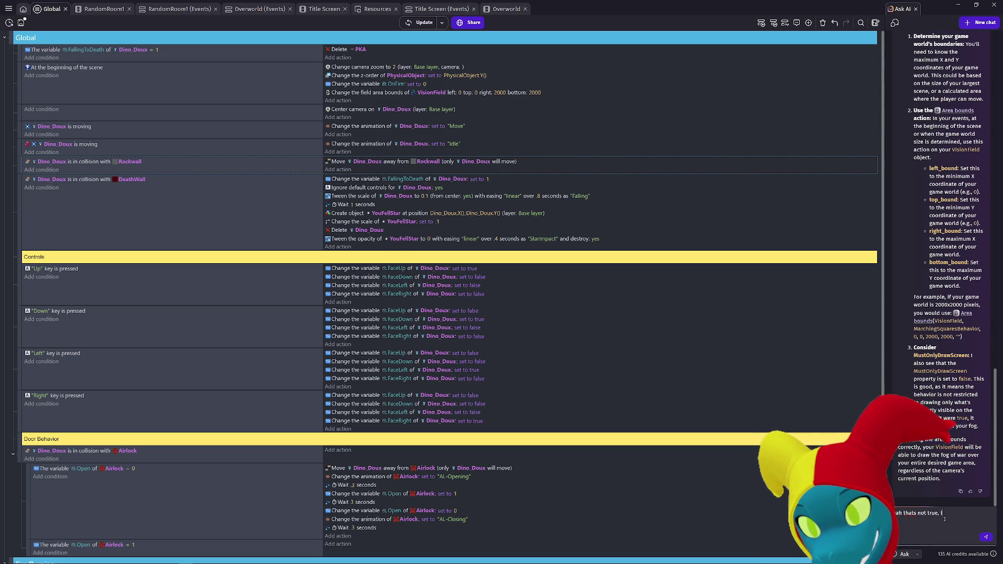
{"action": "type", "text": " just did exactly as"}
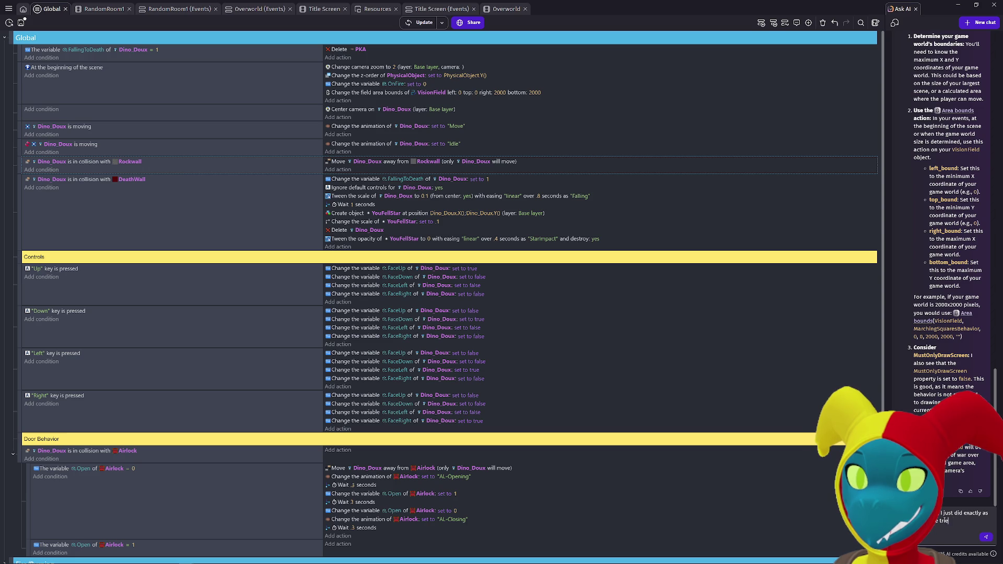
{"action": "type", "text": "before and"}
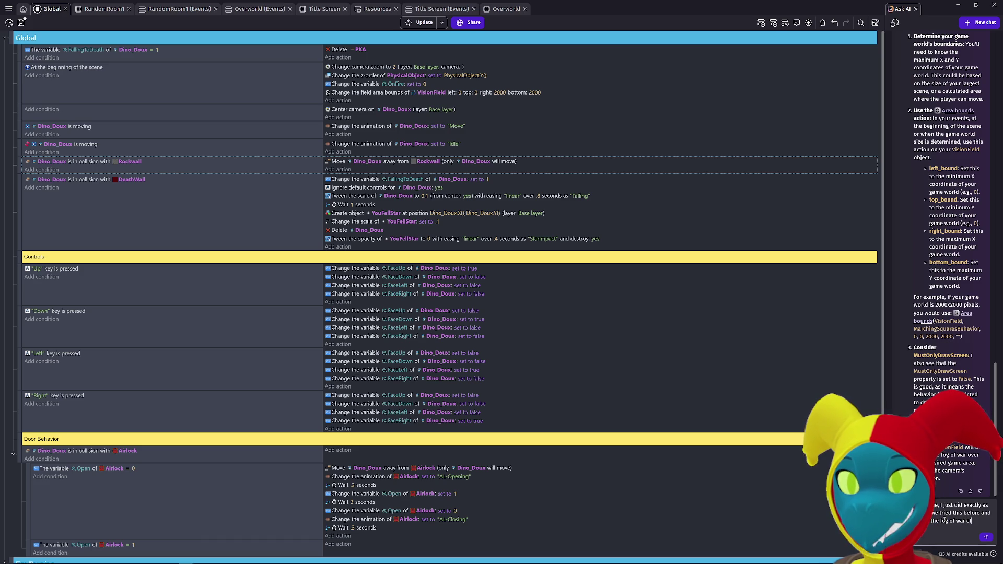
{"action": "type", "text": "t to"}
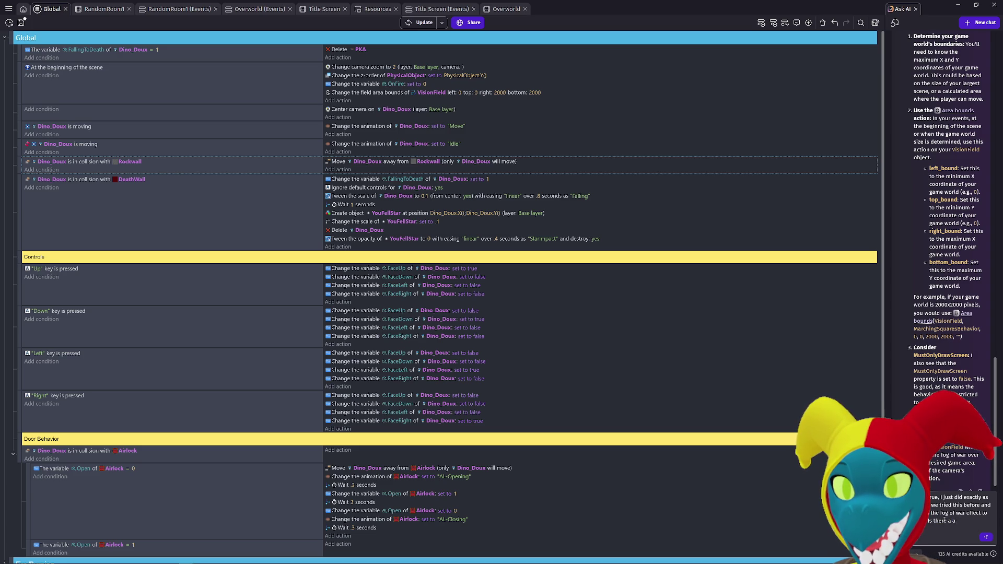
{"action": "type", "text": "ay to expand"}
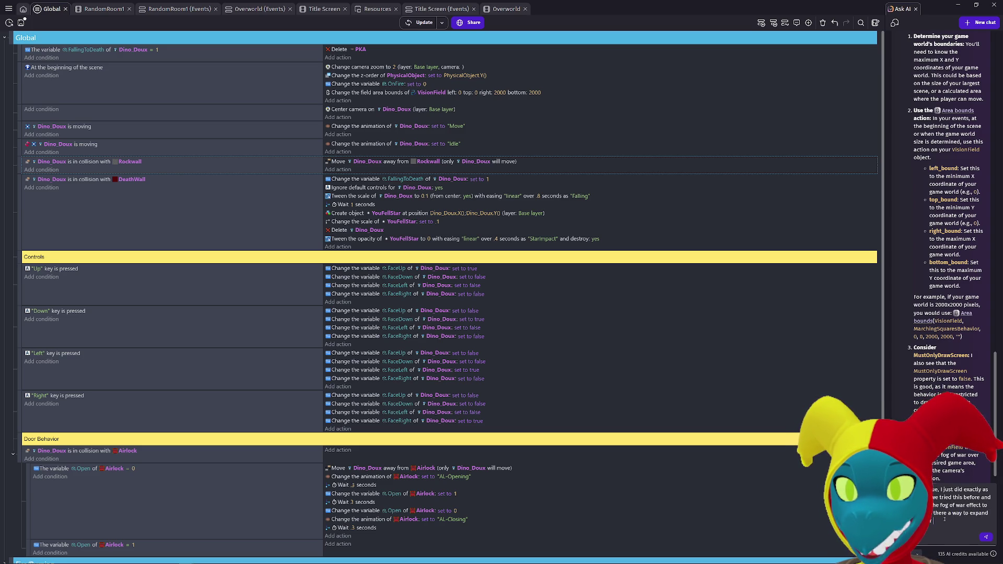
{"action": "type", "text": "ene with a"}
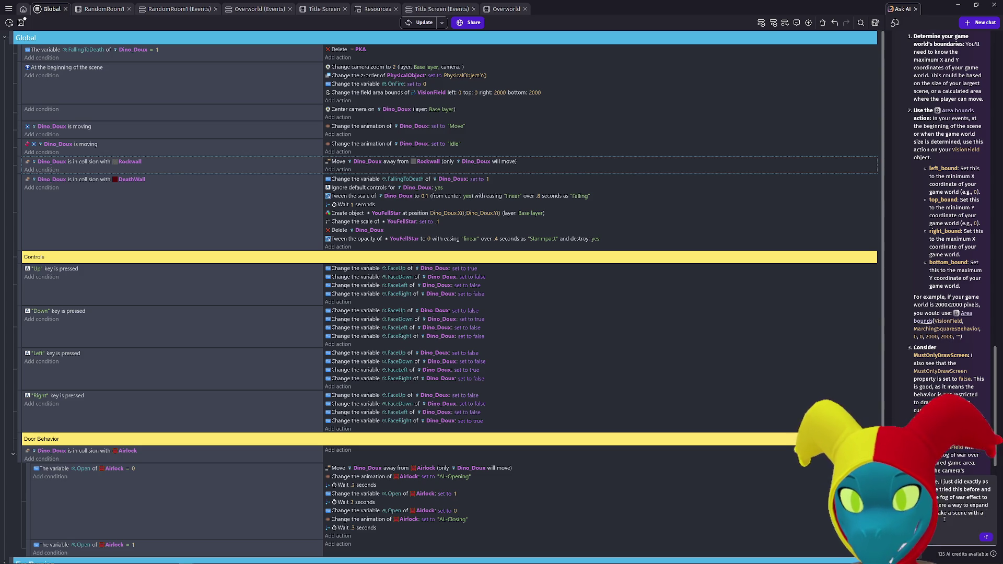
{"action": "left_click", "coordinate": [985, 537]}
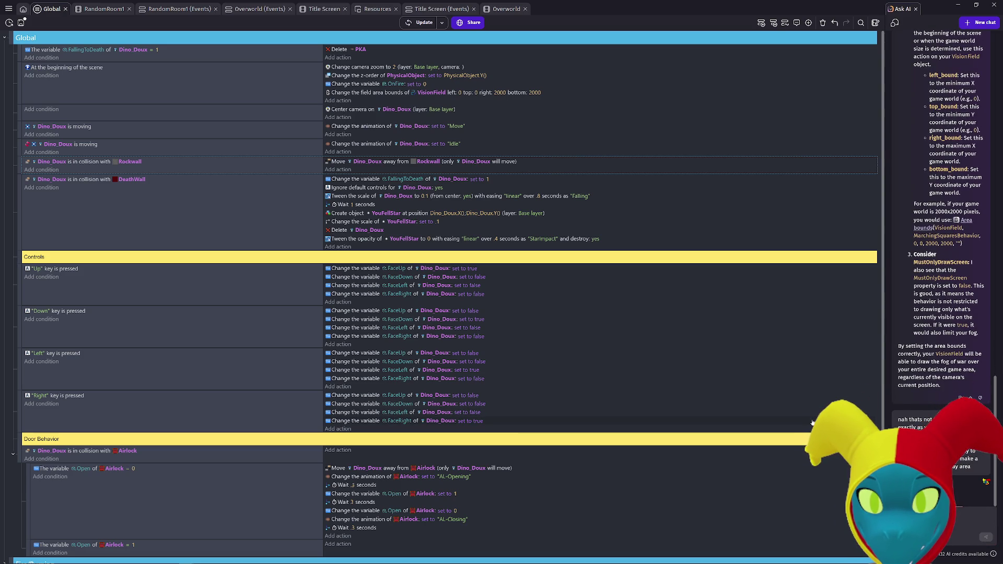
{"action": "scroll", "coordinate": [934, 405], "scroll_direction": "down", "scroll_amount": 10}
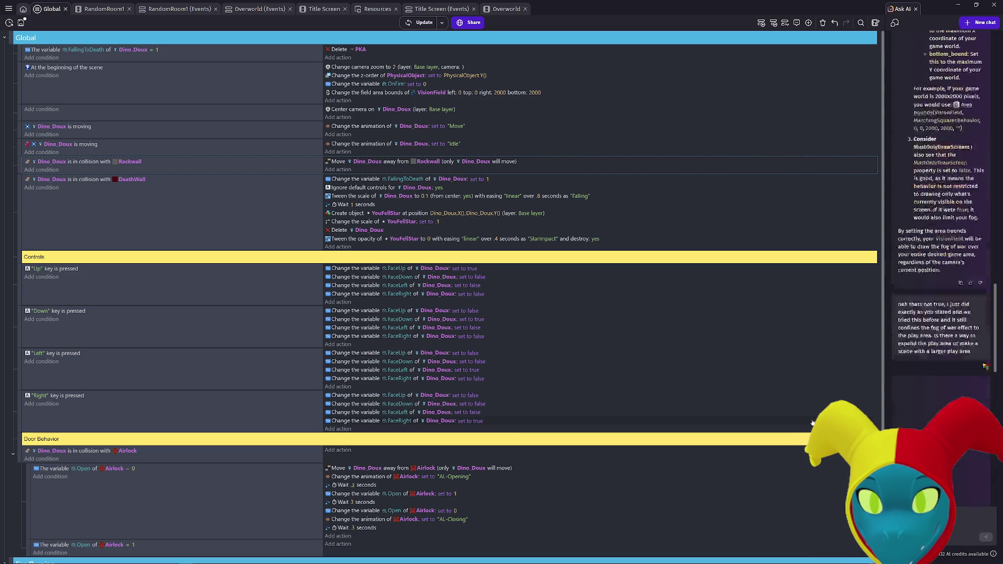
Step: Read the AI's advice on a larger 2000x2000 resolution, then bring up the Project Manager
{"action": "scroll", "coordinate": [934, 405], "scroll_direction": "up", "scroll_amount": 5}
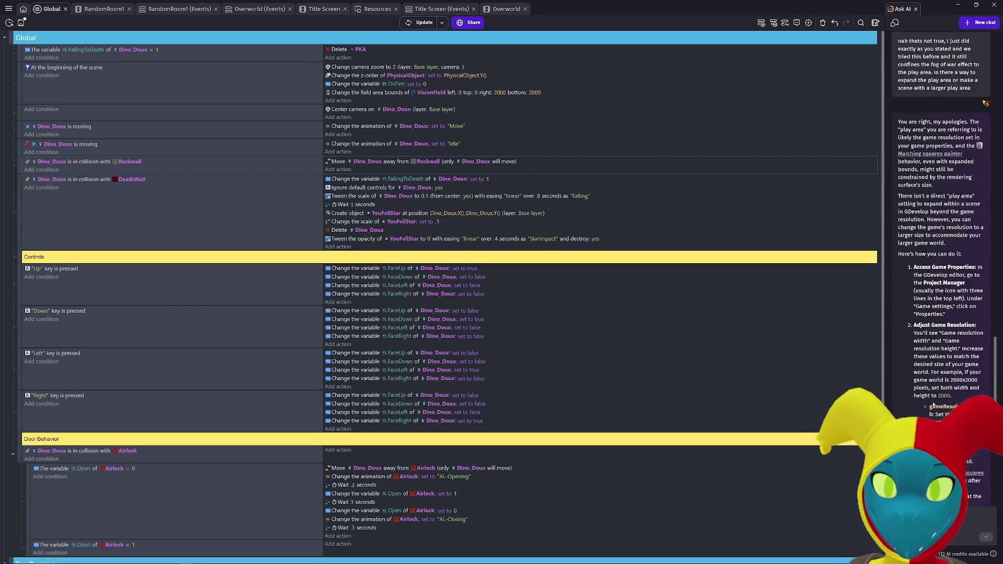
{"action": "scroll", "coordinate": [934, 405], "scroll_direction": "down", "scroll_amount": 1}
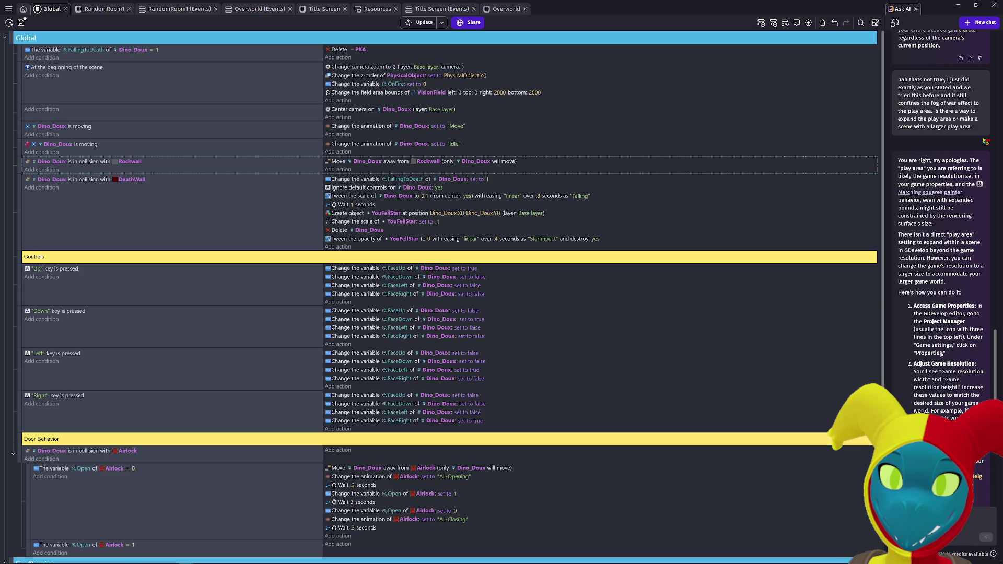
{"action": "scroll", "coordinate": [941, 355], "scroll_direction": "down", "scroll_amount": 3}
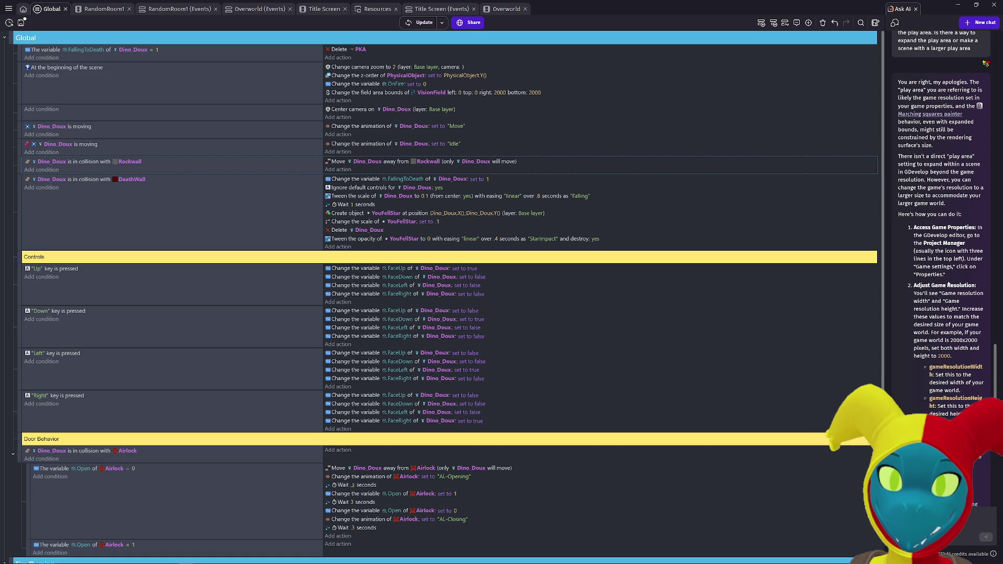
{"action": "scroll", "coordinate": [948, 283], "scroll_direction": "down", "scroll_amount": 3}
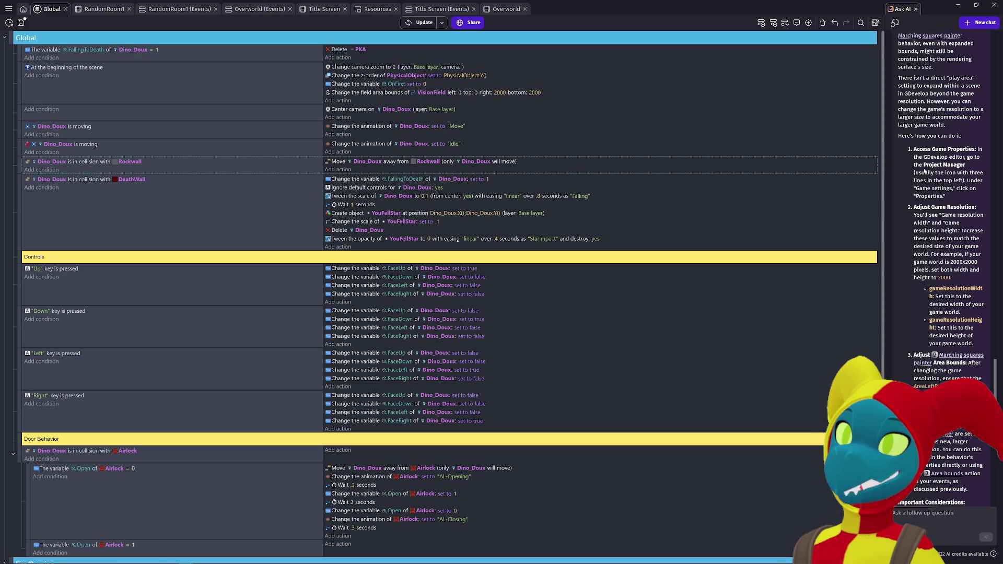
{"action": "scroll", "coordinate": [924, 171], "scroll_direction": "down", "scroll_amount": 1}
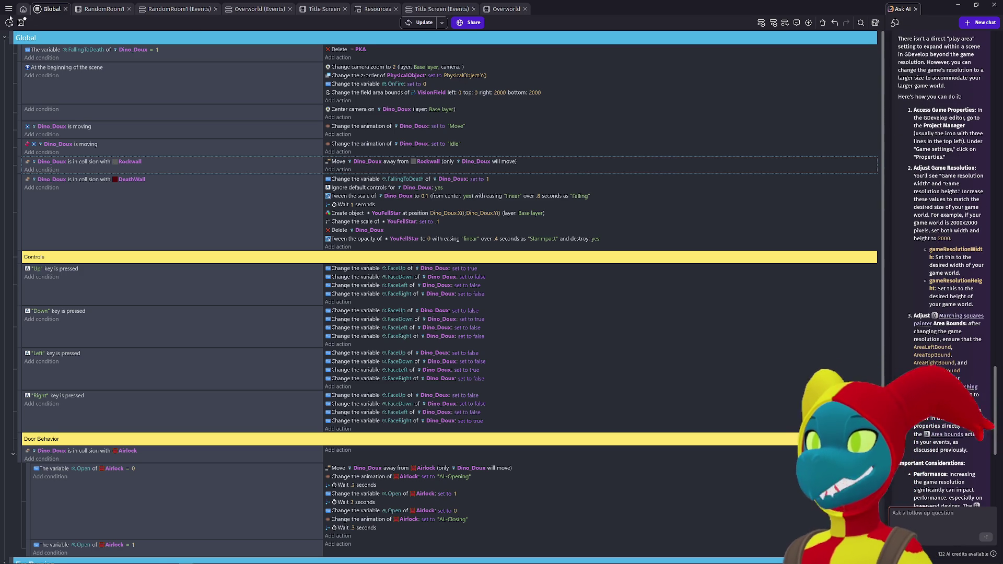
{"action": "left_click", "coordinate": [8, 8]}
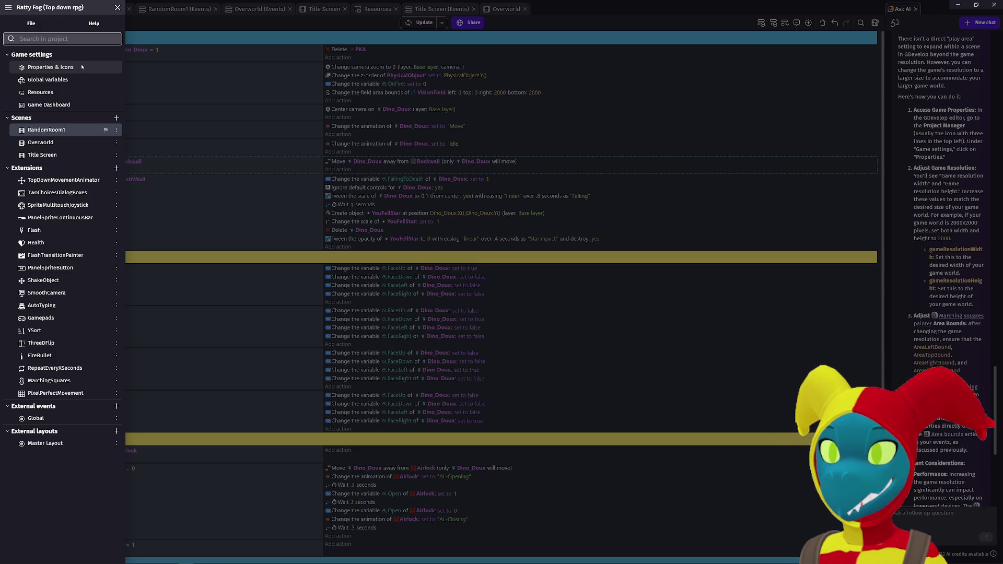
Step: Change the game resolution from 1280 wide to 2000 by 2000 in Game properties and apply
{"action": "left_click", "coordinate": [46, 105]}
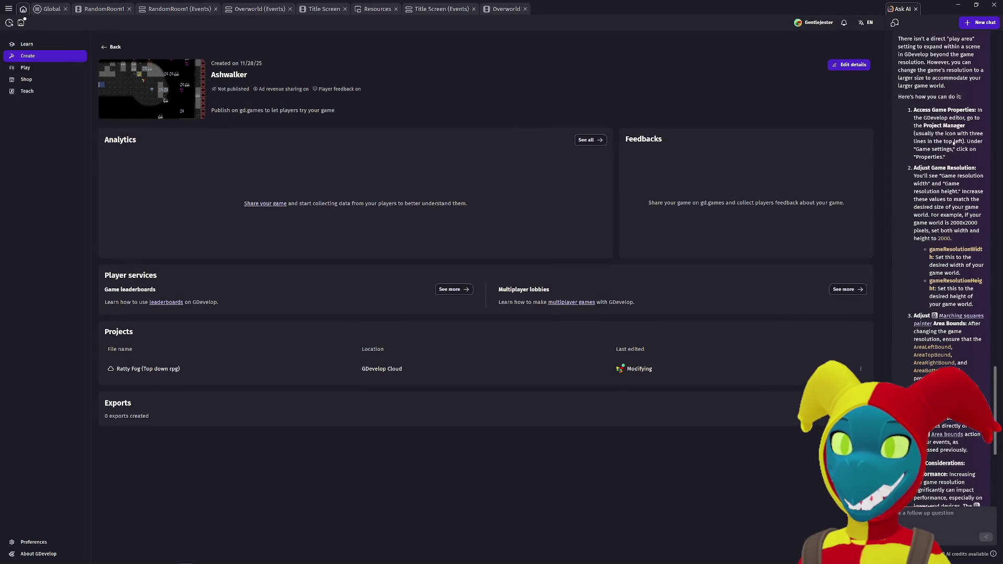
{"action": "left_click", "coordinate": [9, 9]}
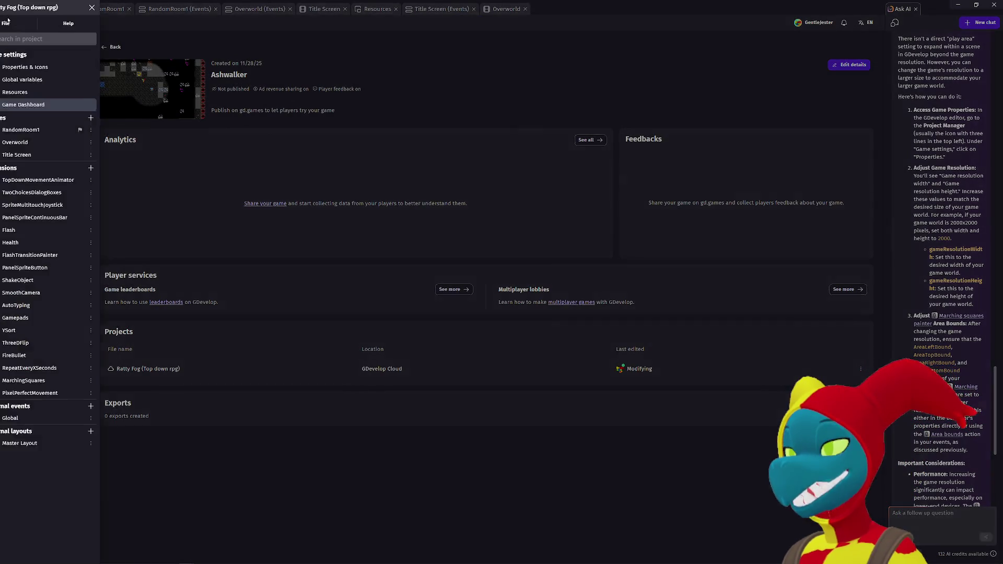
{"action": "left_click", "coordinate": [51, 67]}
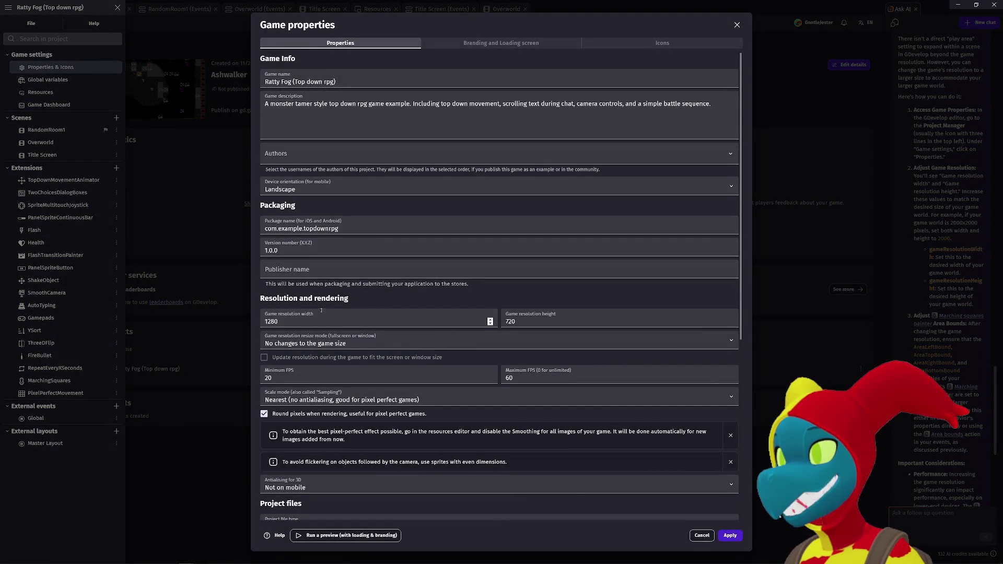
{"action": "scroll", "coordinate": [320, 287], "scroll_direction": "down", "scroll_amount": 1}
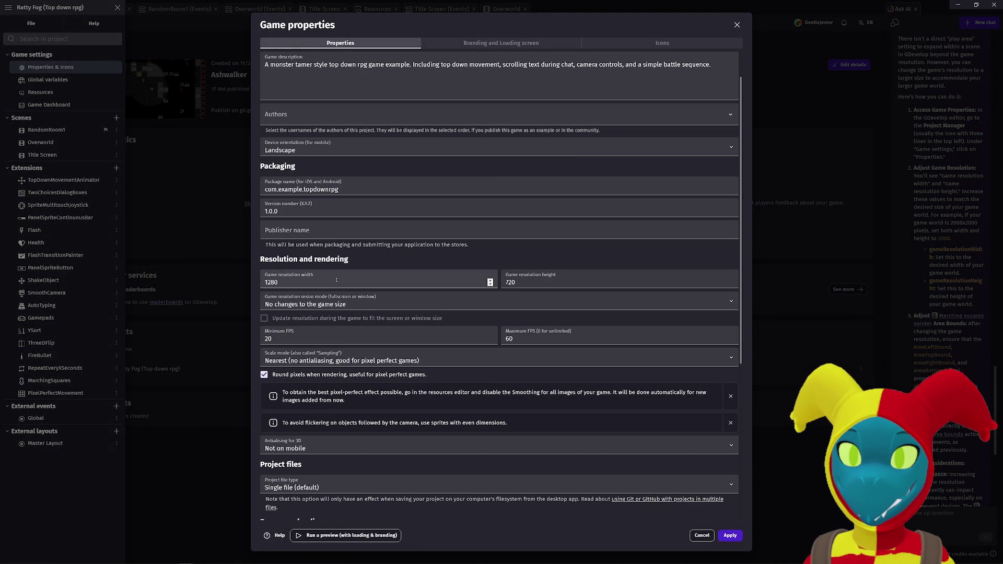
{"action": "left_click", "coordinate": [331, 281]}
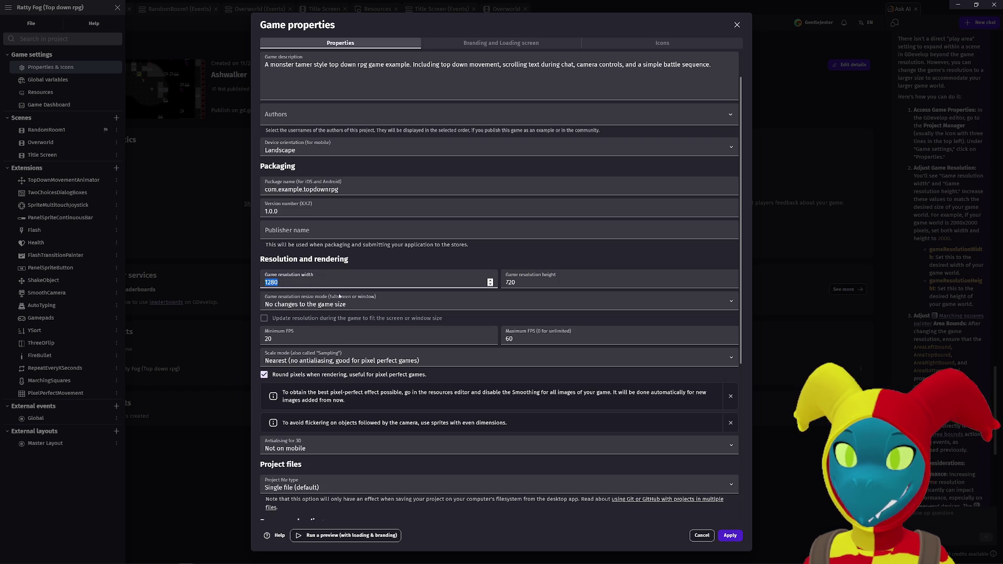
{"action": "type", "text": "2000"}
{"action": "double_click", "coordinate": [529, 283]}
{"action": "type", "text": "2000"}
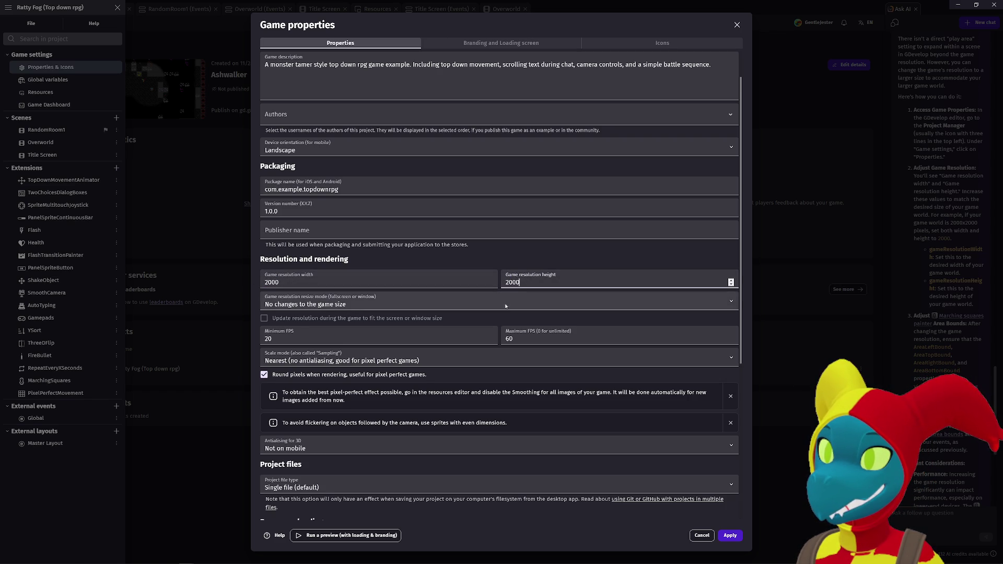
{"action": "left_click", "coordinate": [734, 534]}
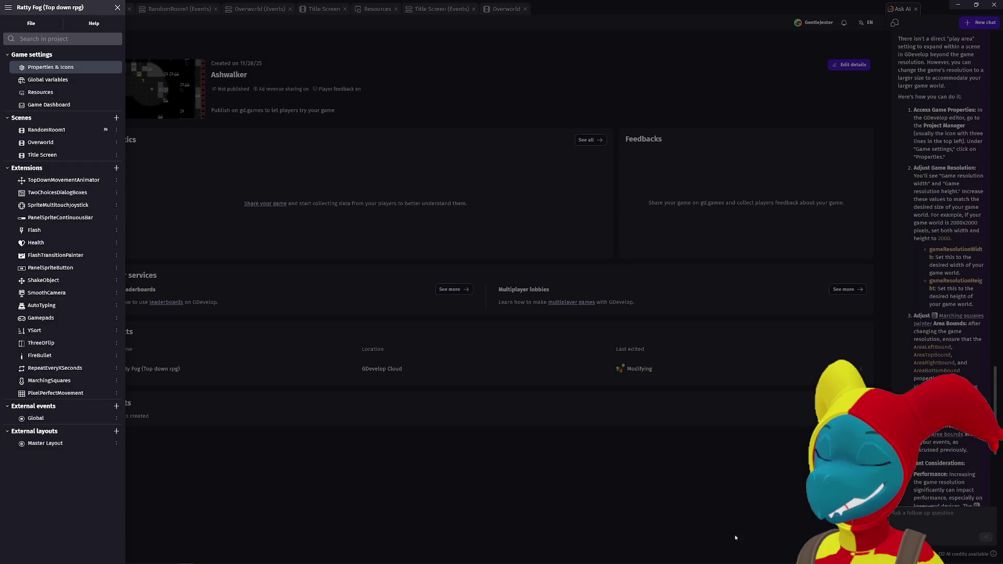
{"action": "left_click", "coordinate": [448, 95]}
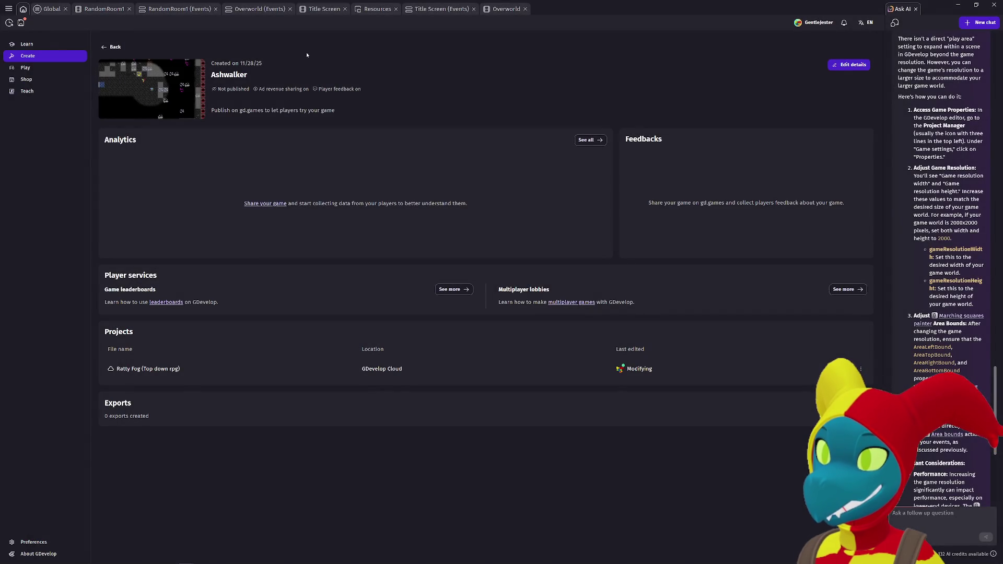
Step: Switch to the RandomRoom1 scene and launch a game preview
{"action": "left_click", "coordinate": [49, 10]}
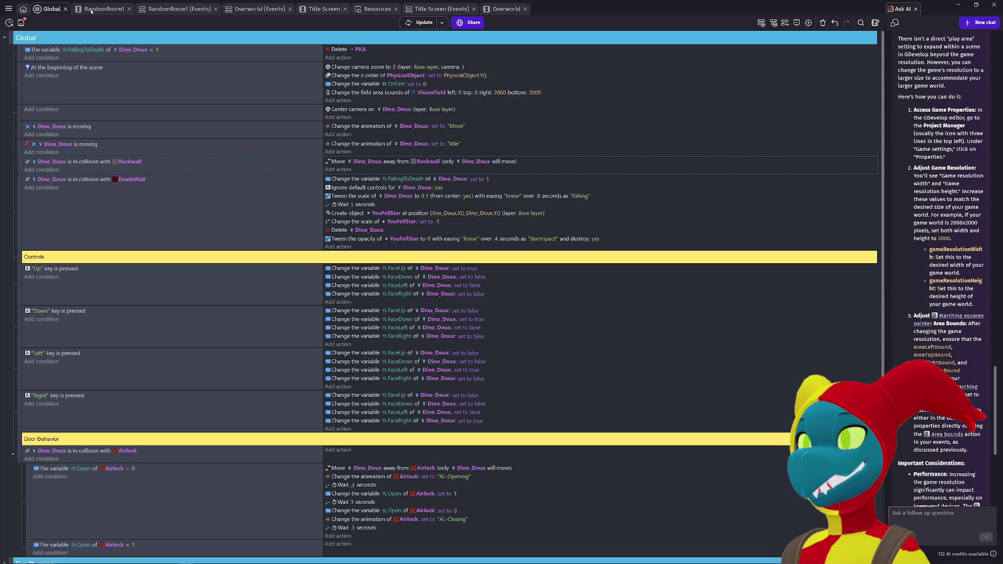
{"action": "left_click", "coordinate": [91, 9]}
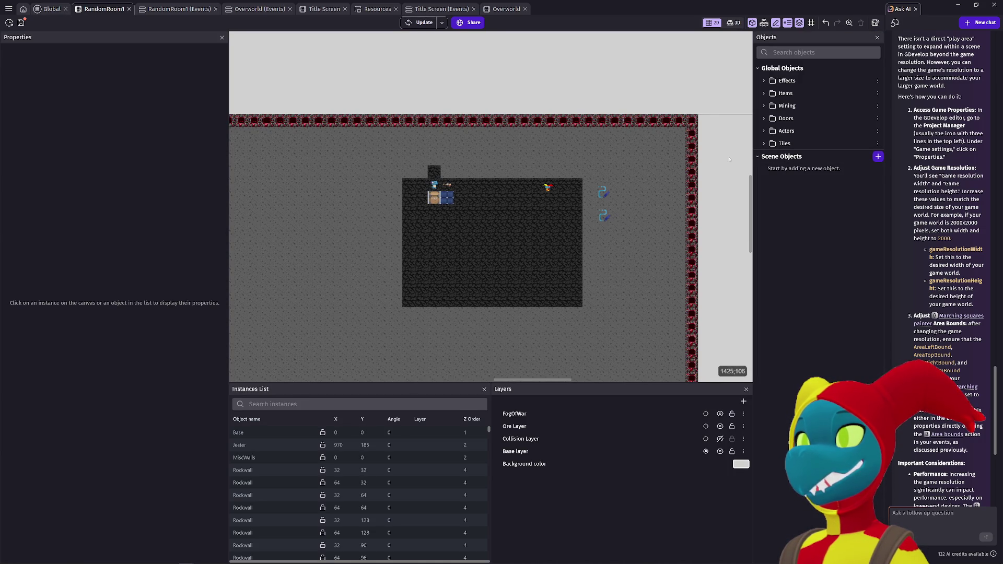
{"action": "scroll", "coordinate": [456, 134], "scroll_direction": "right", "scroll_amount": 5}
{"action": "scroll", "coordinate": [444, 157], "scroll_direction": "down", "scroll_amount": 6}
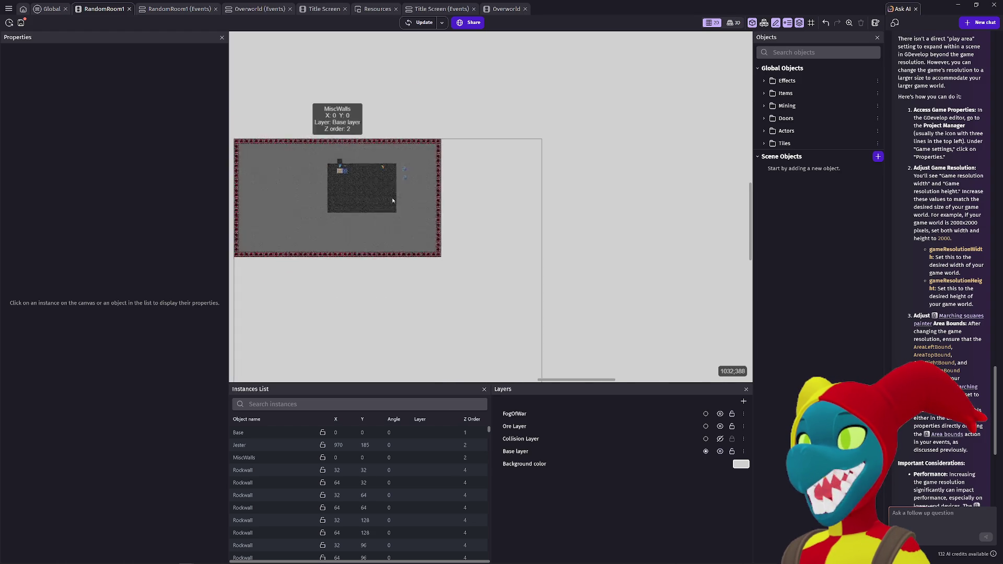
{"action": "left_click", "coordinate": [413, 27]}
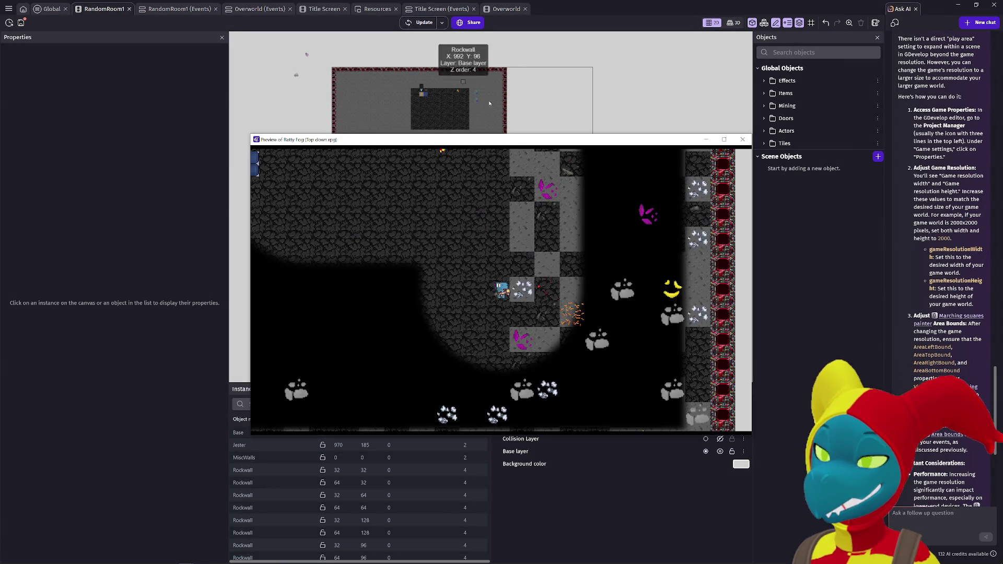
{"action": "key", "text": "alt+F4"}
{"action": "key", "text": "ctrl+Return"}
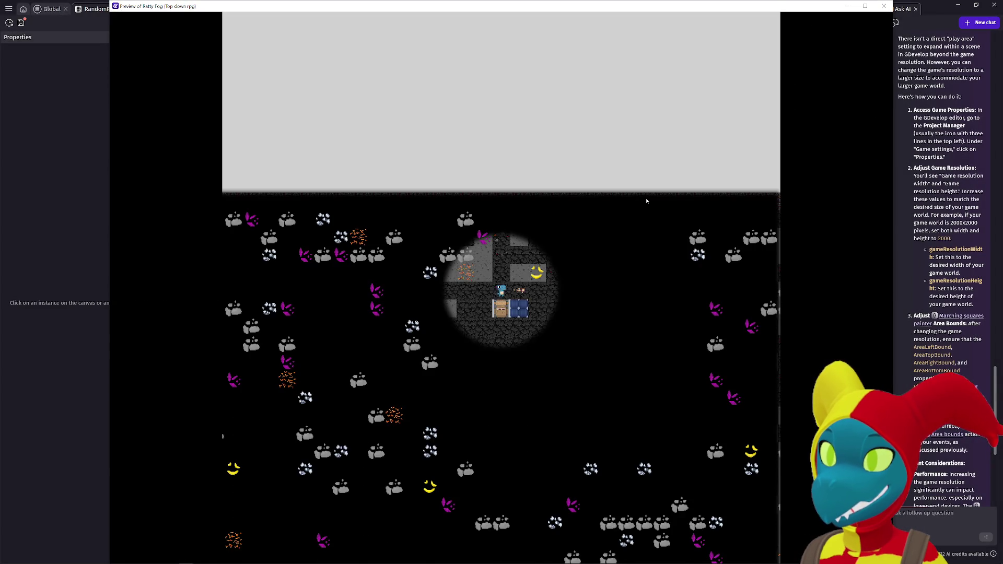
Step: Walk the player down, right and back left to test the fog reveal, then close the preview
{"action": "key", "text": "Down"}
{"action": "key", "text": "Right"}
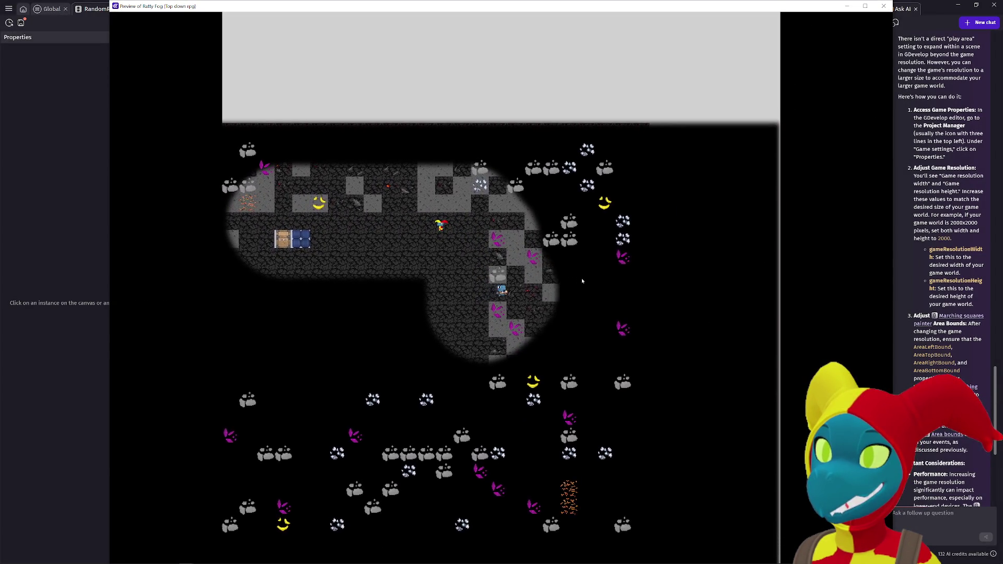
{"action": "key", "text": "Right"}
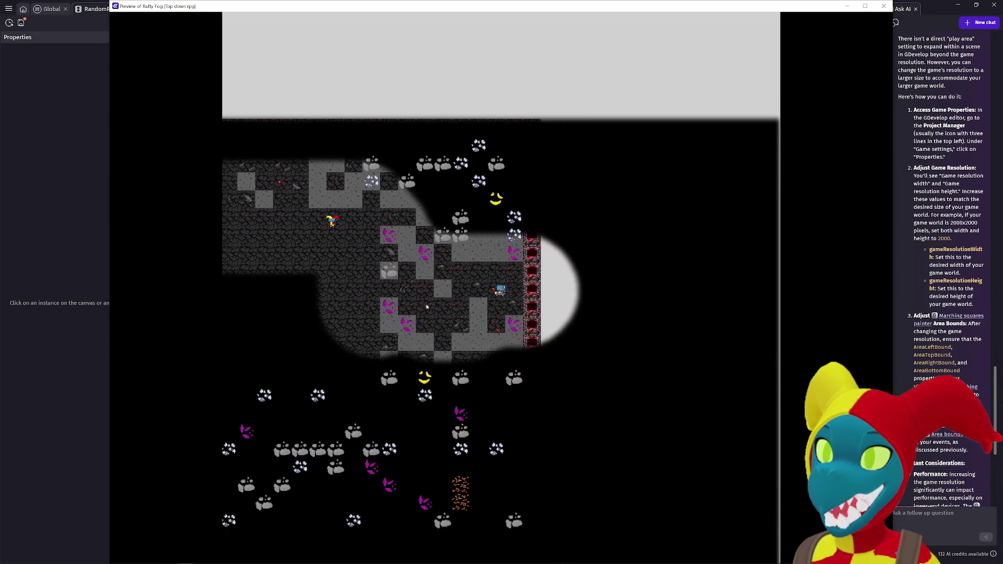
{"action": "key", "text": "Right"}
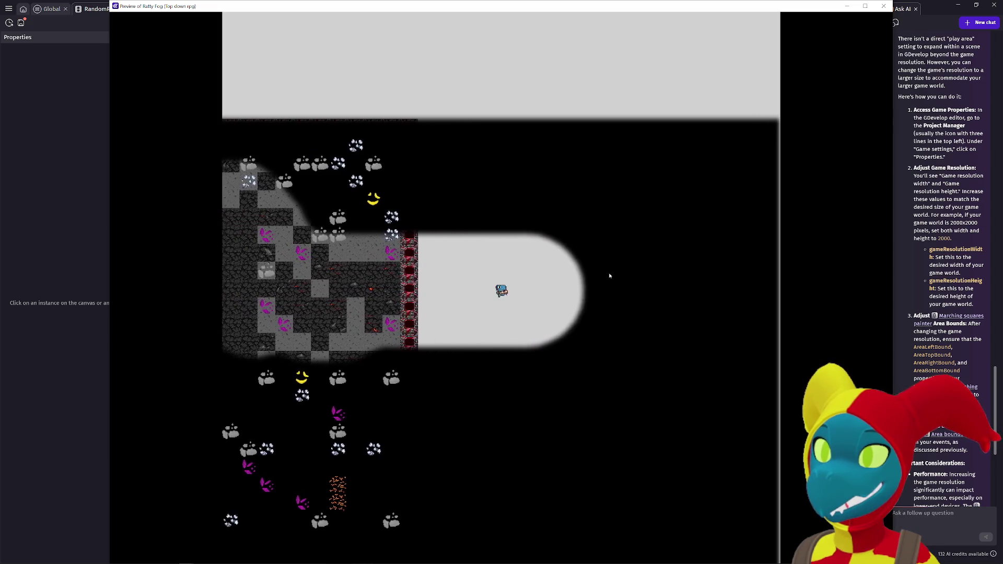
{"action": "key", "text": "Left"}
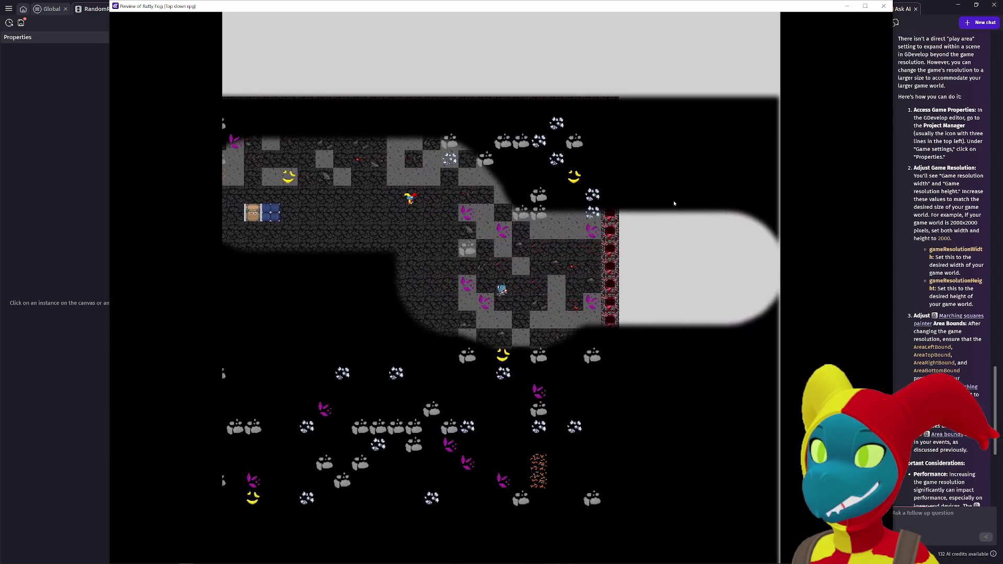
{"action": "key", "text": "alt+F4"}
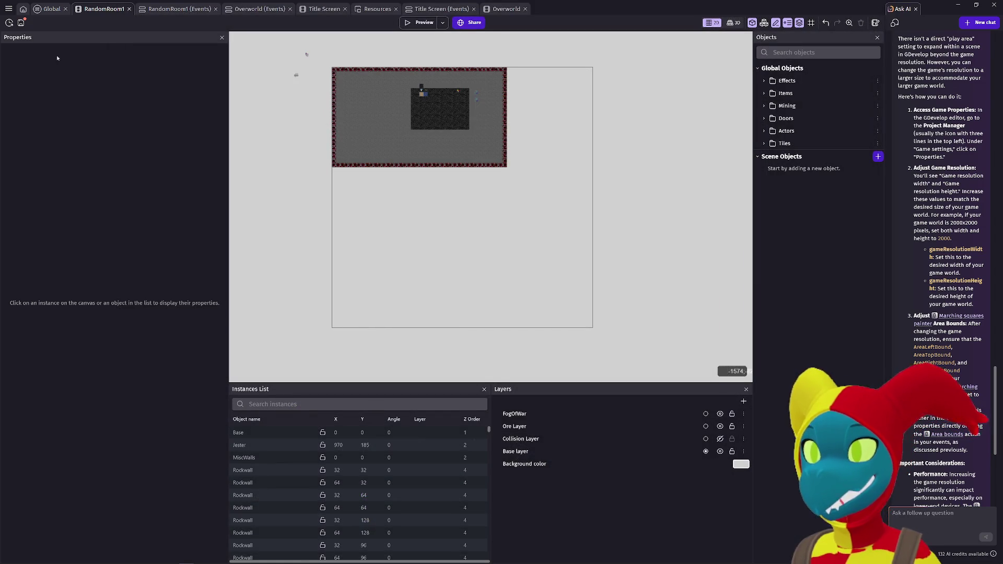
{"action": "left_click", "coordinate": [51, 10]}
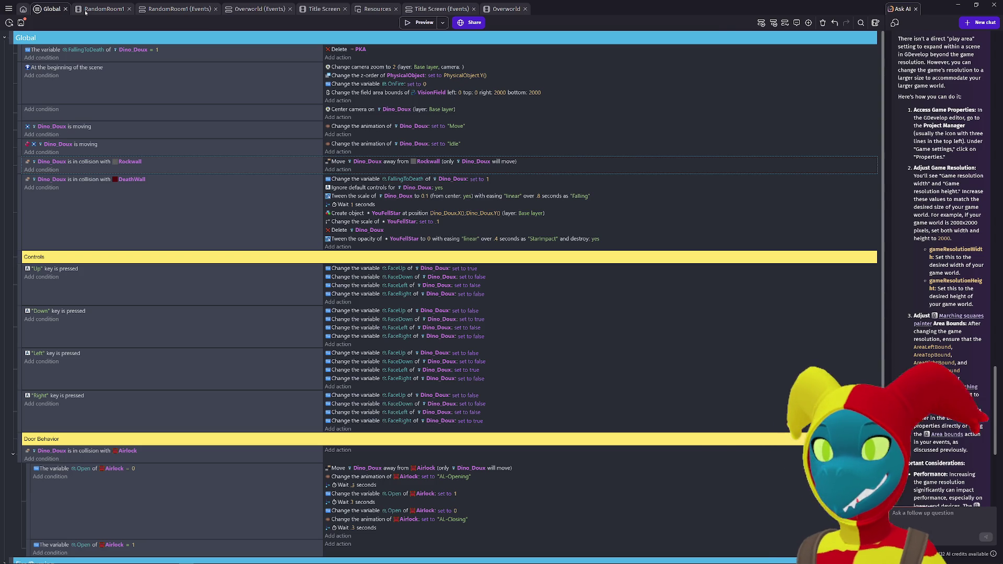
Step: Return to RandomRoom1 and zoom around the cave room layout
{"action": "left_click", "coordinate": [85, 11]}
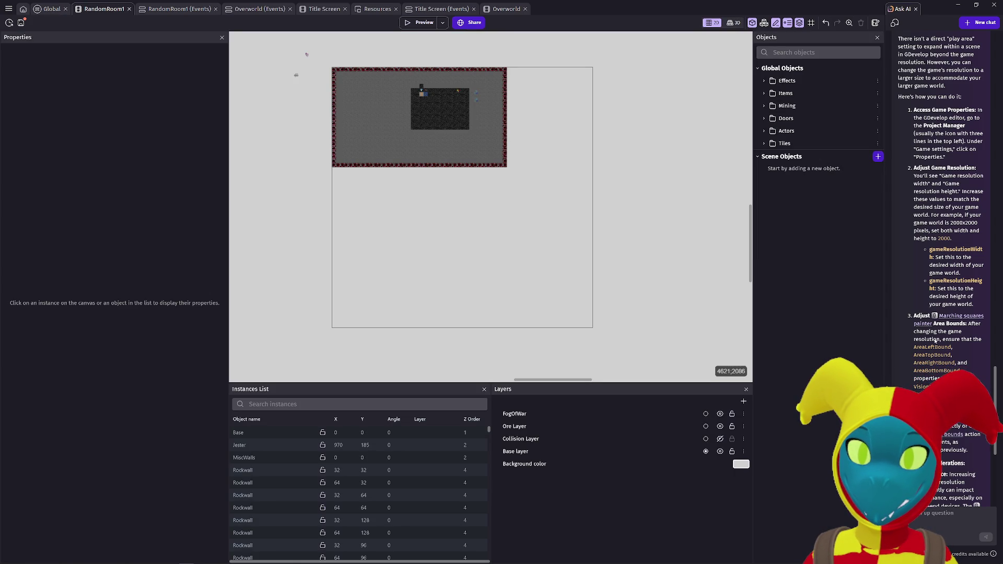
{"action": "scroll", "coordinate": [934, 346], "scroll_direction": "down", "scroll_amount": 2}
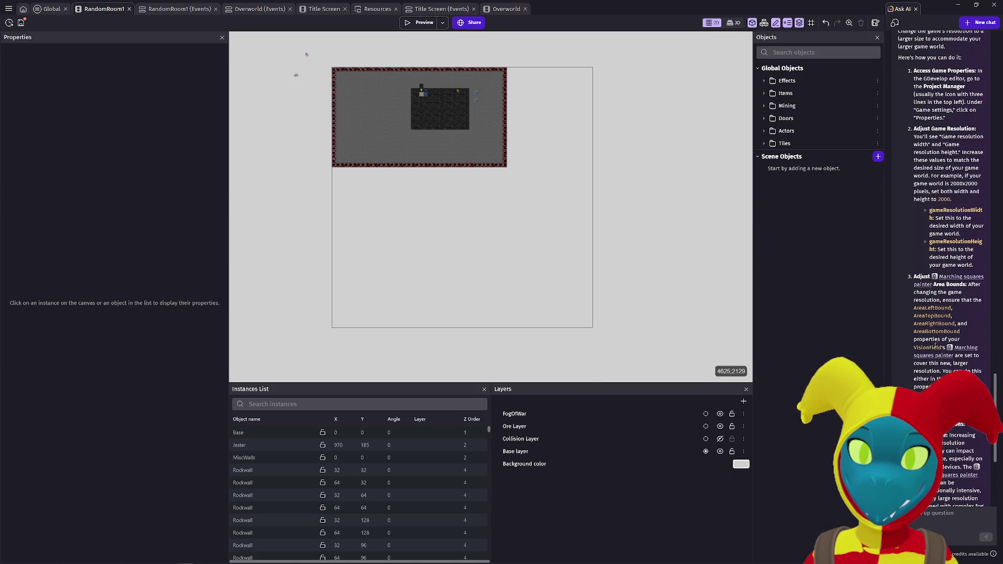
{"action": "scroll", "coordinate": [648, 256], "scroll_direction": "up", "scroll_amount": 3}
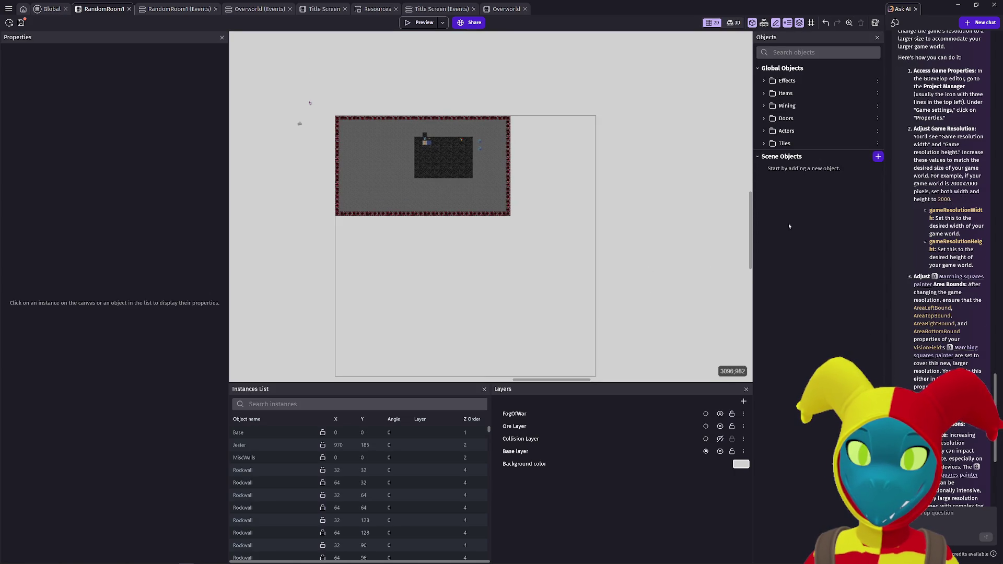
{"action": "scroll", "coordinate": [965, 177], "scroll_direction": "up", "scroll_amount": 3}
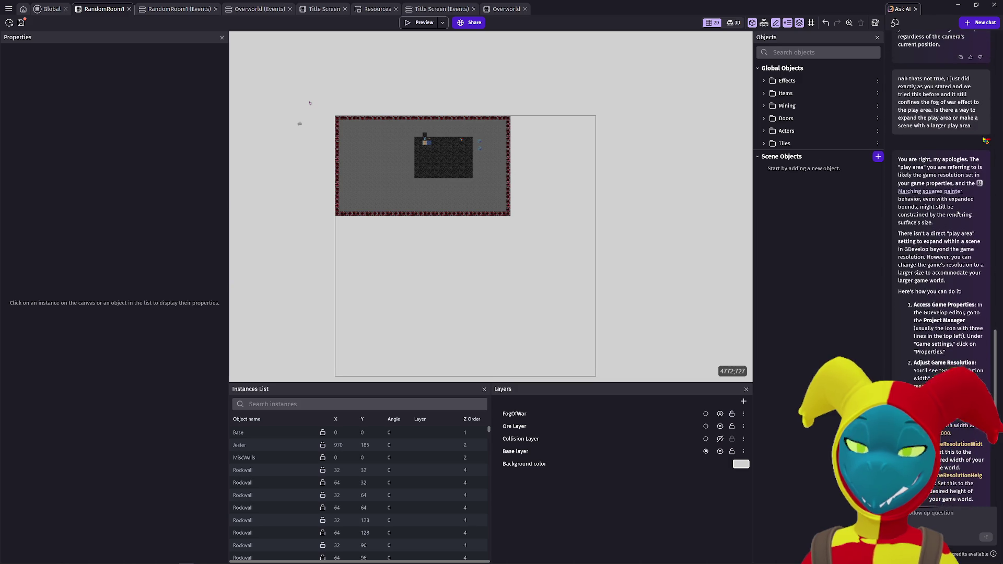
{"action": "scroll", "coordinate": [448, 209], "scroll_direction": "up", "scroll_amount": 10}
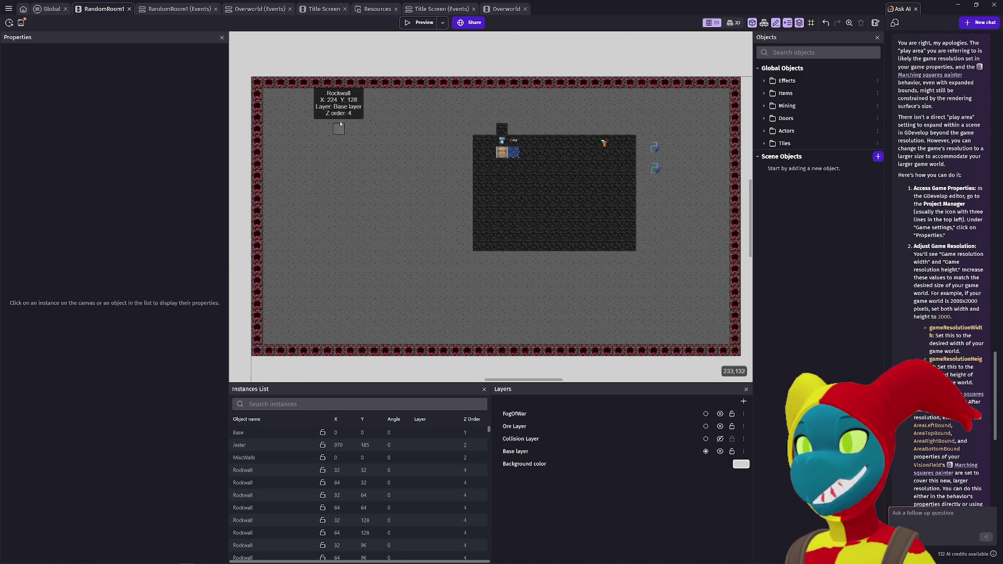
{"action": "scroll", "coordinate": [397, 144], "scroll_direction": "up", "scroll_amount": 5}
{"action": "scroll", "coordinate": [407, 150], "scroll_direction": "up", "scroll_amount": 3}
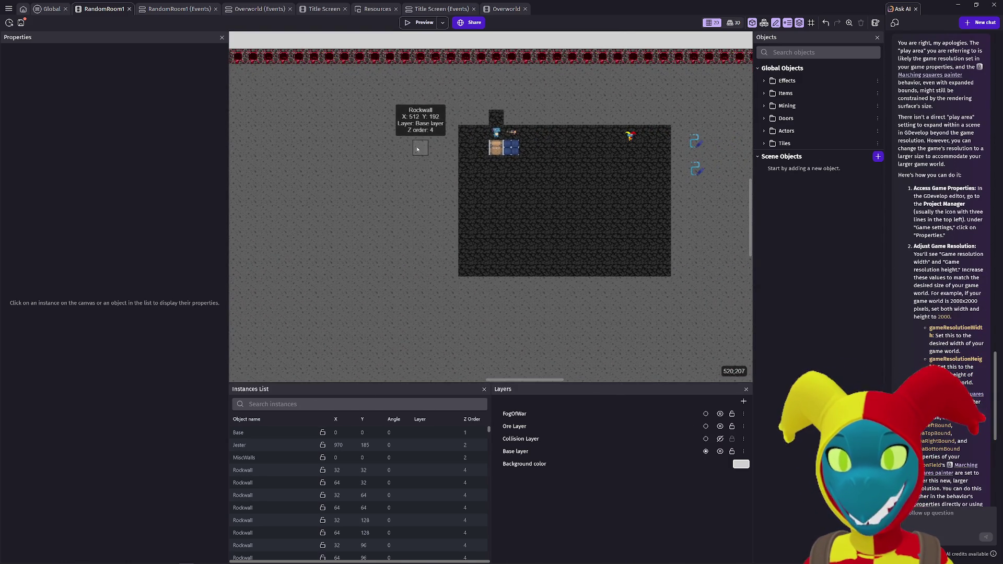
{"action": "scroll", "coordinate": [400, 151], "scroll_direction": "up", "scroll_amount": 1}
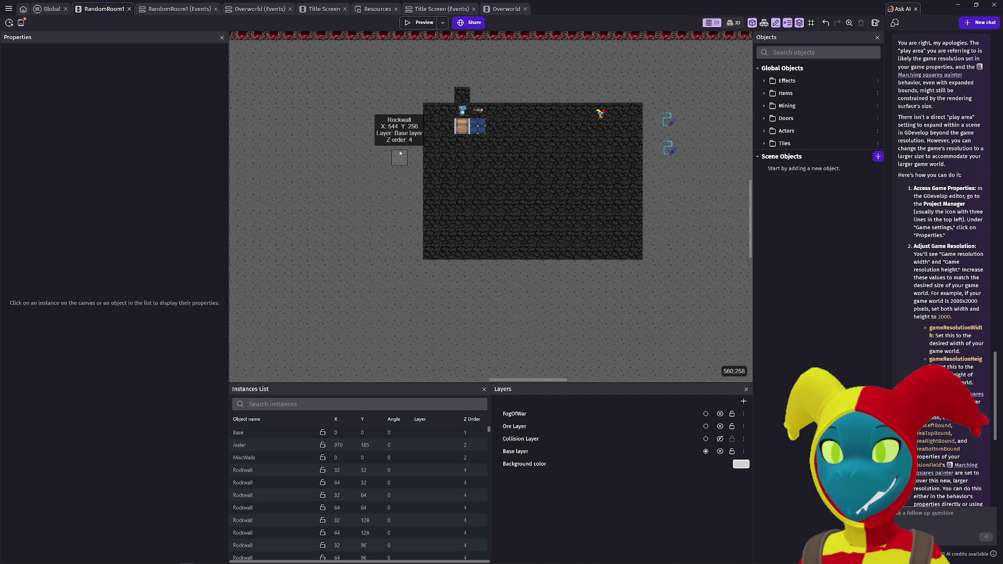
{"action": "scroll", "coordinate": [653, 251], "scroll_direction": "down", "scroll_amount": 6}
{"action": "scroll", "coordinate": [417, 217], "scroll_direction": "left", "scroll_amount": 3}
{"action": "scroll", "coordinate": [497, 168], "scroll_direction": "down", "scroll_amount": 3}
Step: Reposition the view and select the MiscWalls tilemap to show its 1344 by 768 size
{"action": "mouse_move", "coordinate": [443, 226]}
{"action": "left_mouse_down"}
{"action": "mouse_move", "coordinate": [473, 56]}
{"action": "mouse_move", "coordinate": [468, 197]}
{"action": "mouse_move", "coordinate": [463, 159]}
{"action": "left_mouse_up"}
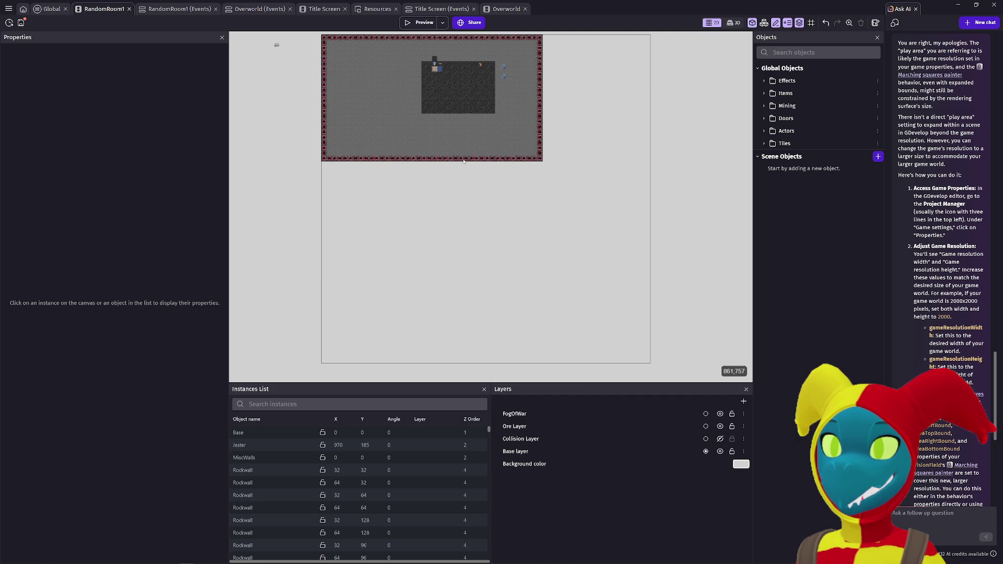
{"action": "left_click_drag", "start_coordinate": [476, 149], "coordinate": [442, 211]}
{"action": "scroll", "coordinate": [442, 214], "scroll_direction": "up", "scroll_amount": 5}
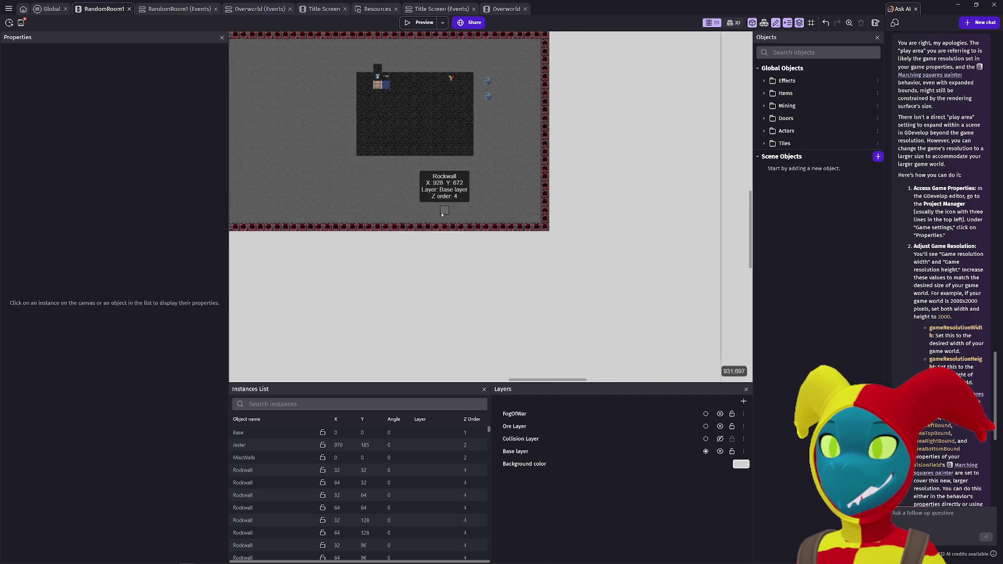
{"action": "scroll", "coordinate": [441, 214], "scroll_direction": "down", "scroll_amount": 4}
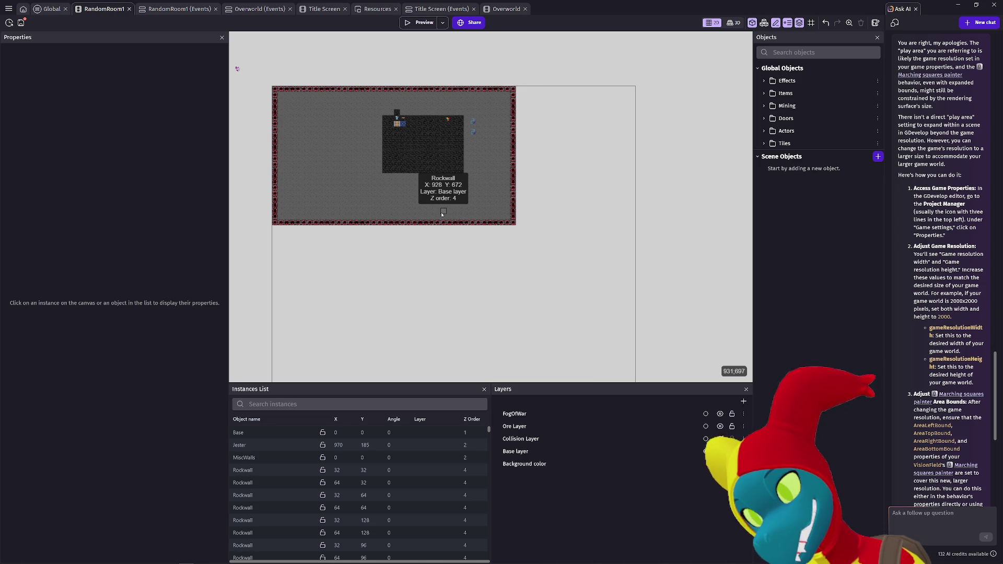
{"action": "scroll", "coordinate": [300, 178], "scroll_direction": "up", "scroll_amount": 5}
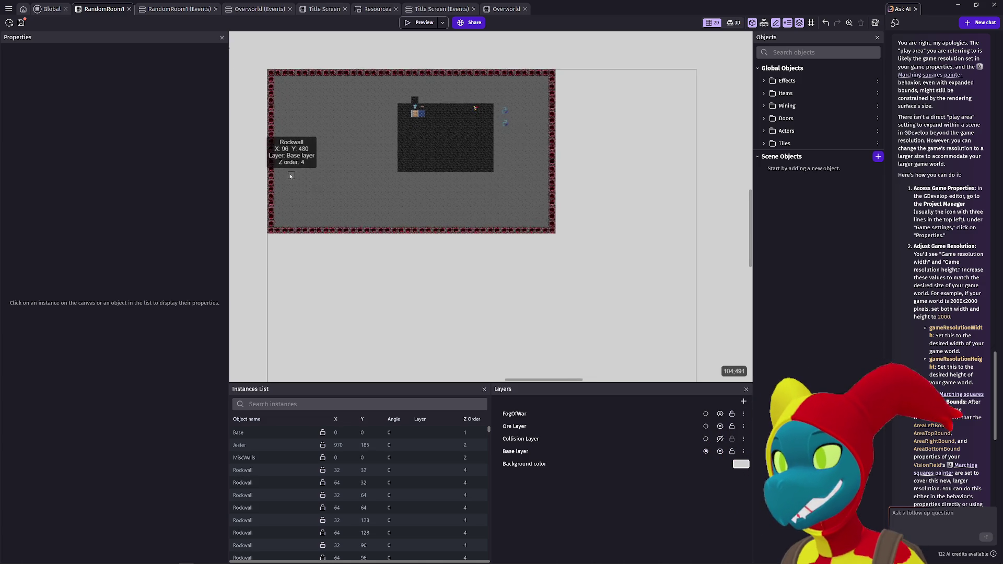
{"action": "left_click", "coordinate": [273, 175]}
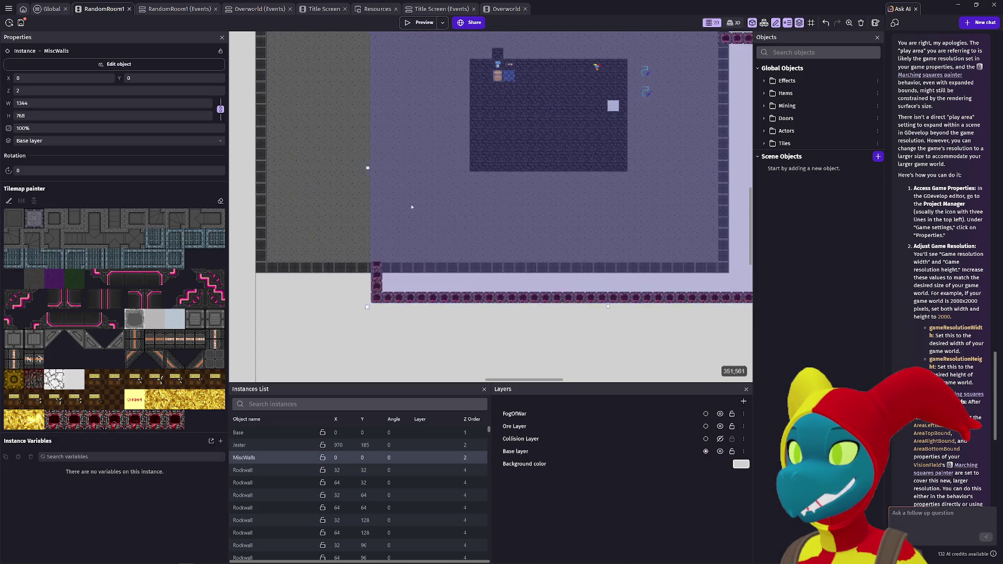
{"action": "left_click_drag", "start_coordinate": [271, 177], "coordinate": [264, 173]}
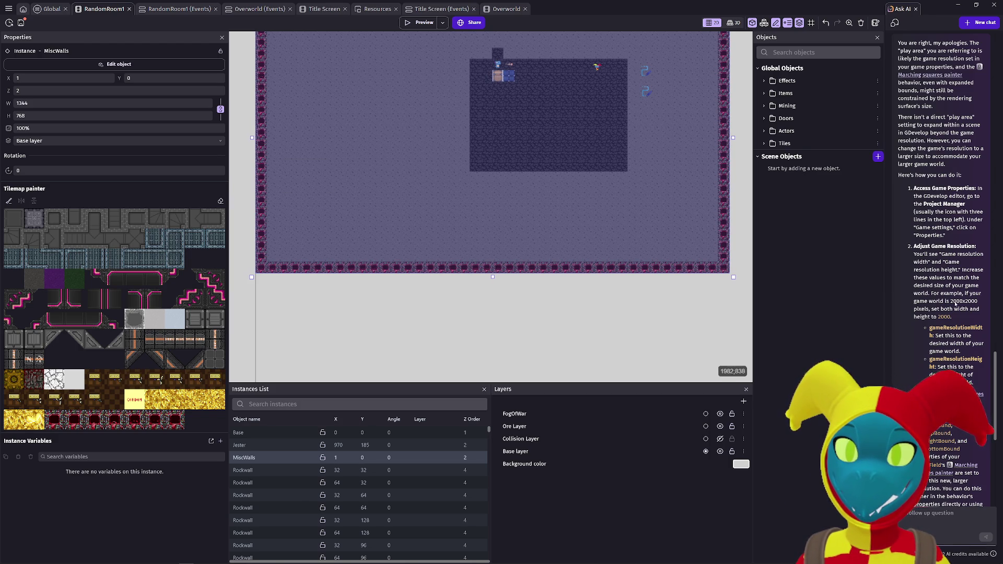
{"action": "scroll", "coordinate": [955, 304], "scroll_direction": "down", "scroll_amount": 1}
{"action": "scroll", "coordinate": [956, 304], "scroll_direction": "down", "scroll_amount": 2}
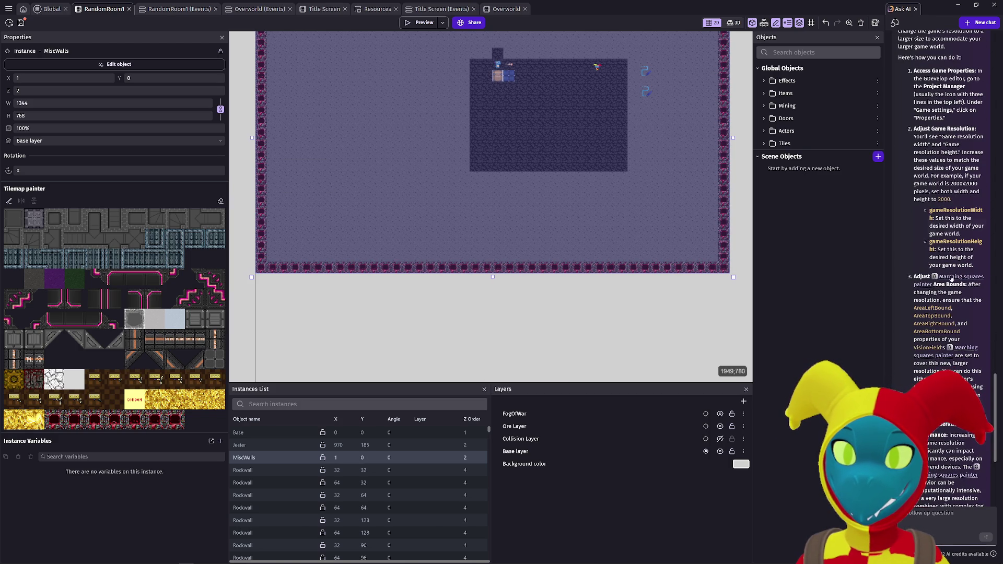
{"action": "mouse_move", "coordinate": [950, 283]}
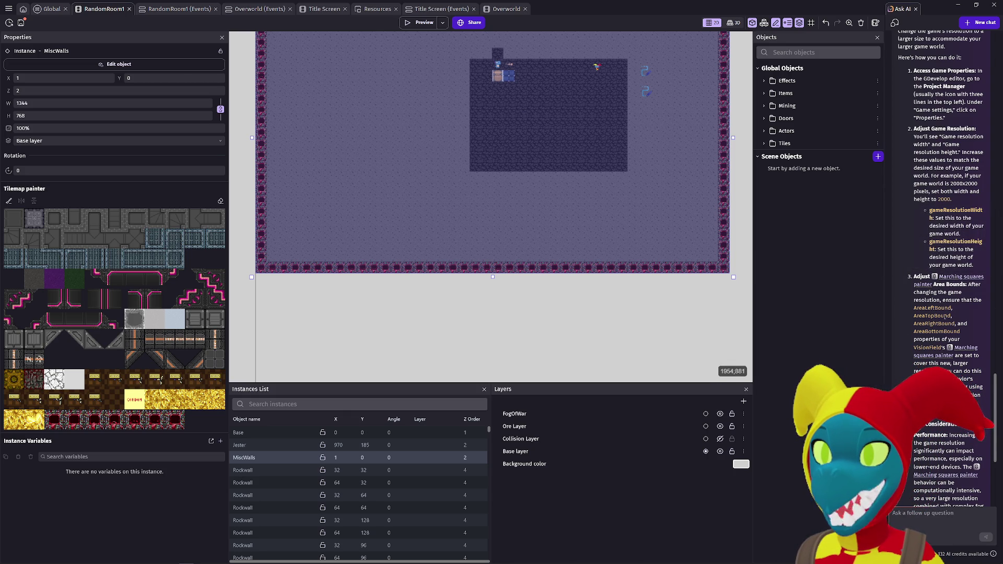
{"action": "scroll", "coordinate": [933, 330], "scroll_direction": "down", "scroll_amount": 2}
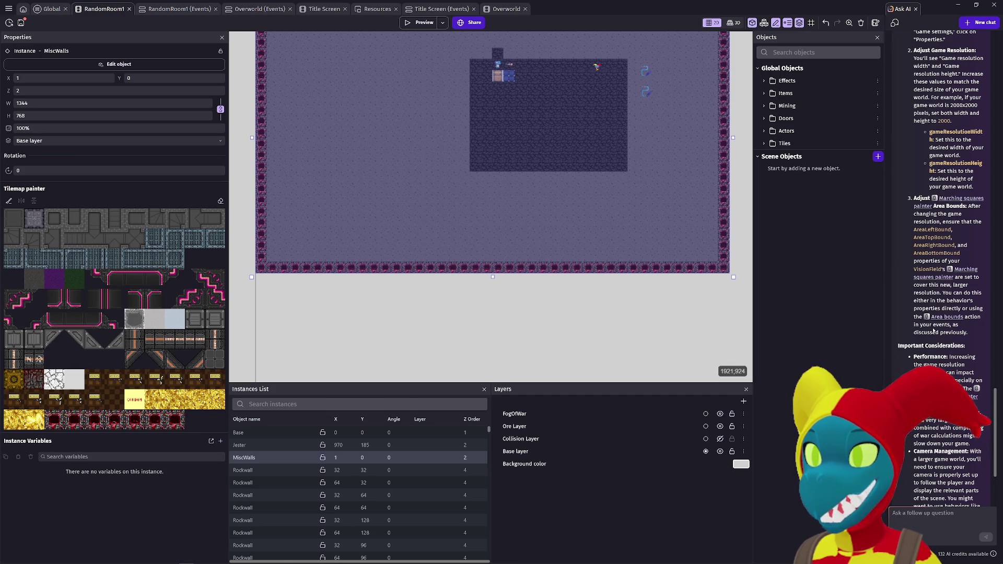
{"action": "scroll", "coordinate": [933, 330], "scroll_direction": "down", "scroll_amount": 5}
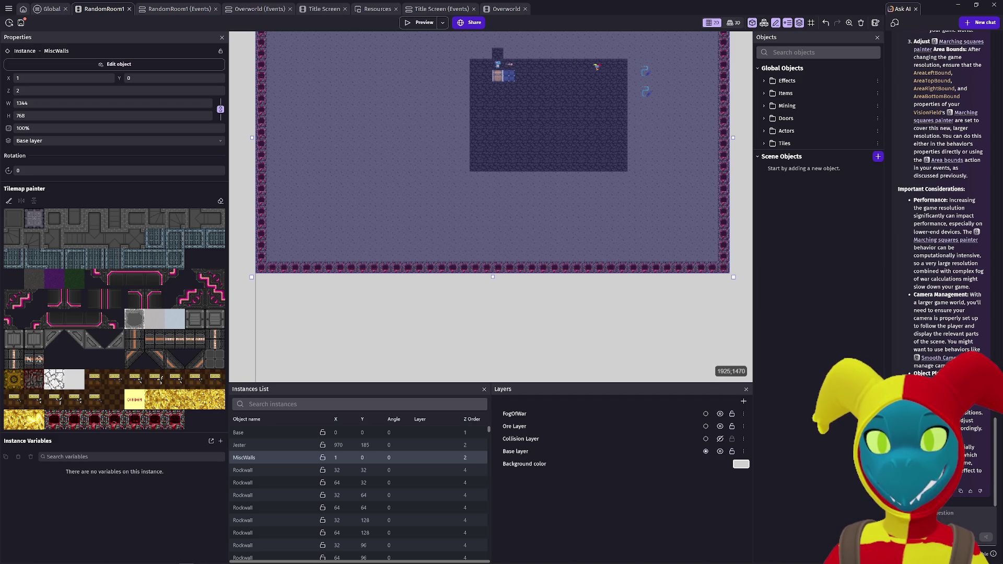
Step: Ask the AI what resolution suits an expansive top-down game on an average household computer
{"action": "left_click", "coordinate": [935, 521]}
{"action": "key", "text": "ctrl+v"}
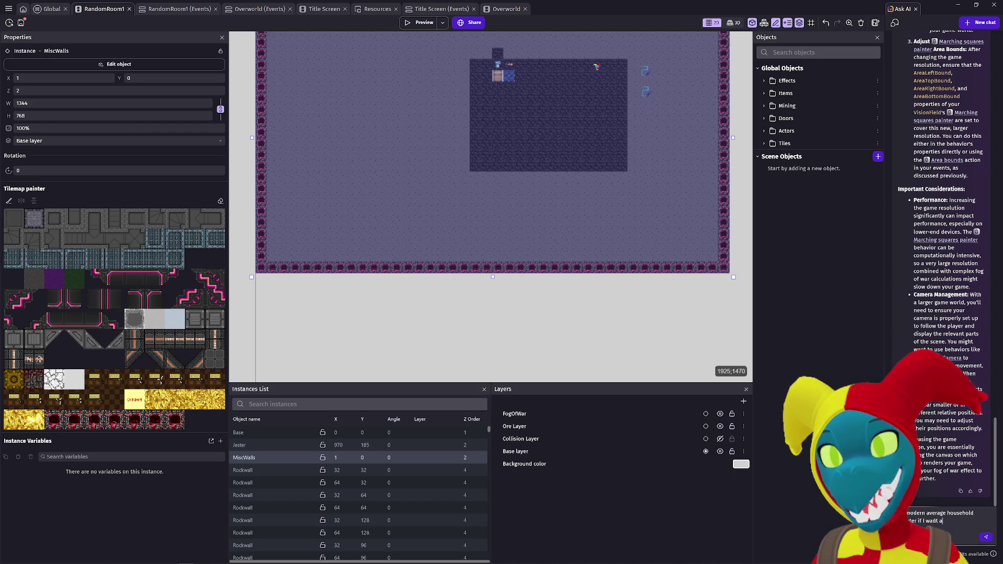
{"action": "type", "text": "n expans"}
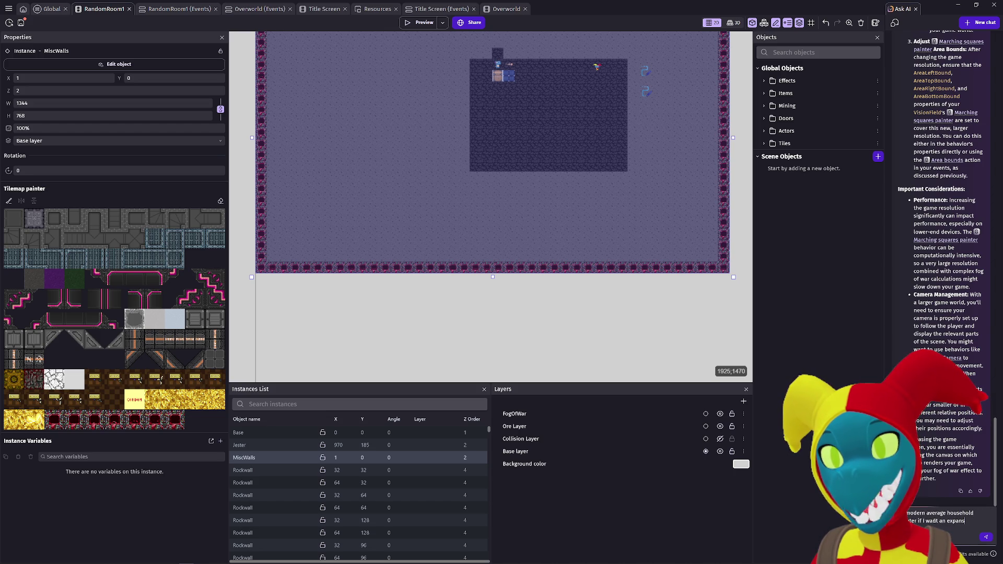
{"action": "type", "text": "ive ve how"}
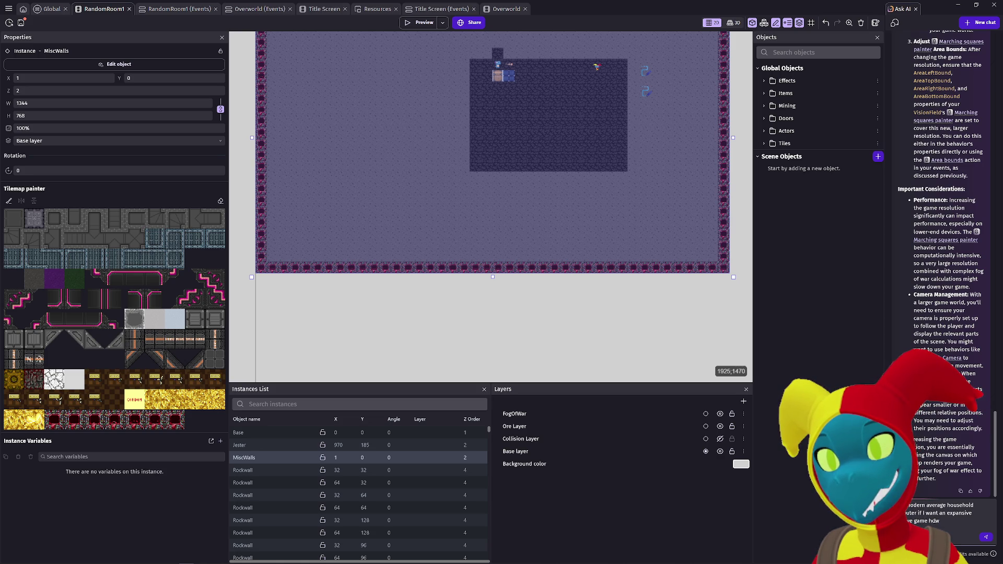
{"action": "type", "text": " should the r"}
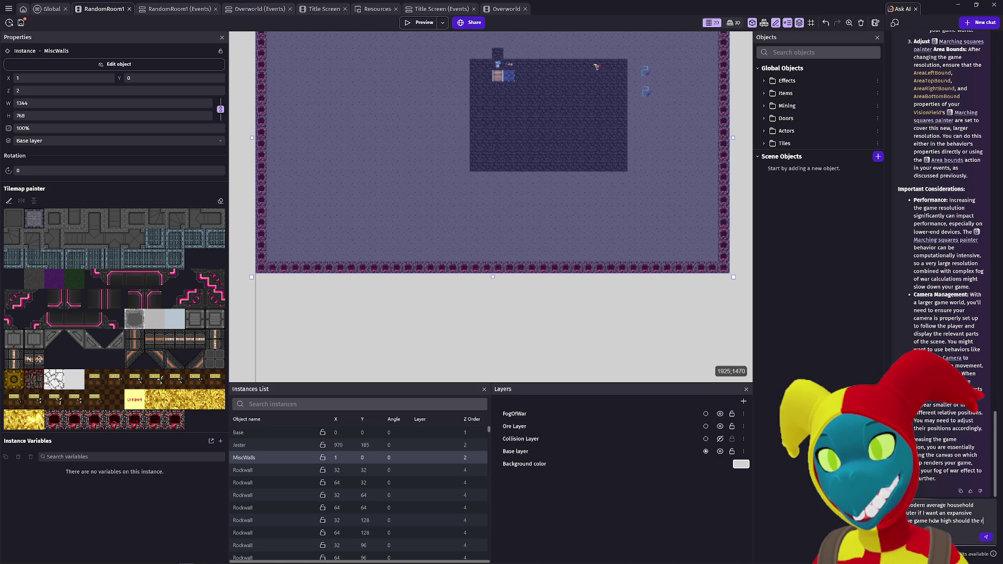
{"action": "type", "text": " be"}
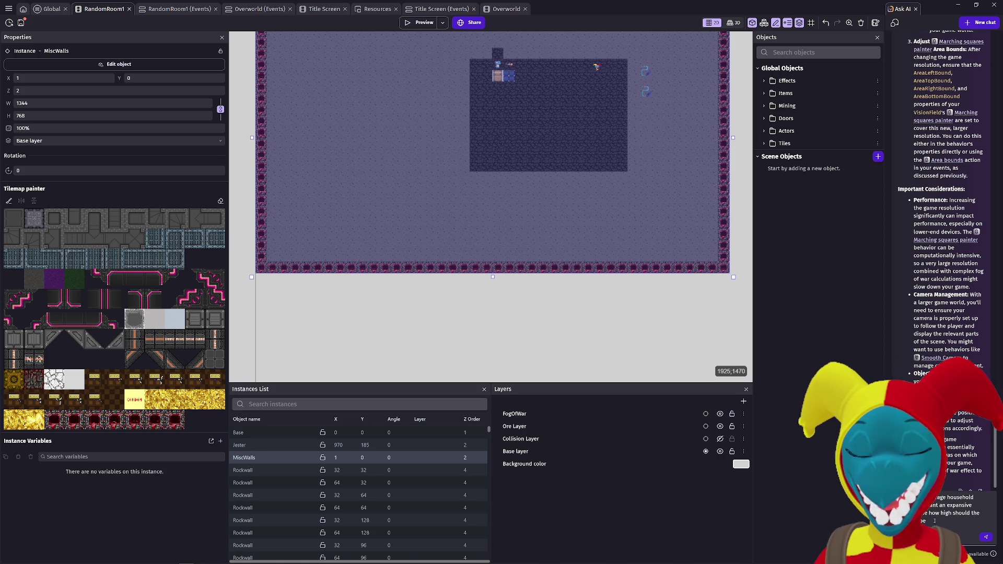
{"action": "type", "text": " on my top down game"}
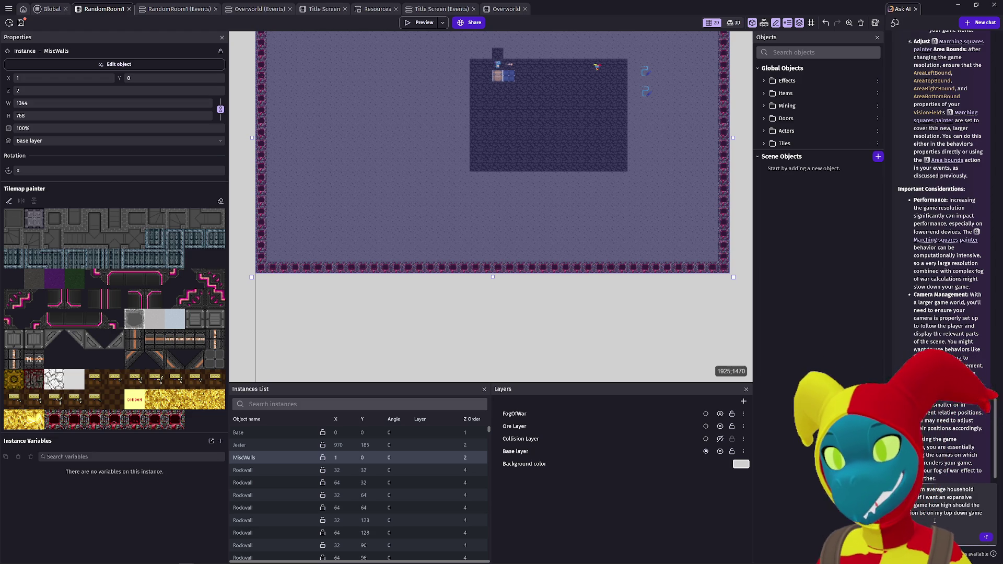
{"action": "left_click", "coordinate": [987, 538]}
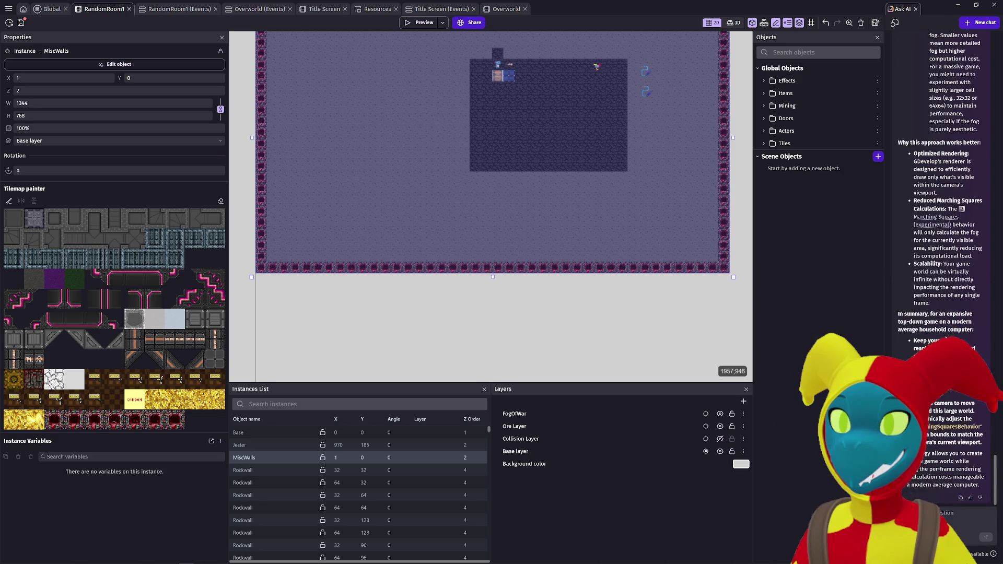
Step: Scroll through the AI's reply recommending 1920x1080 or 1280x720 with a larger camera-followed world
{"action": "scroll", "coordinate": [928, 344], "scroll_direction": "up", "scroll_amount": 10}
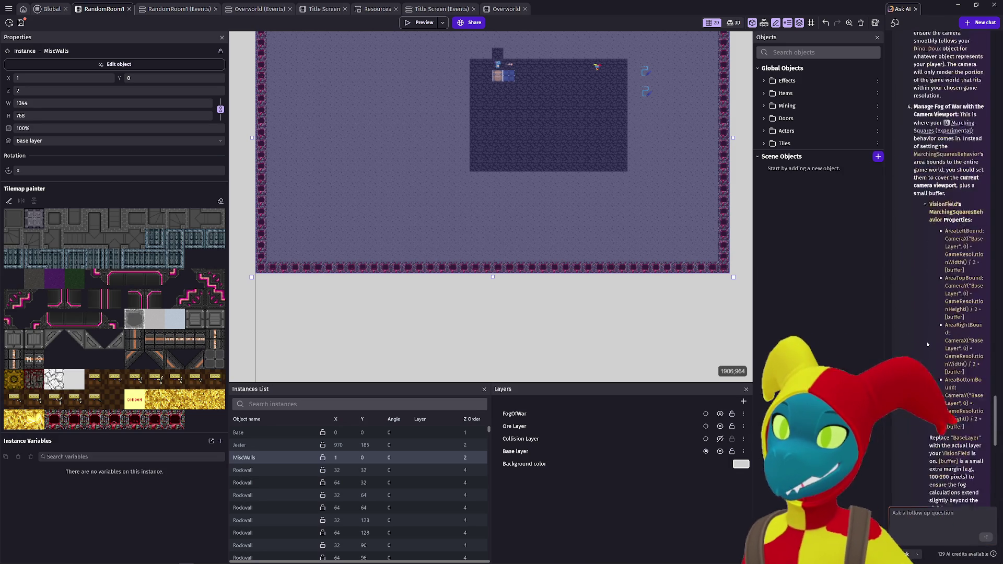
{"action": "scroll", "coordinate": [928, 344], "scroll_direction": "up", "scroll_amount": 10}
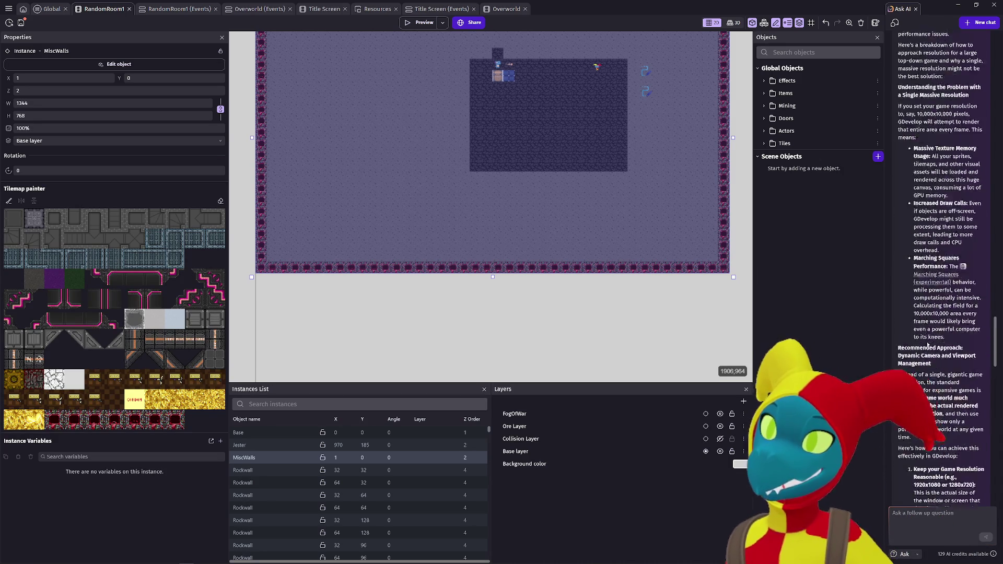
{"action": "scroll", "coordinate": [928, 344], "scroll_direction": "up", "scroll_amount": 10}
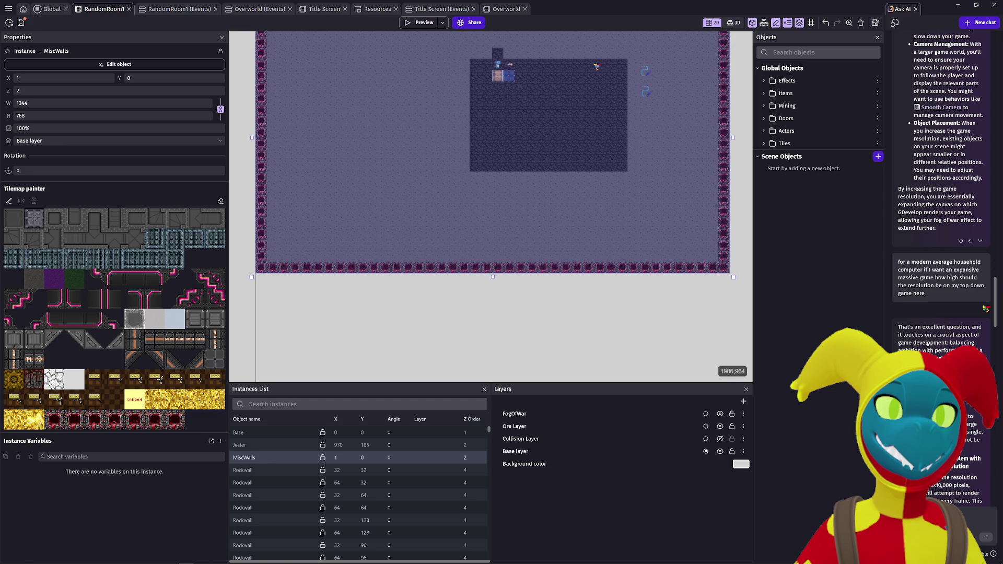
{"action": "scroll", "coordinate": [928, 344], "scroll_direction": "down", "scroll_amount": 3}
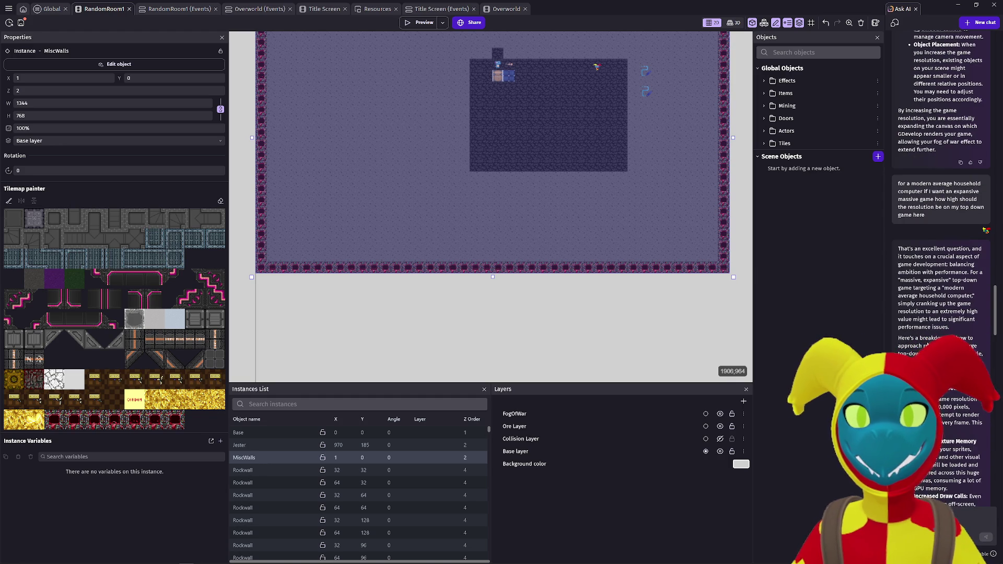
{"action": "scroll", "coordinate": [935, 351], "scroll_direction": "down", "scroll_amount": 3}
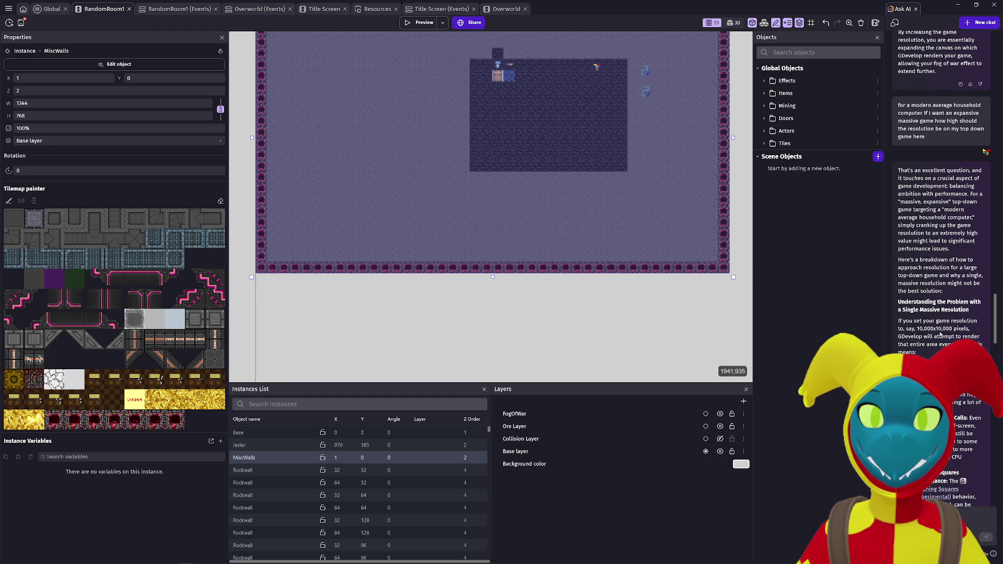
{"action": "scroll", "coordinate": [940, 334], "scroll_direction": "down", "scroll_amount": 3}
{"action": "scroll", "coordinate": [956, 329], "scroll_direction": "down", "scroll_amount": 3}
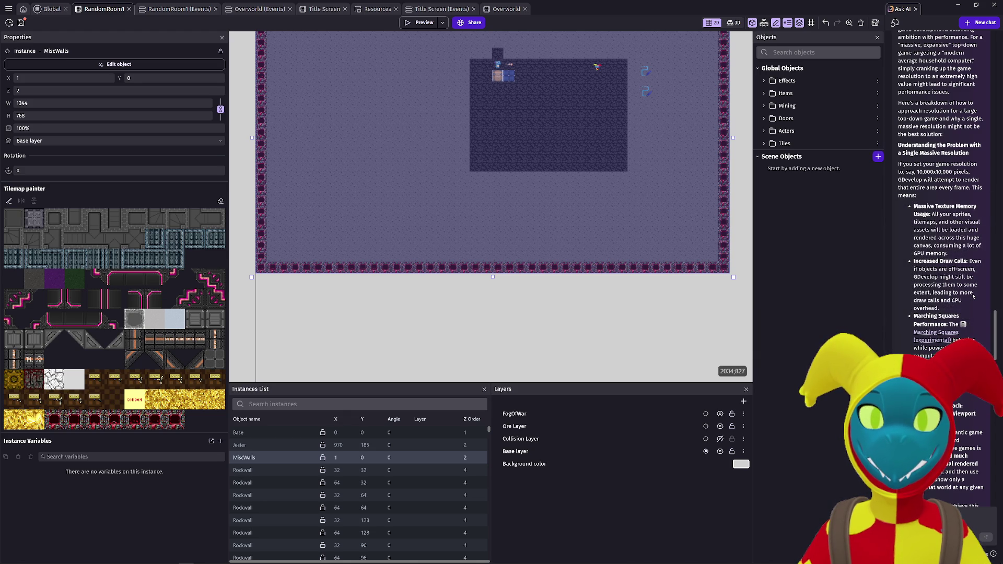
{"action": "scroll", "coordinate": [973, 297], "scroll_direction": "down", "scroll_amount": 4}
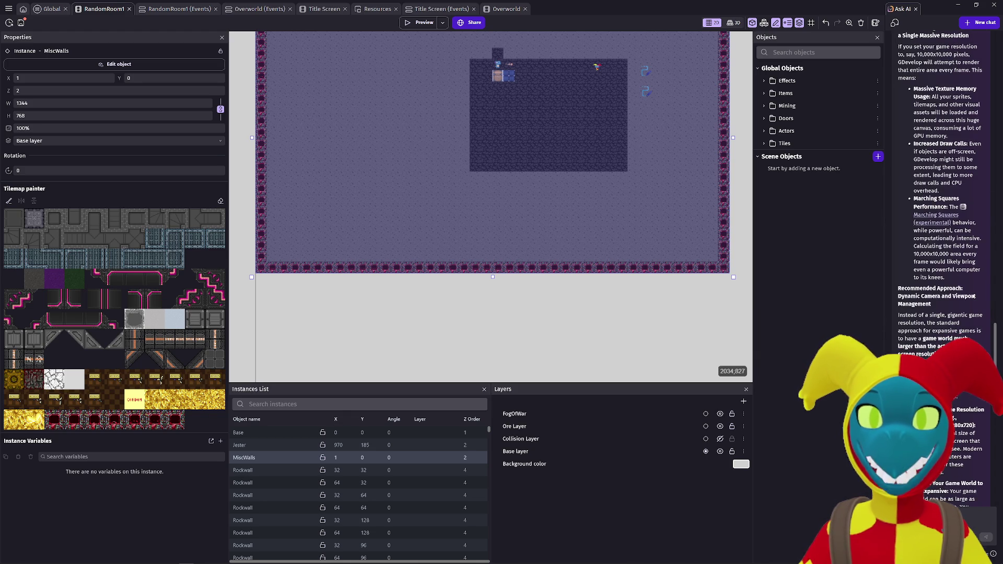
{"action": "scroll", "coordinate": [972, 296], "scroll_direction": "down", "scroll_amount": 3}
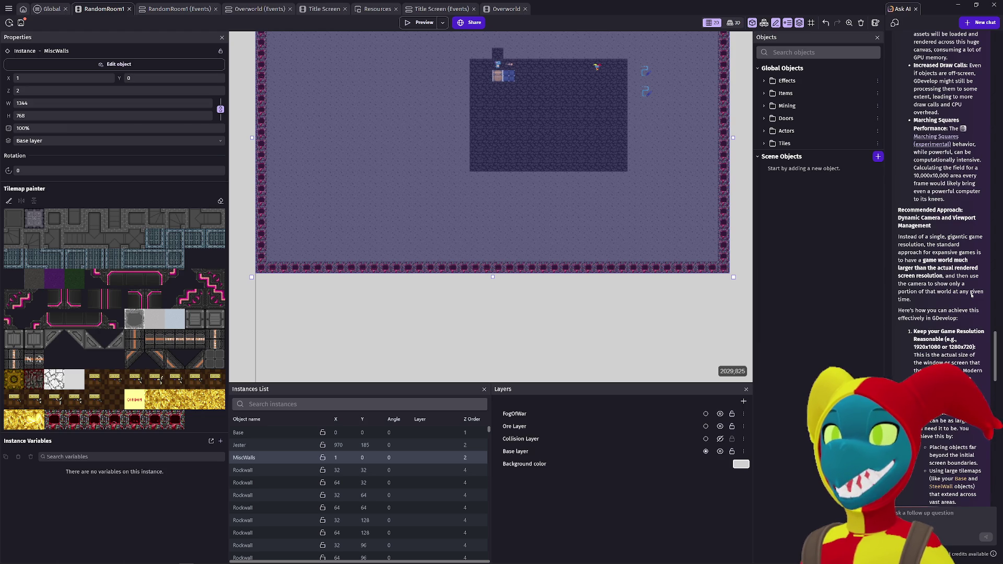
{"action": "scroll", "coordinate": [973, 303], "scroll_direction": "down", "scroll_amount": 3}
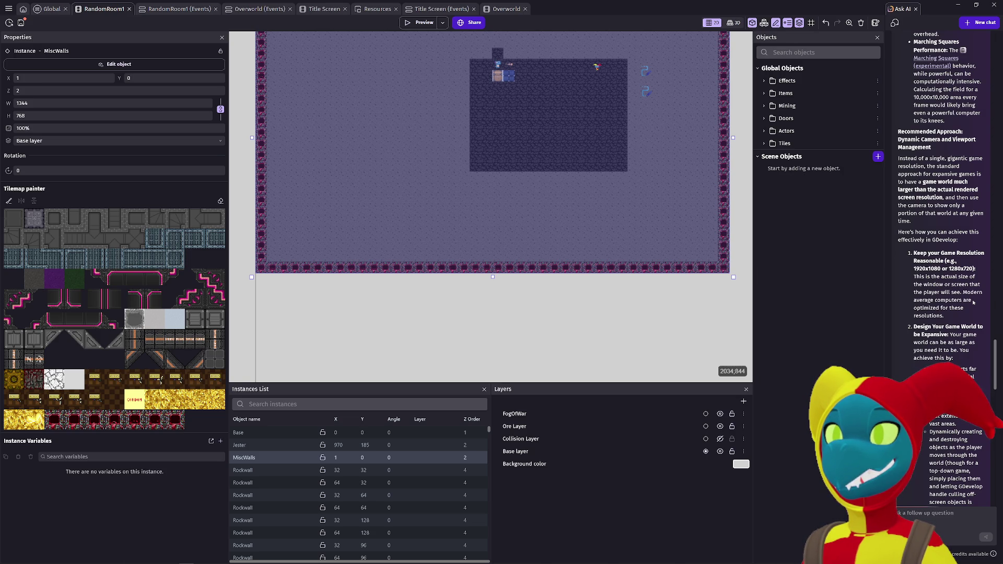
{"action": "scroll", "coordinate": [977, 312], "scroll_direction": "down", "scroll_amount": 3}
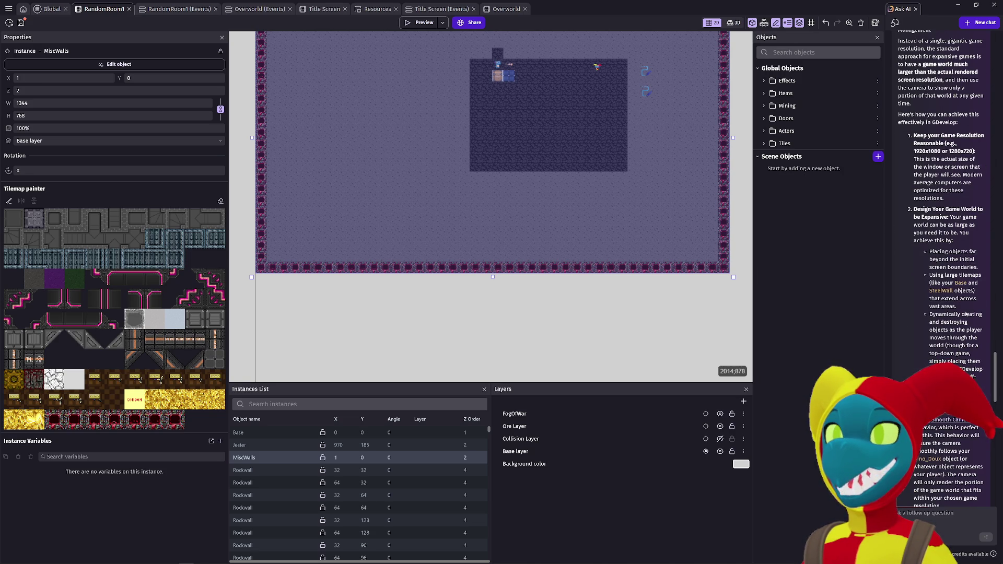
{"action": "scroll", "coordinate": [591, 239], "scroll_direction": "down", "scroll_amount": 5}
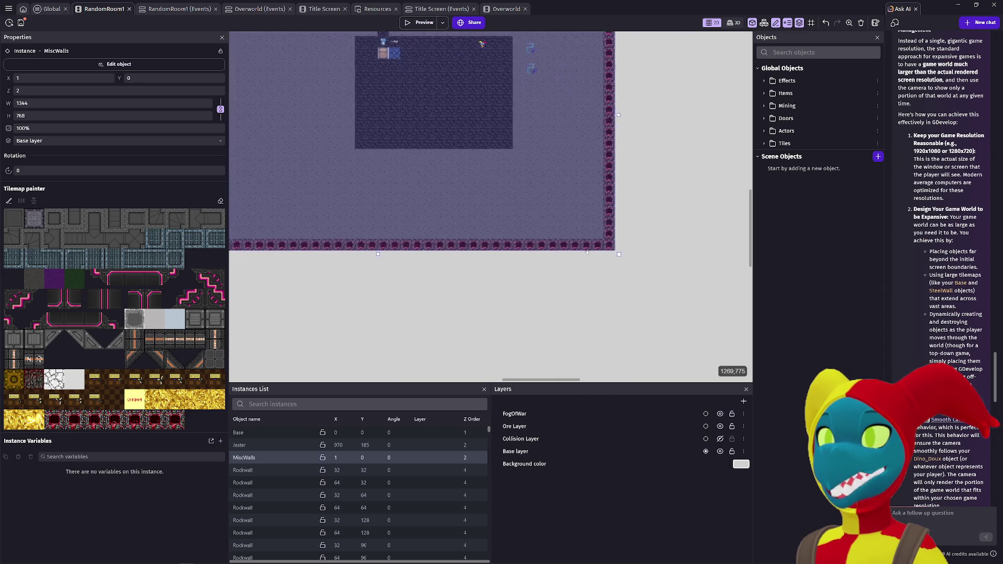
{"action": "scroll", "coordinate": [590, 240], "scroll_direction": "down", "scroll_amount": 4}
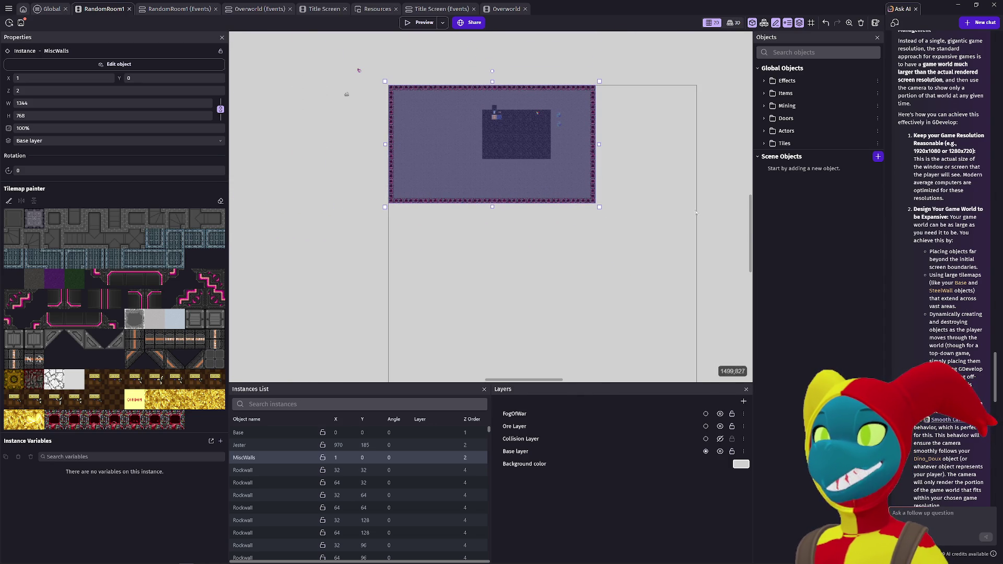
{"action": "scroll", "coordinate": [551, 219], "scroll_direction": "up", "scroll_amount": 5}
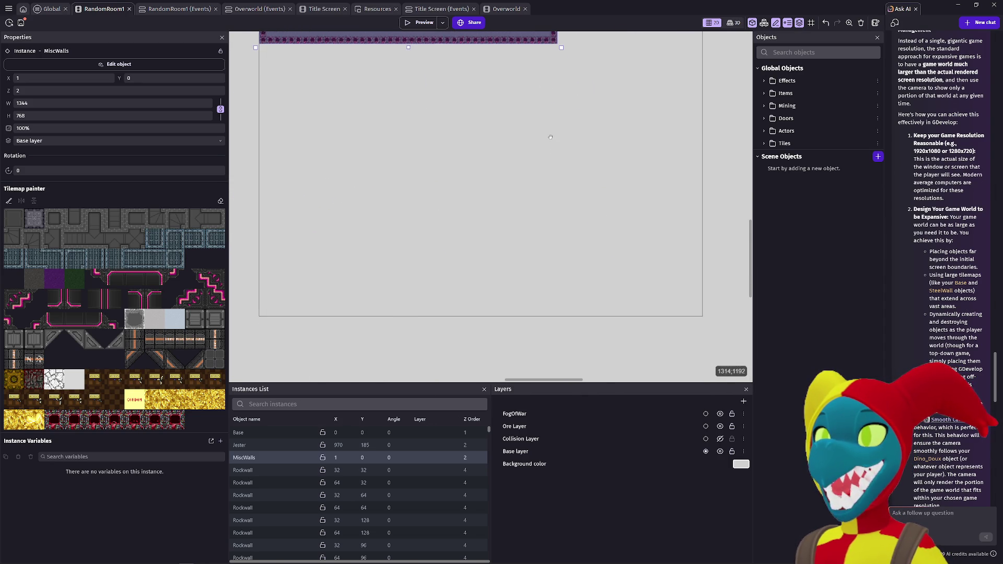
{"action": "scroll", "coordinate": [551, 220], "scroll_direction": "down", "scroll_amount": 2}
{"action": "scroll", "coordinate": [559, 241], "scroll_direction": "up", "scroll_amount": 3}
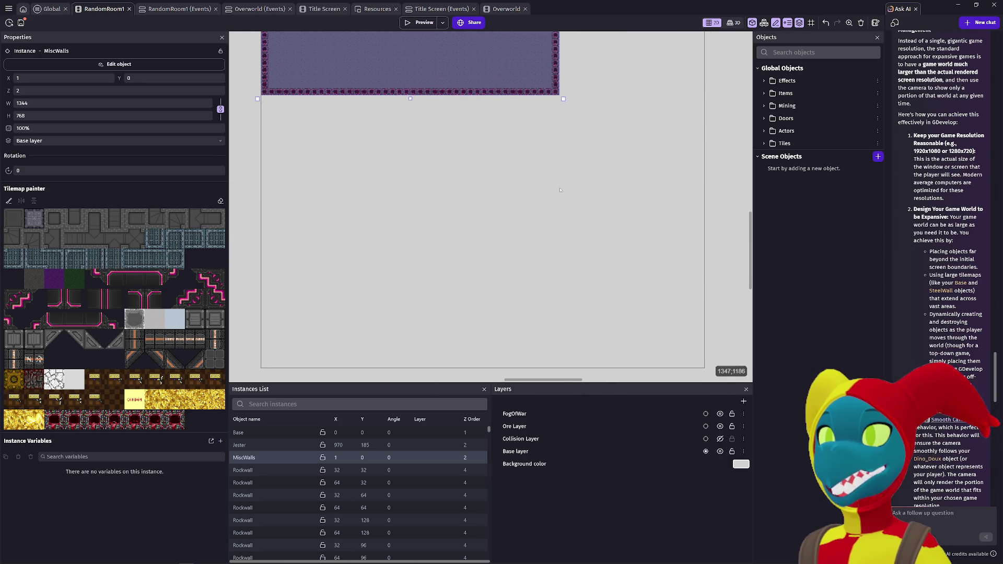
{"action": "scroll", "coordinate": [560, 190], "scroll_direction": "up", "scroll_amount": 4}
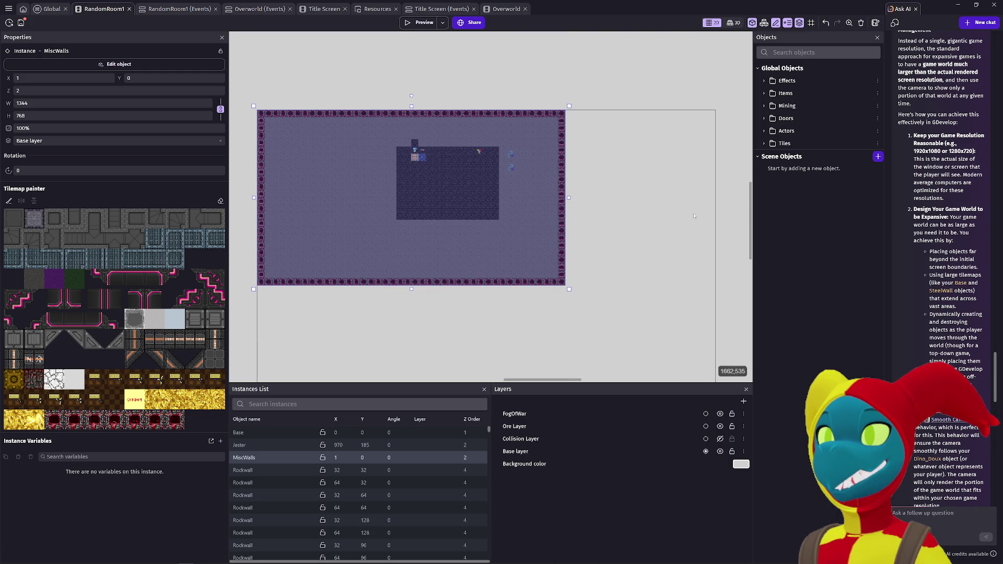
{"action": "scroll", "coordinate": [488, 216], "scroll_direction": "up", "scroll_amount": 3}
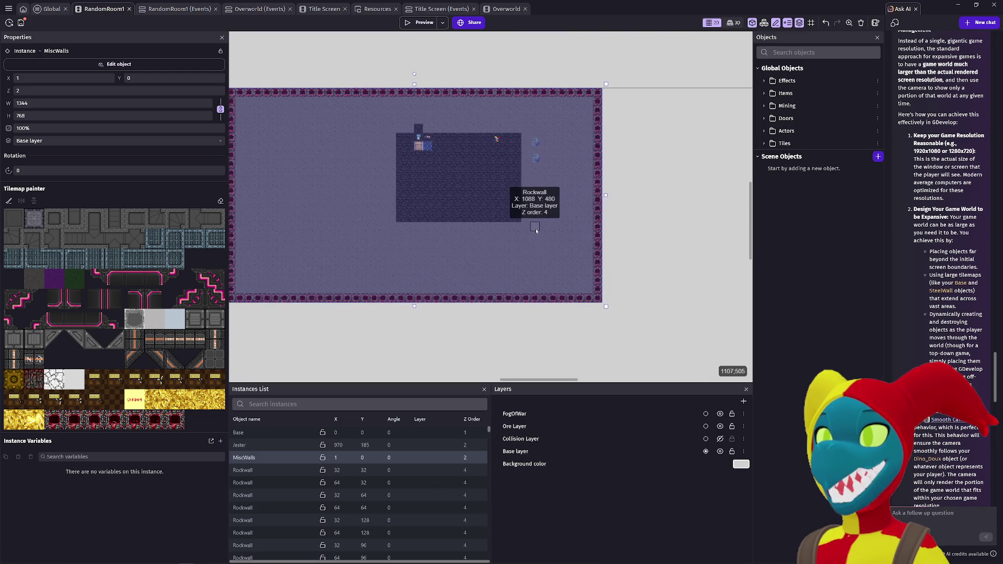
{"action": "left_click_drag", "start_coordinate": [509, 244], "coordinate": [600, 240]}
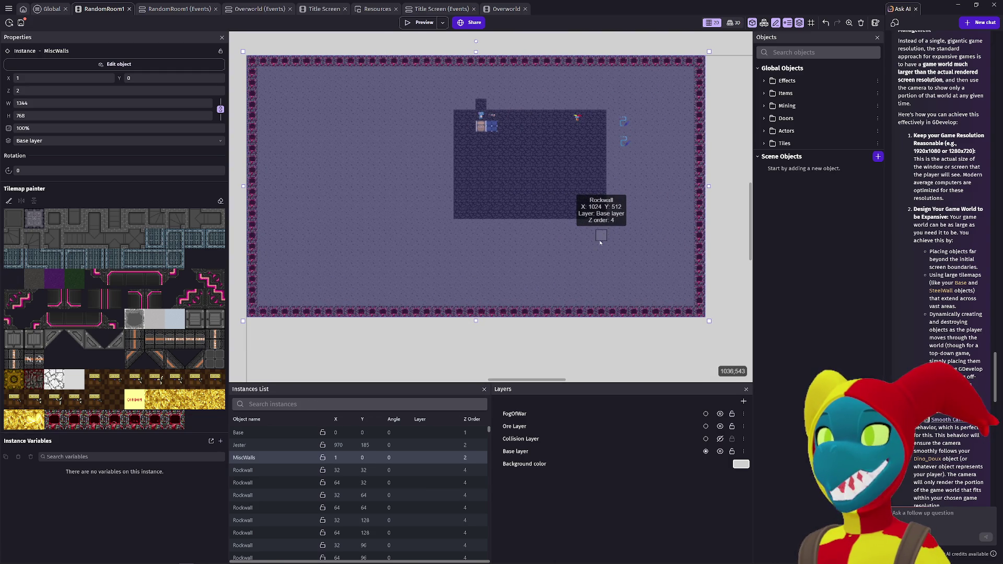
{"action": "scroll", "coordinate": [530, 218], "scroll_direction": "down", "scroll_amount": 8}
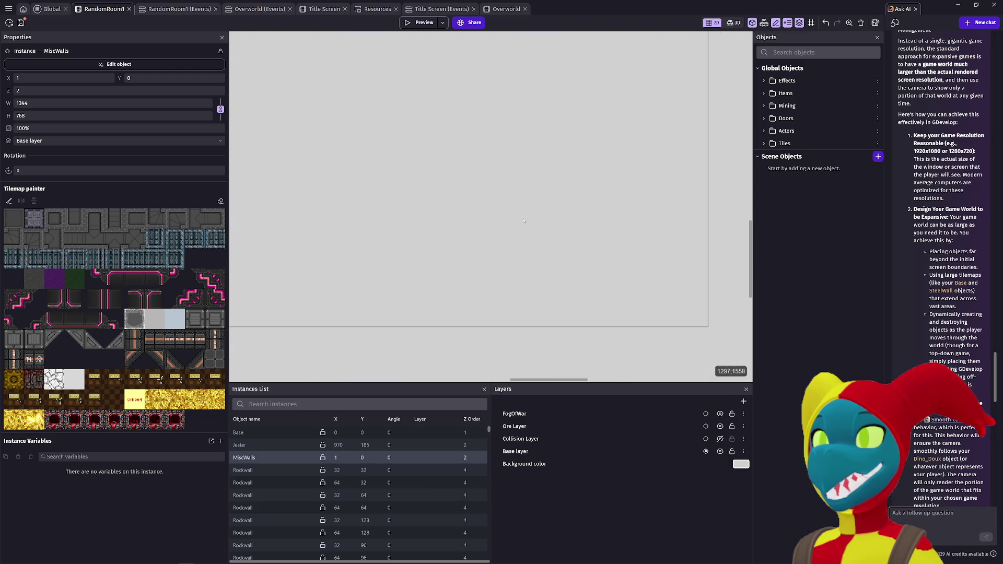
{"action": "scroll", "coordinate": [530, 218], "scroll_direction": "up", "scroll_amount": 5}
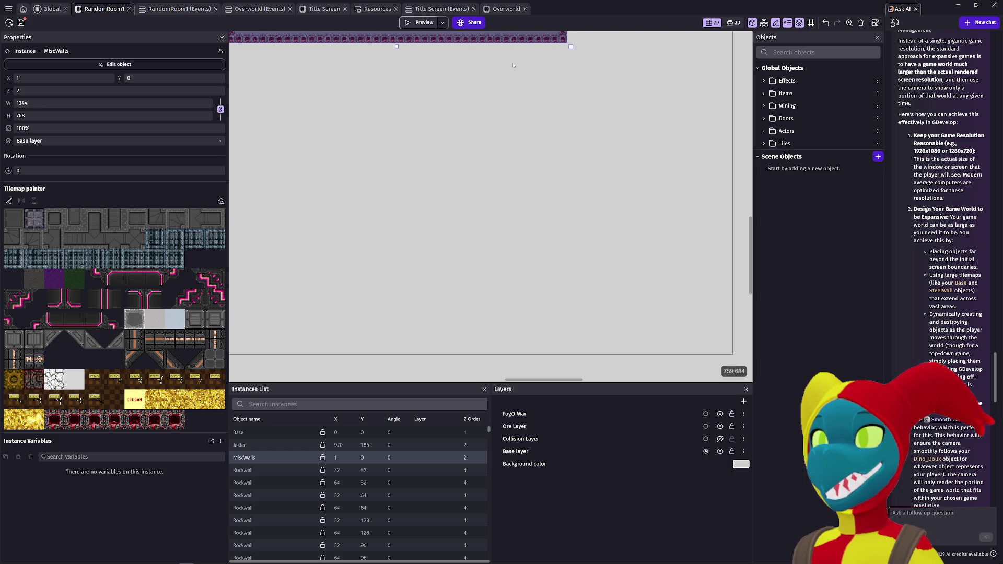
{"action": "scroll", "coordinate": [490, 59], "scroll_direction": "up", "scroll_amount": 4}
{"action": "scroll", "coordinate": [378, 128], "scroll_direction": "up", "scroll_amount": 3, "text": "ctrl"}
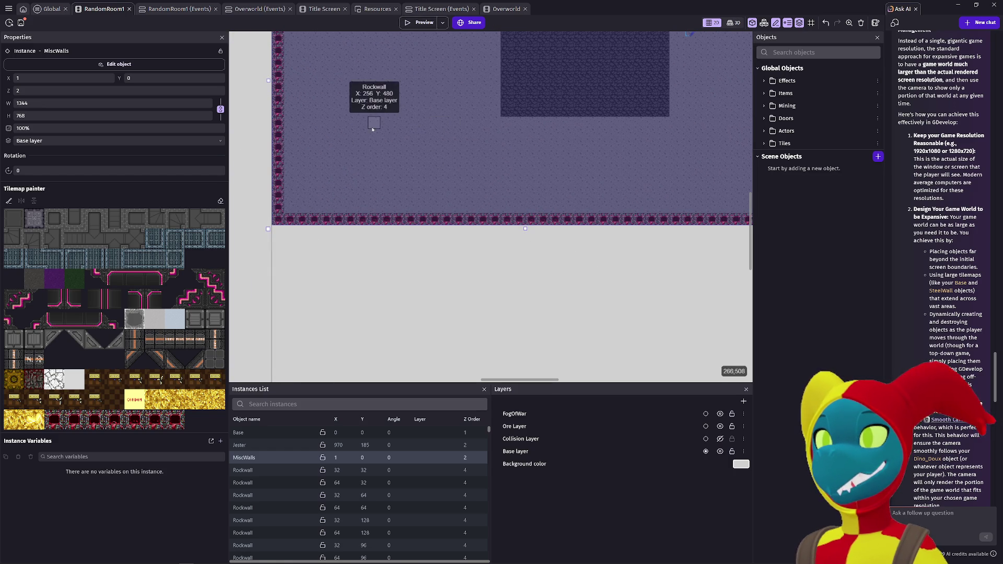
{"action": "scroll", "coordinate": [954, 361], "scroll_direction": "down", "scroll_amount": 4}
{"action": "scroll", "coordinate": [954, 361], "scroll_direction": "down", "scroll_amount": 10}
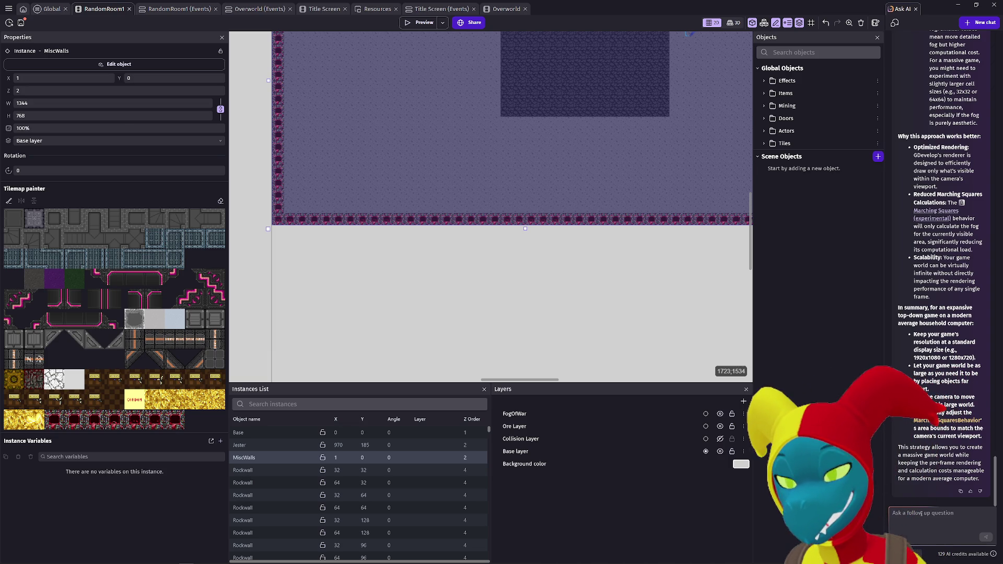
{"action": "left_click", "coordinate": [979, 23]}
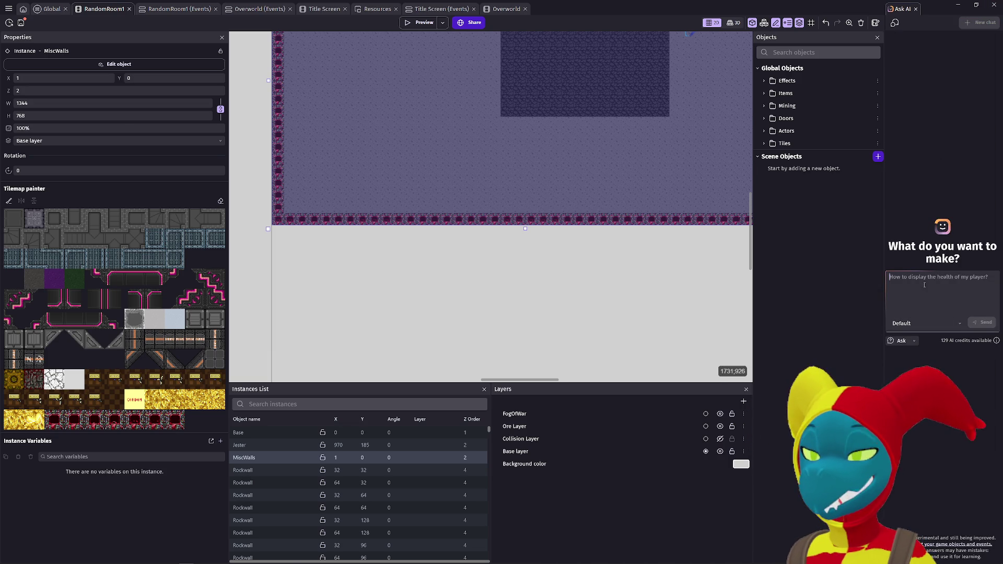
Step: Draft a question asking for a more optimized way to sprawl out the RandomRoom1 rockwalls
{"action": "type", "text": "is there a more efficient"}
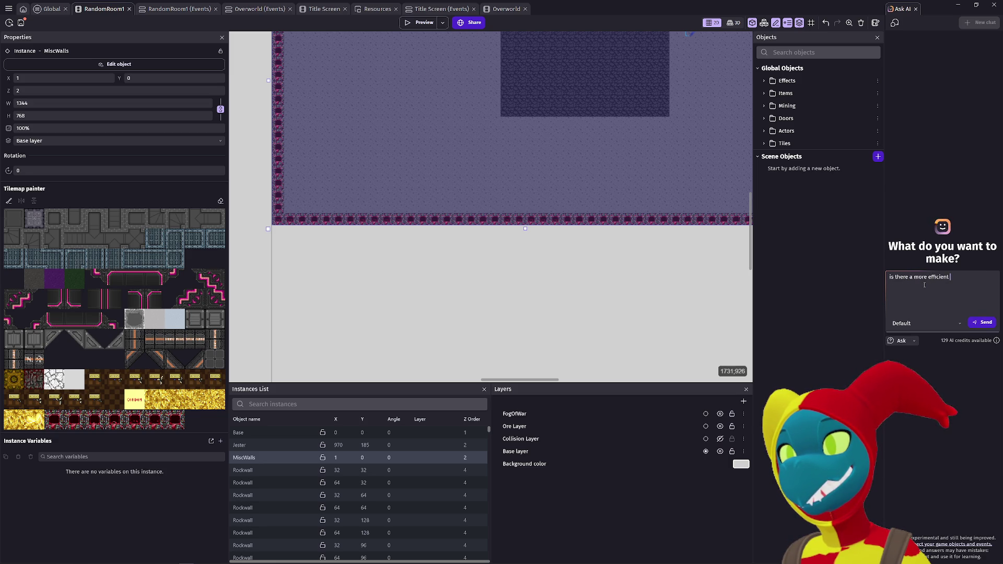
{"action": "key", "text": "BackSpace"}
{"action": "key", "text": "BackSpace"}
{"action": "key", "text": "BackSpace"}
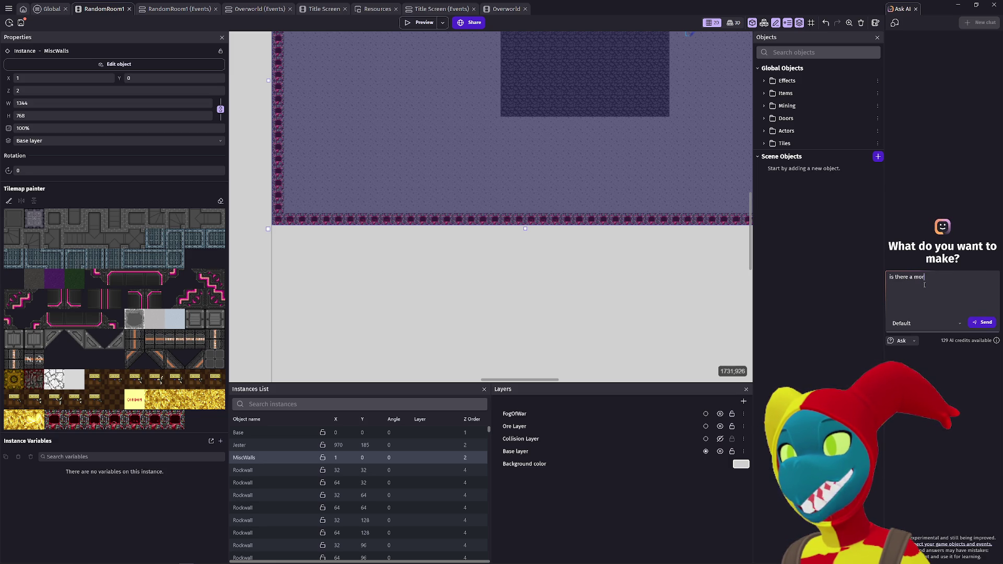
{"action": "type", "text": "e"}
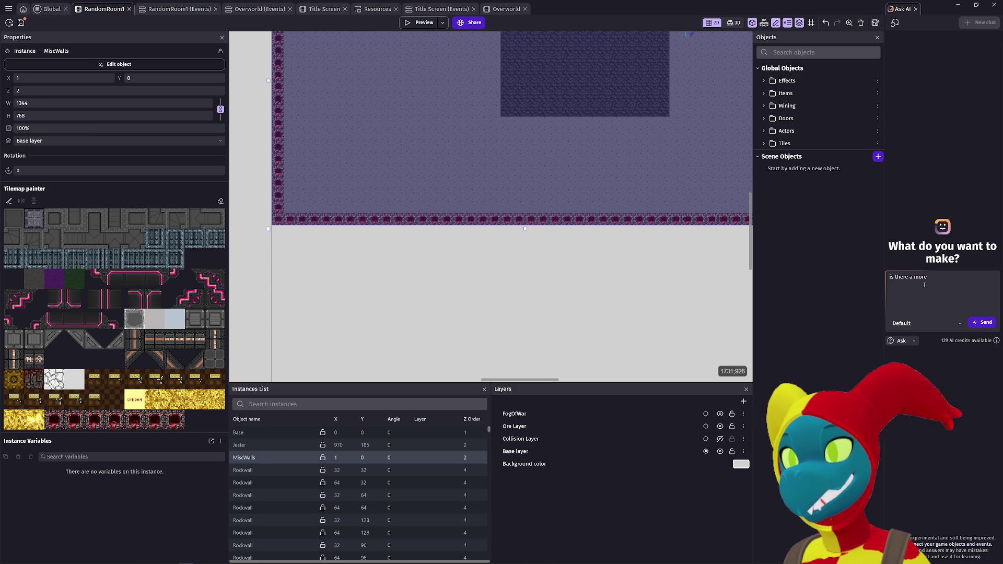
{"action": "type", "text": " optimized way of"}
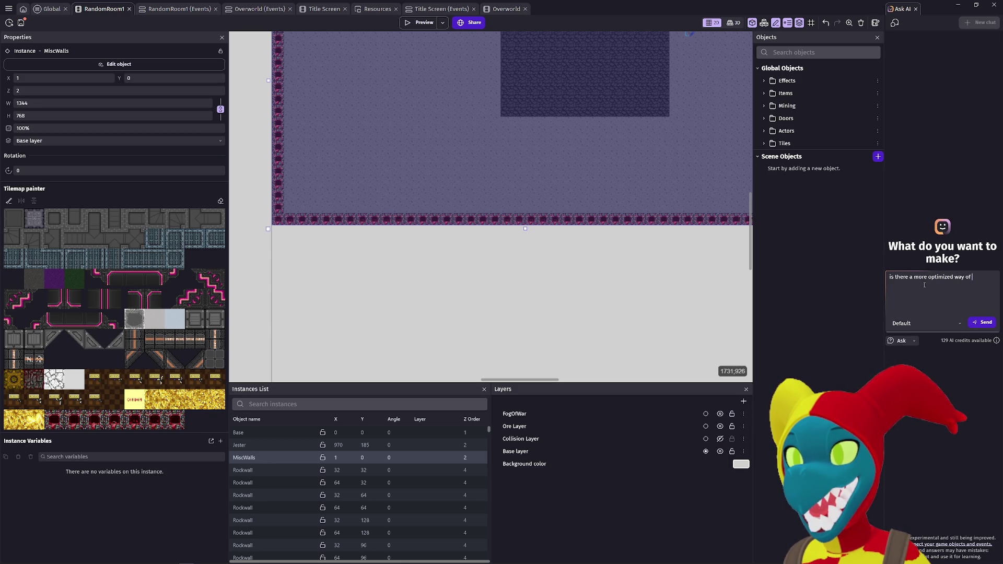
{"action": "type", "text": " sprawling out these rockwalls I hafve"}
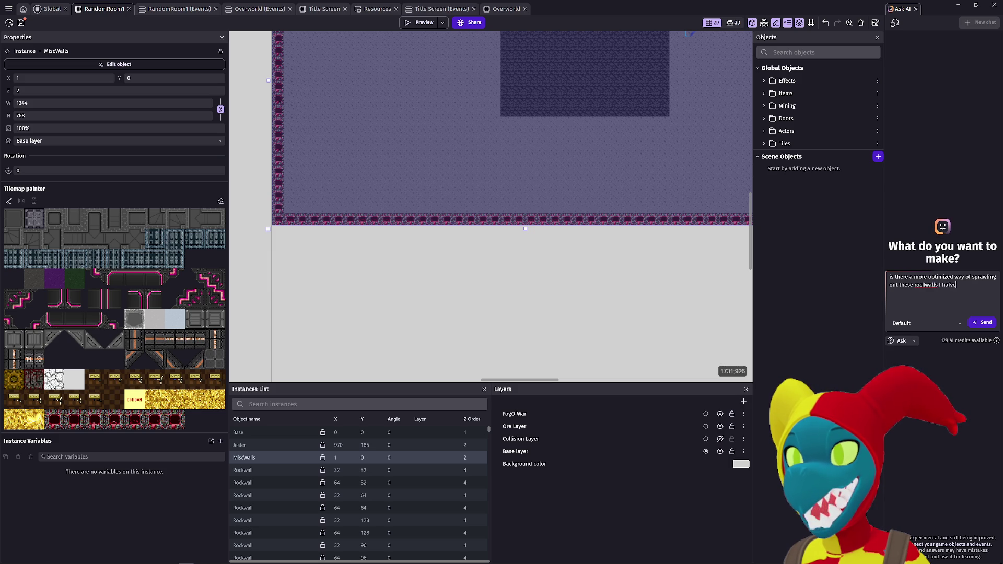
{"action": "type", "text": " on RandomRo"}
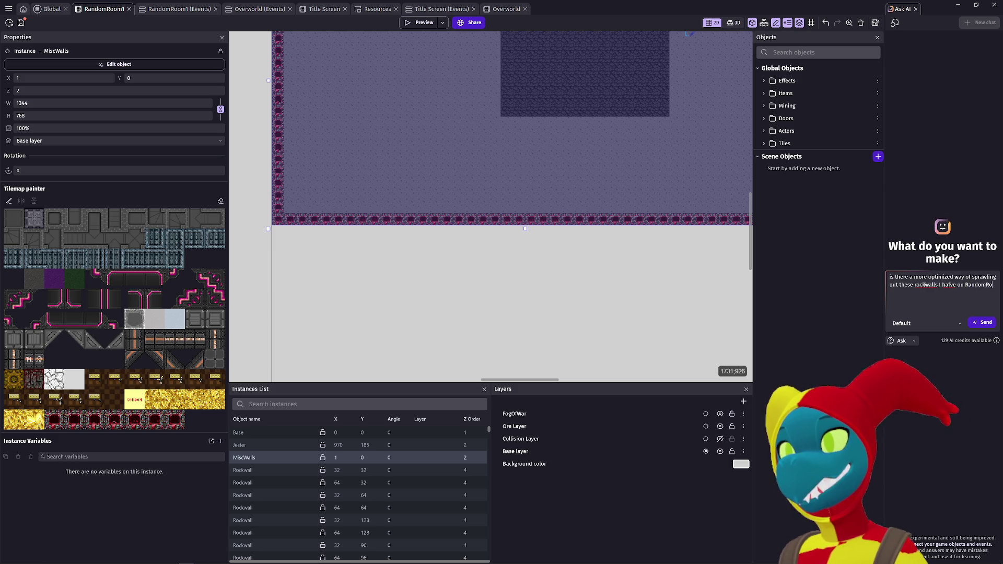
{"action": "type", "text": "om1? They are all set to "}
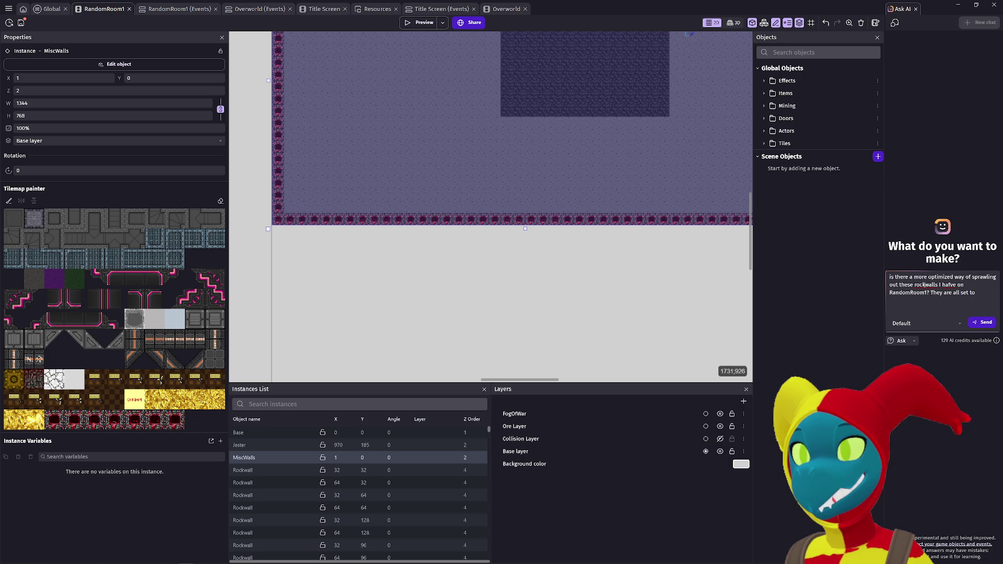
{"action": "type", "text": "either "}
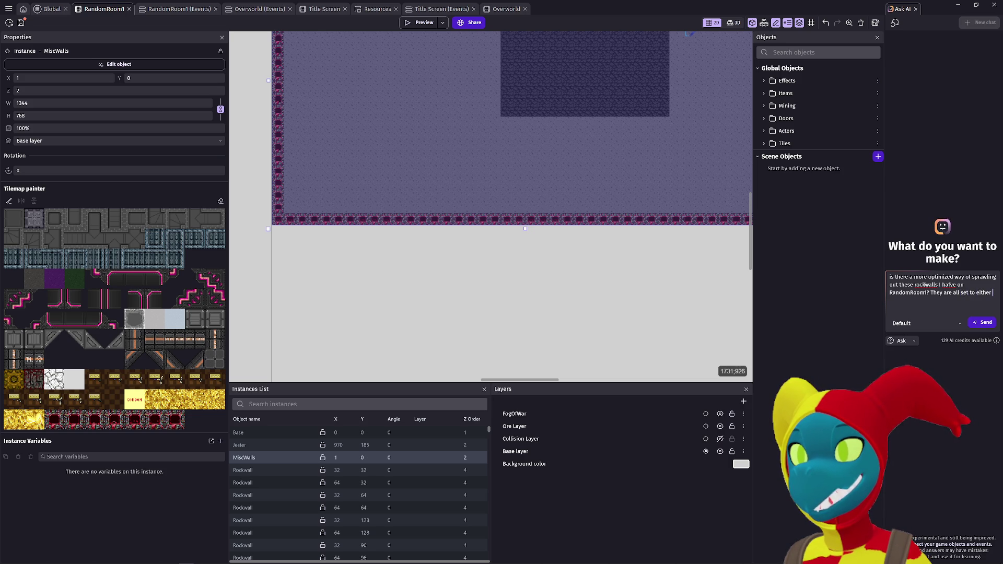
{"action": "type", "text": "be a blank spot"}
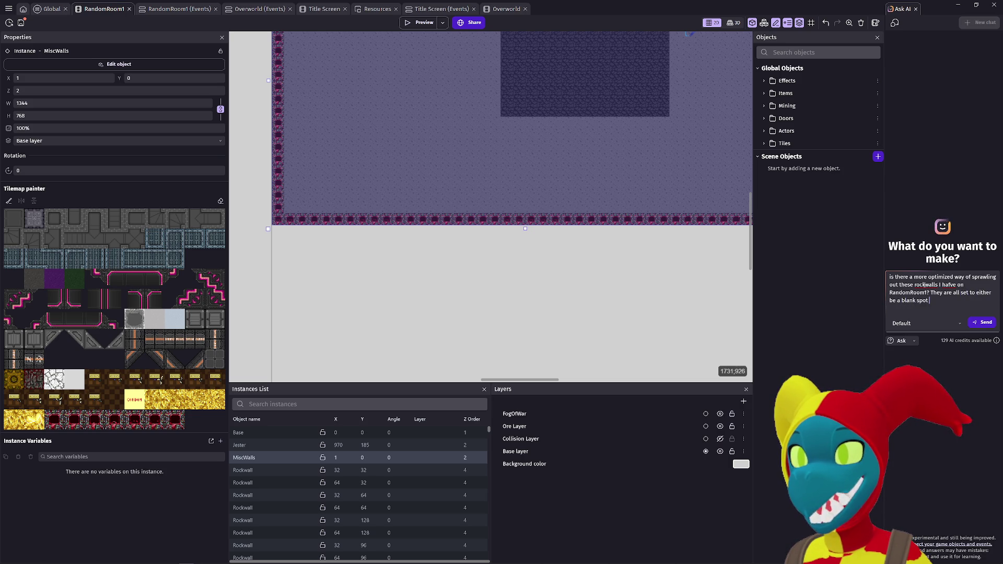
{"action": "key", "text": "BackSpace"}
{"action": "key", "text": "BackSpace"}
{"action": "key", "text": "BackSpace"}
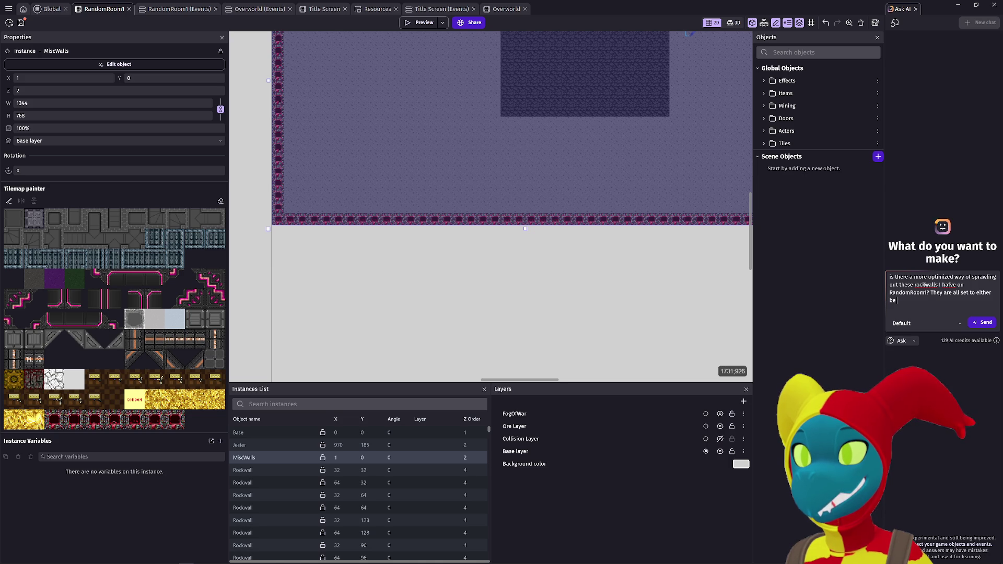
{"action": "key", "text": "BackSpace"}
{"action": "key", "text": "BackSpace"}
{"action": "key", "text": "BackSpace"}
{"action": "type", "text": "On world gen they "}
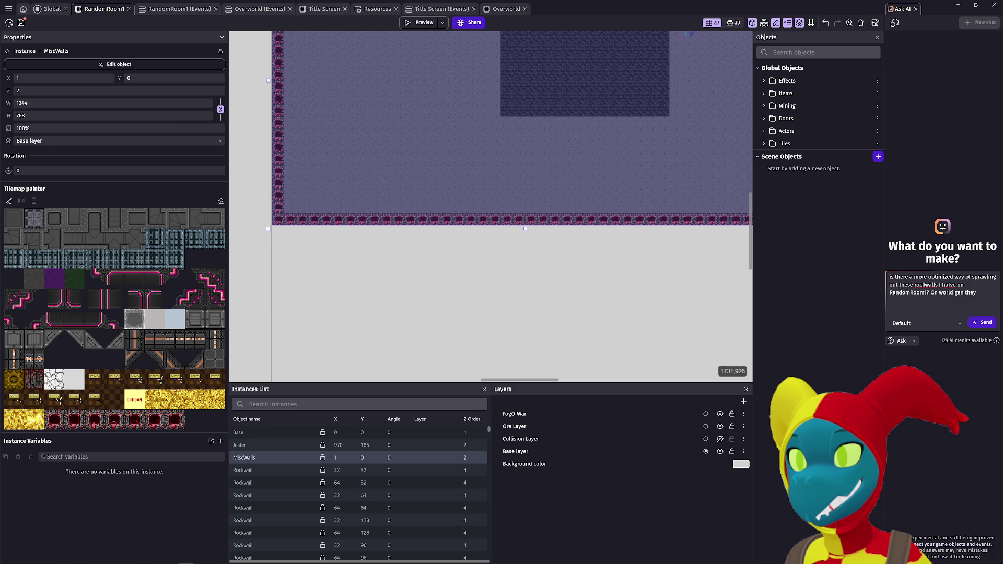
{"action": "type", "text": "can do a bunch of things"}
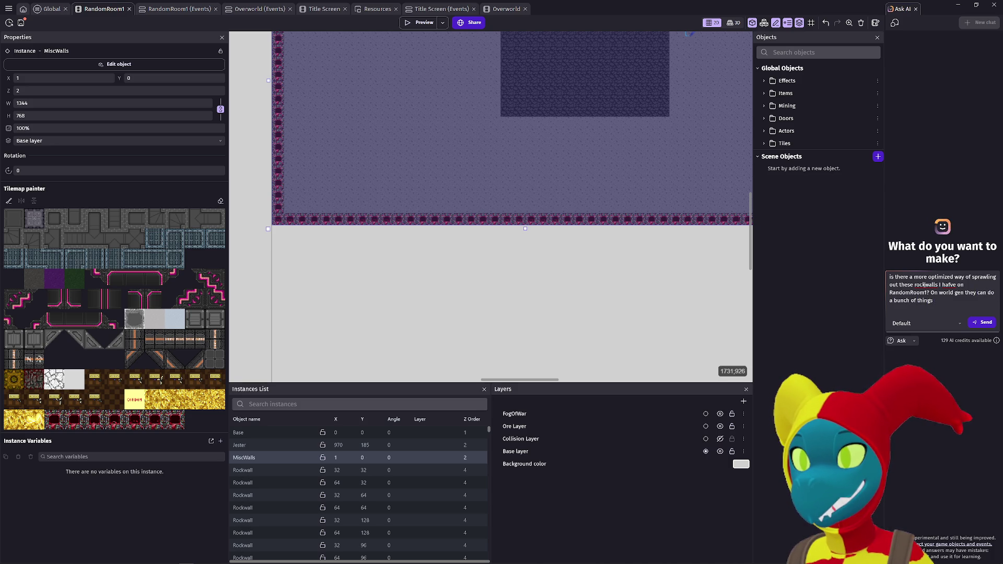
{"action": "type", "text": " and"}
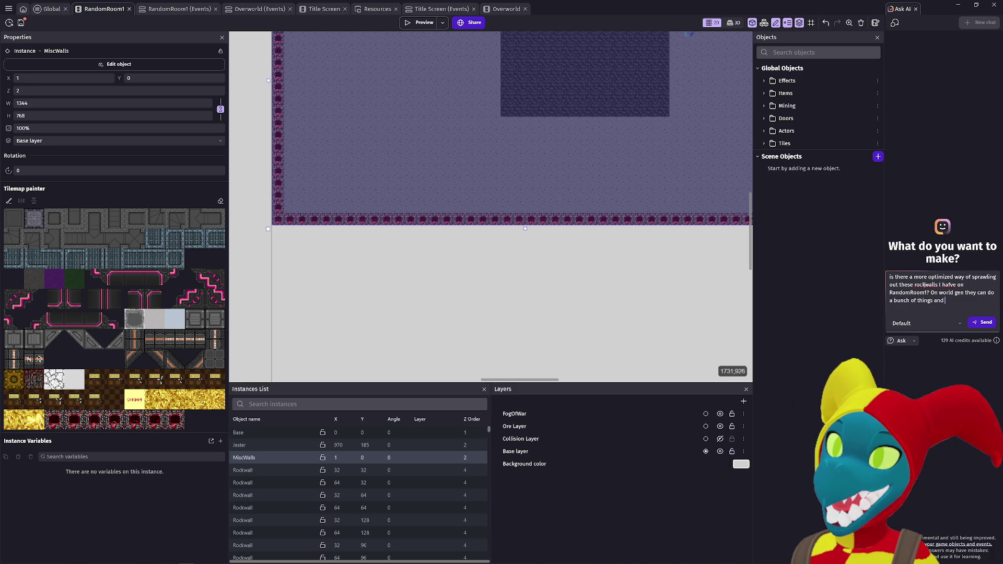
{"action": "type", "text": " it seem s li"}
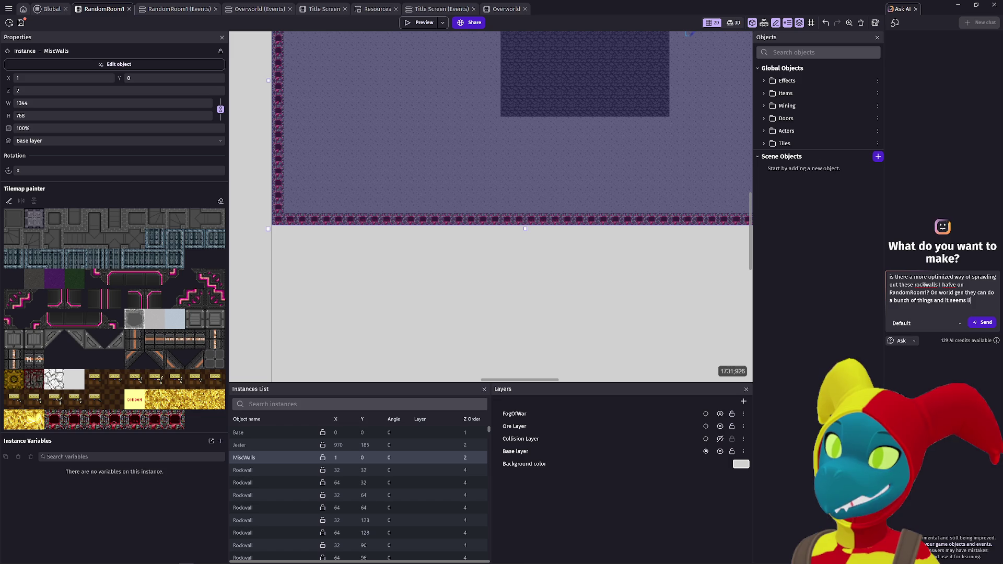
{"action": "type", "text": "ke there is no issue in"}
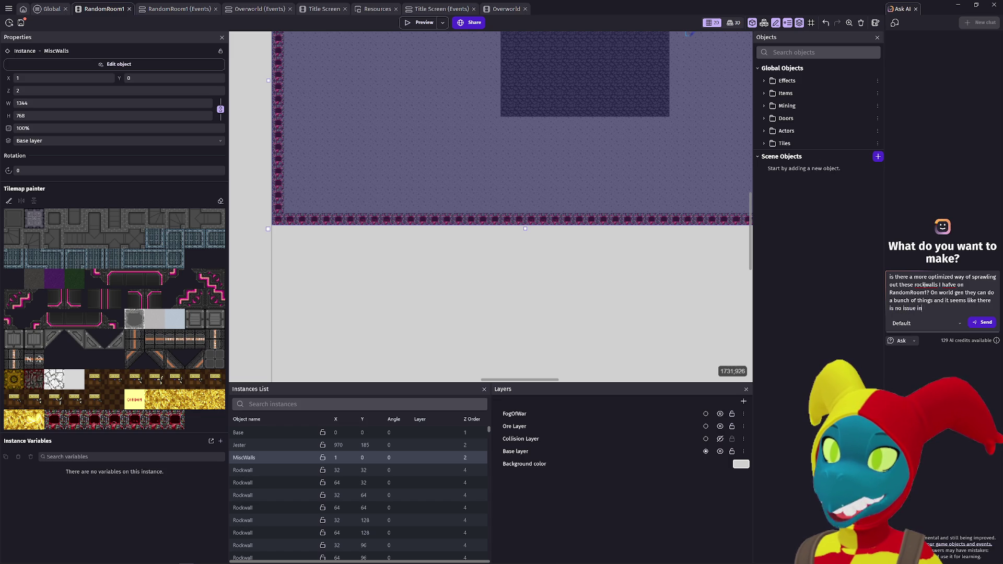
{"action": "type", "text": " the preview"}
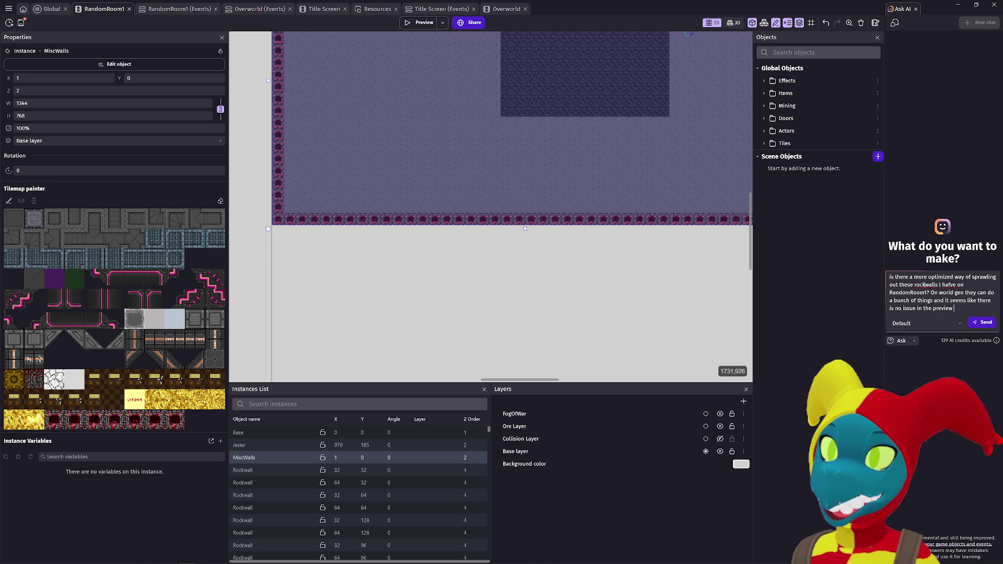
{"action": "type", "text": " but when Im"}
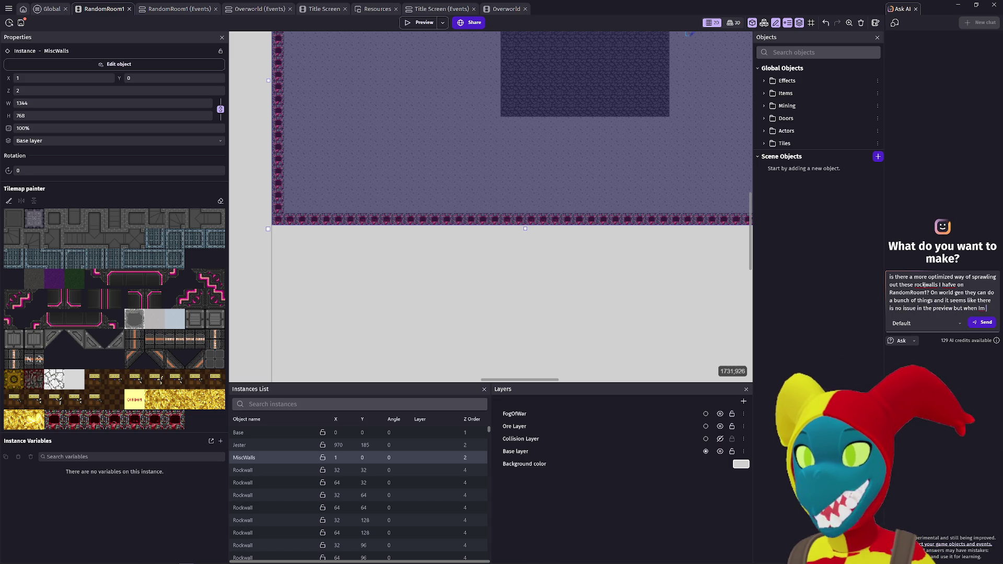
{"action": "type", "text": " in the actu"}
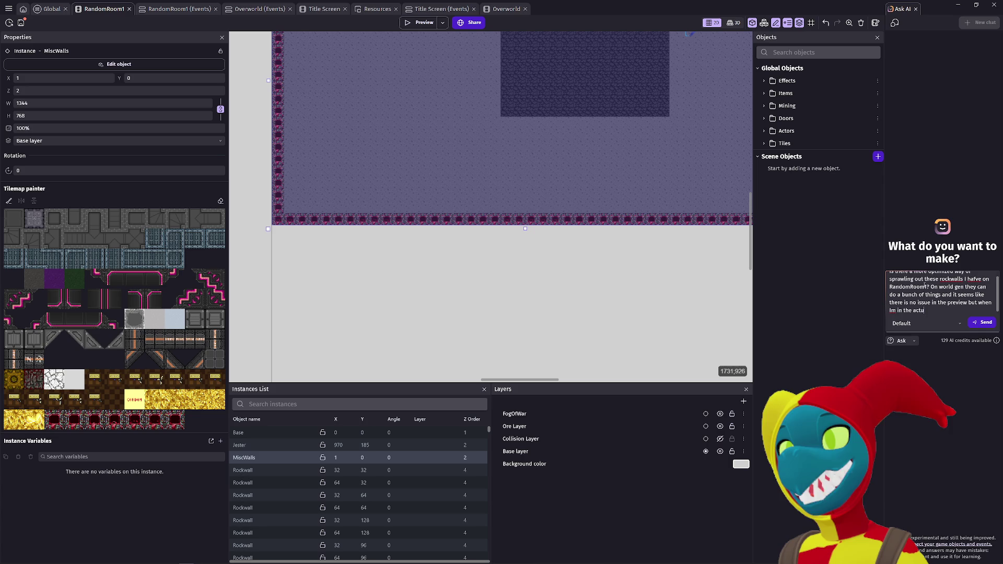
{"action": "type", "text": "al editor itself and have too many r"}
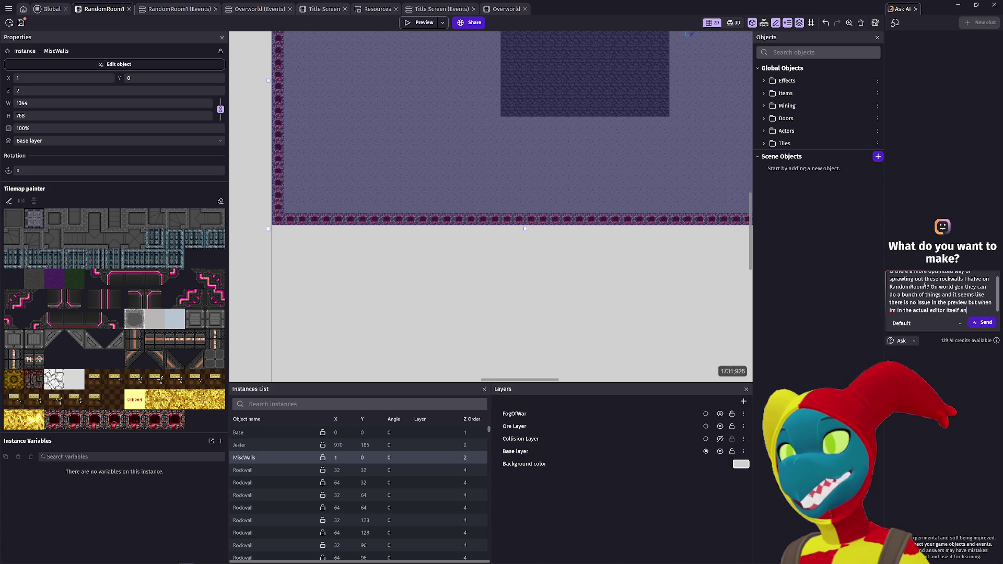
{"action": "type", "text": "walls, the editor lags, e"}
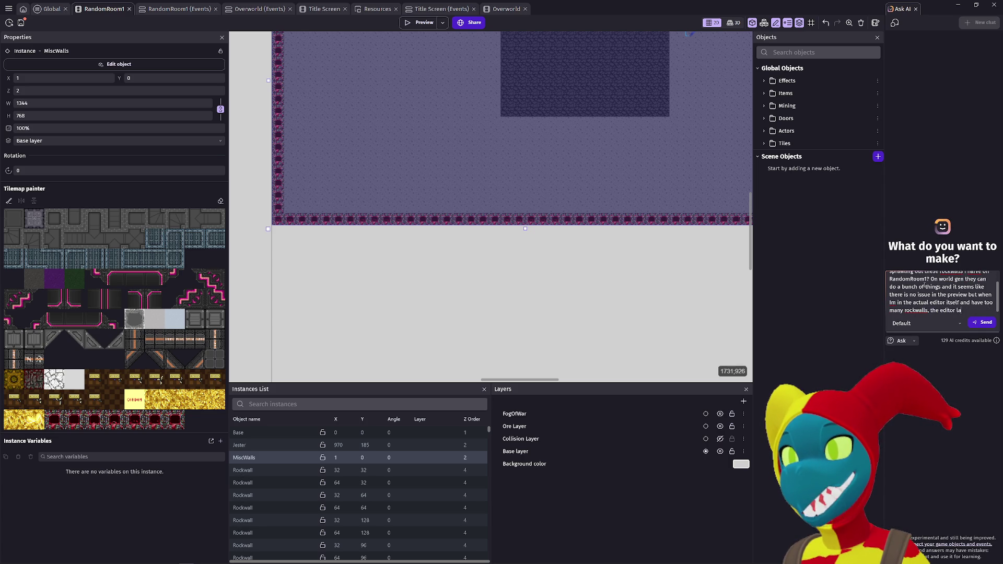
{"action": "type", "text": " though even i"}
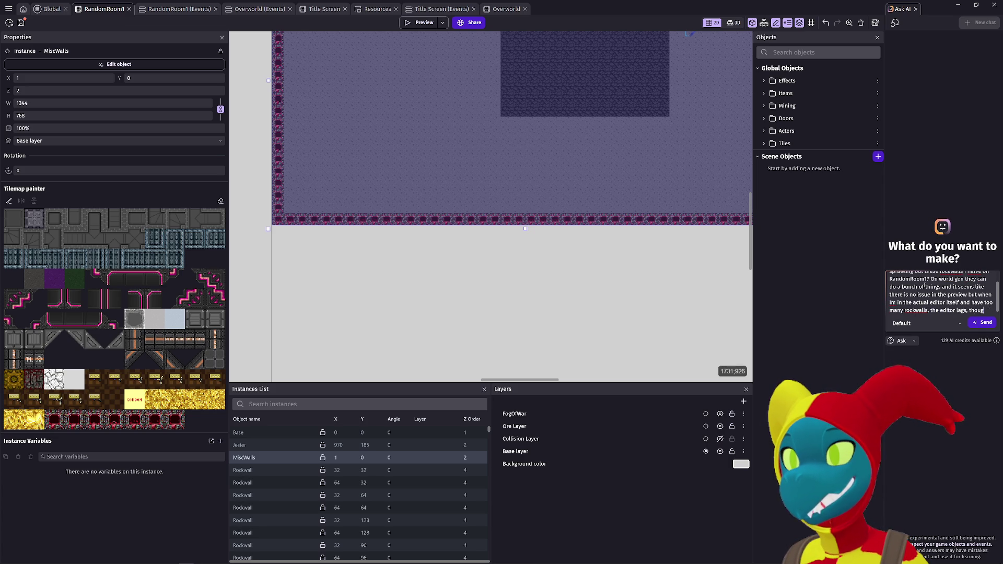